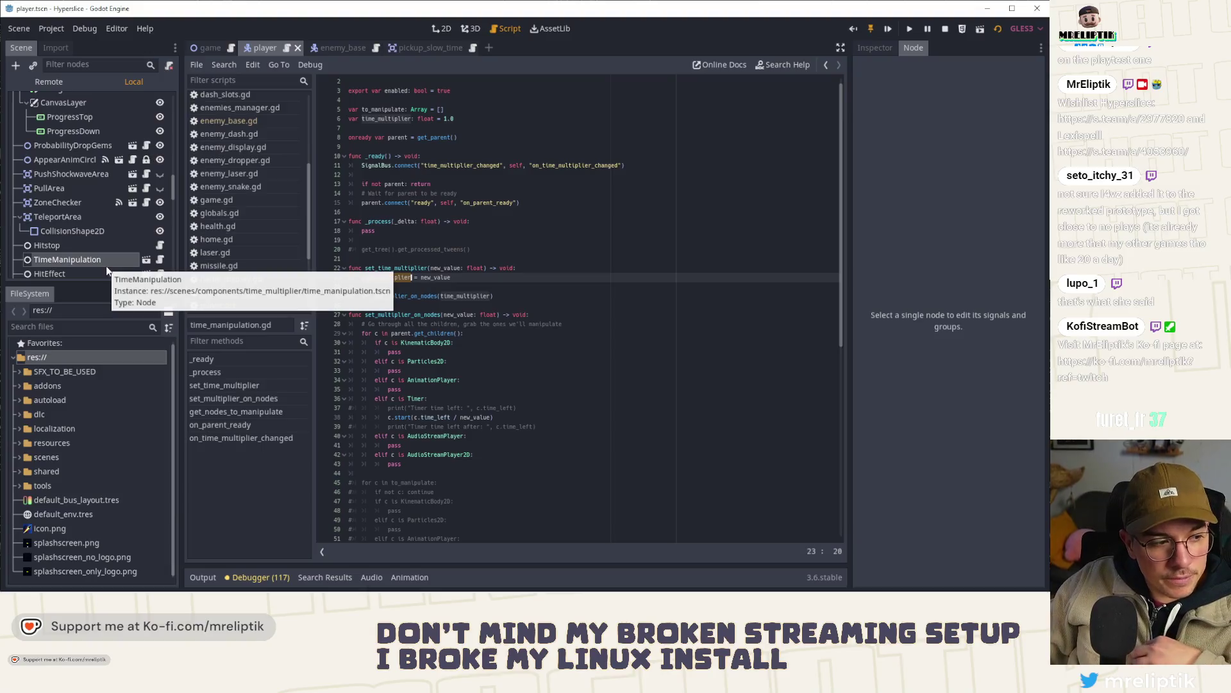
- Open player.gd from the Player node and select time_manipulation on line 363
scroll(132, 231, "up", 10)
scroll(133, 232, "up", 10)
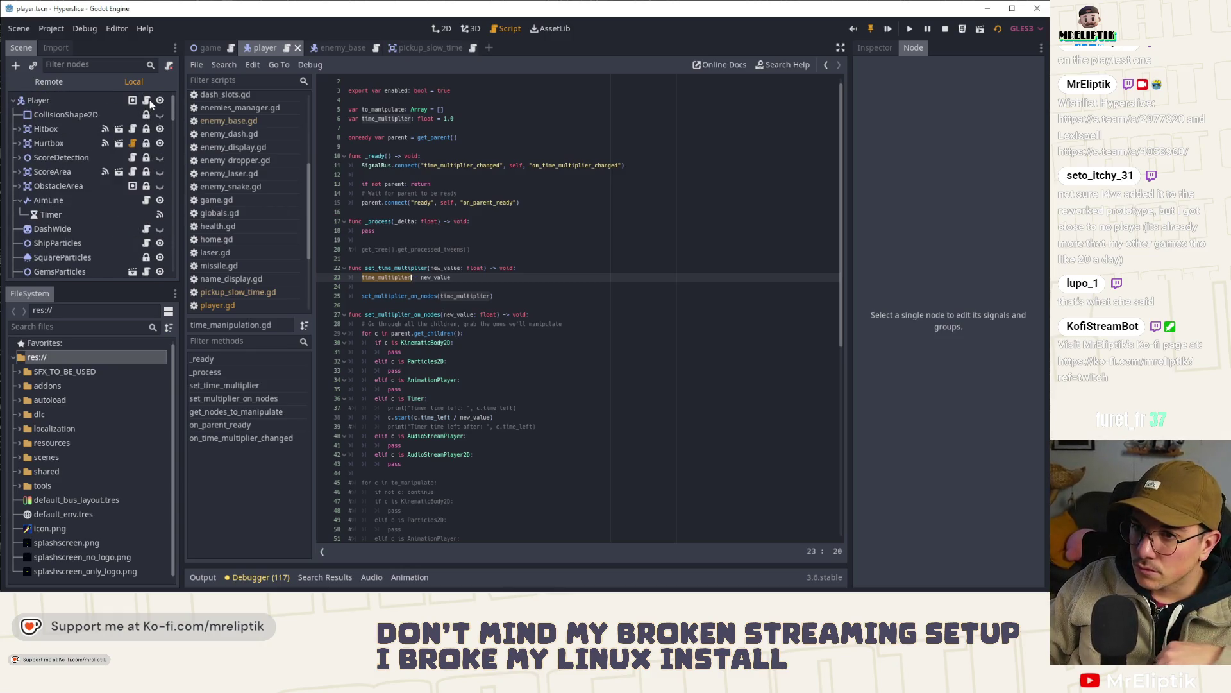
left_click(146, 100)
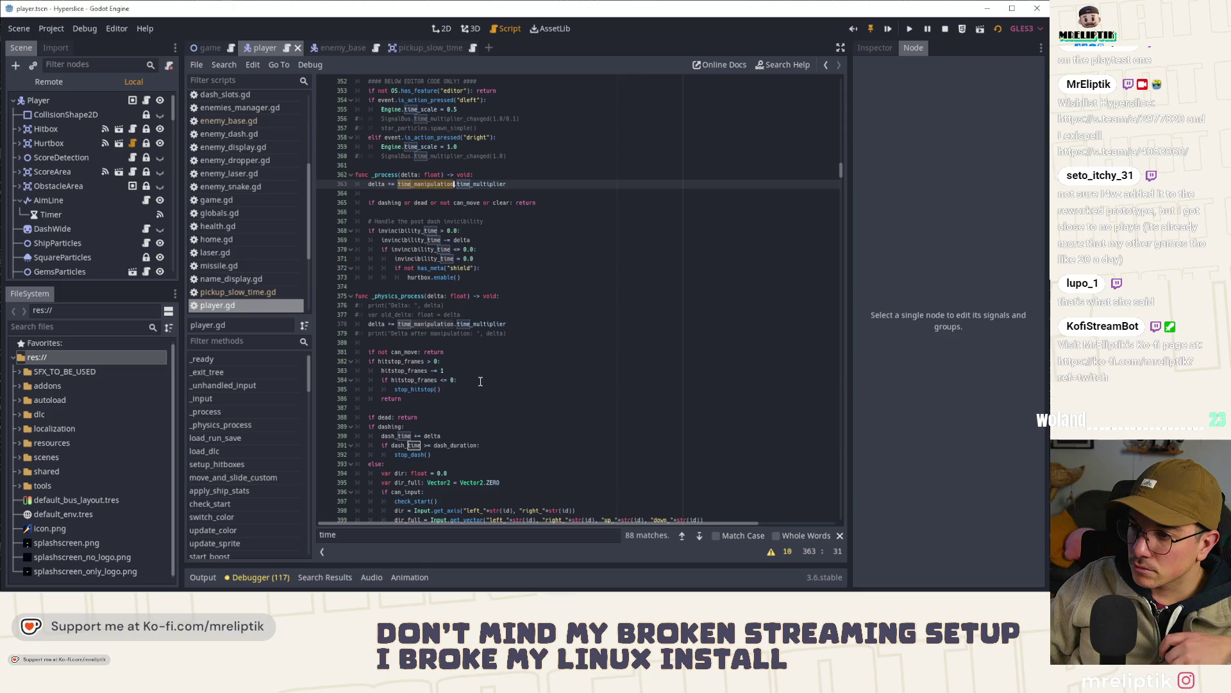
double_click(431, 270)
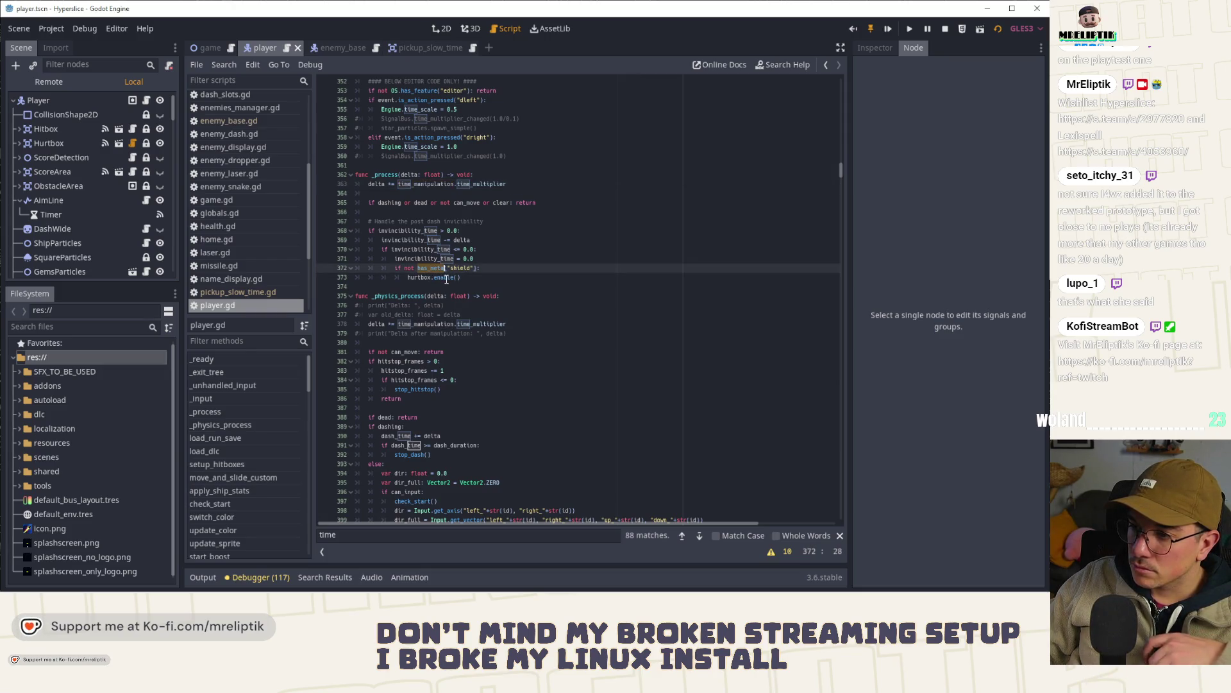
double_click(416, 184)
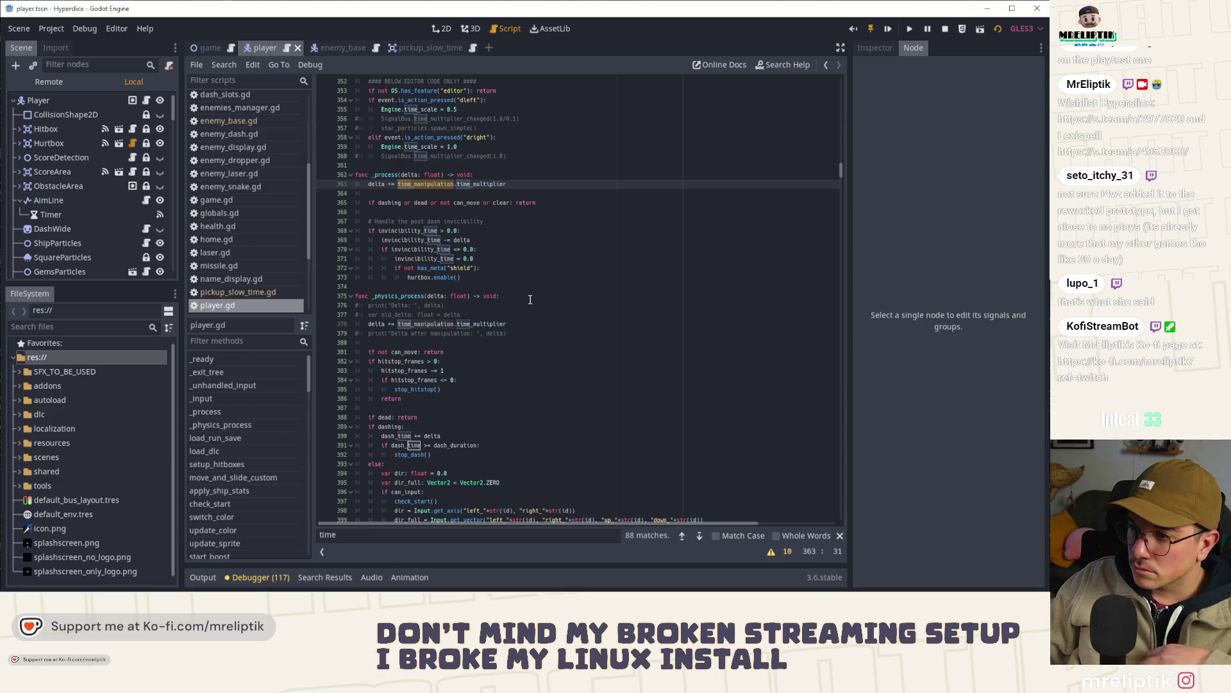
scroll(530, 300, "down", 3)
scroll(530, 300, "down", 7)
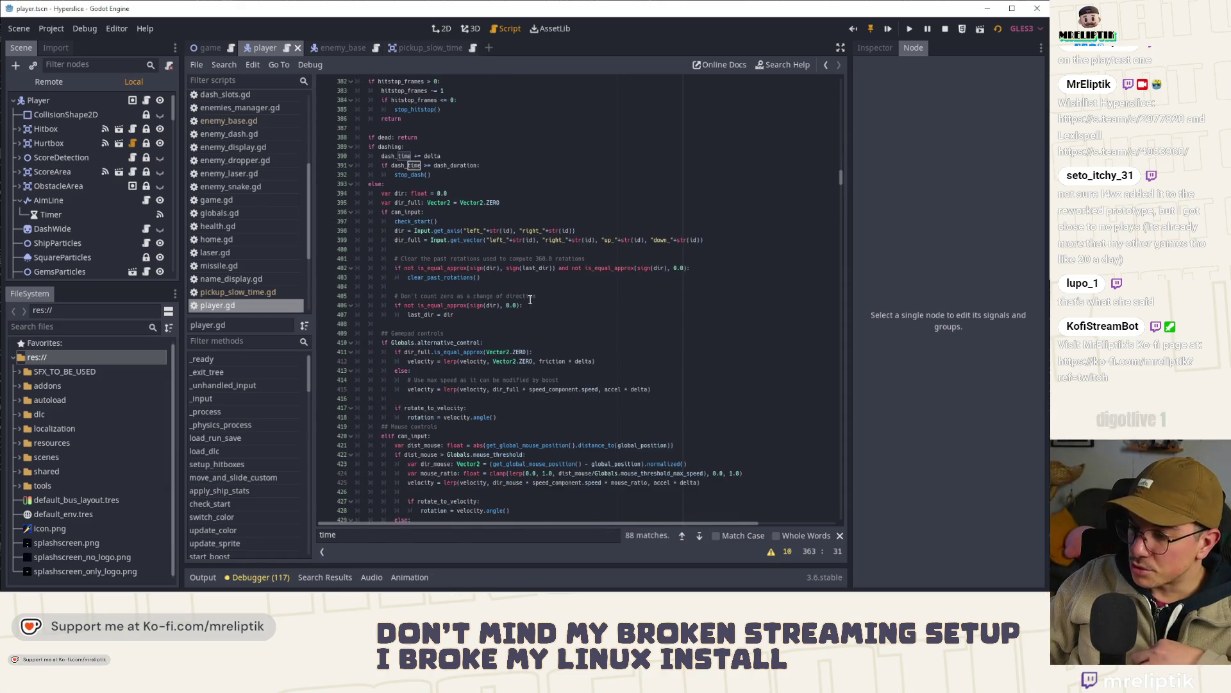
scroll(562, 374, "down", 5)
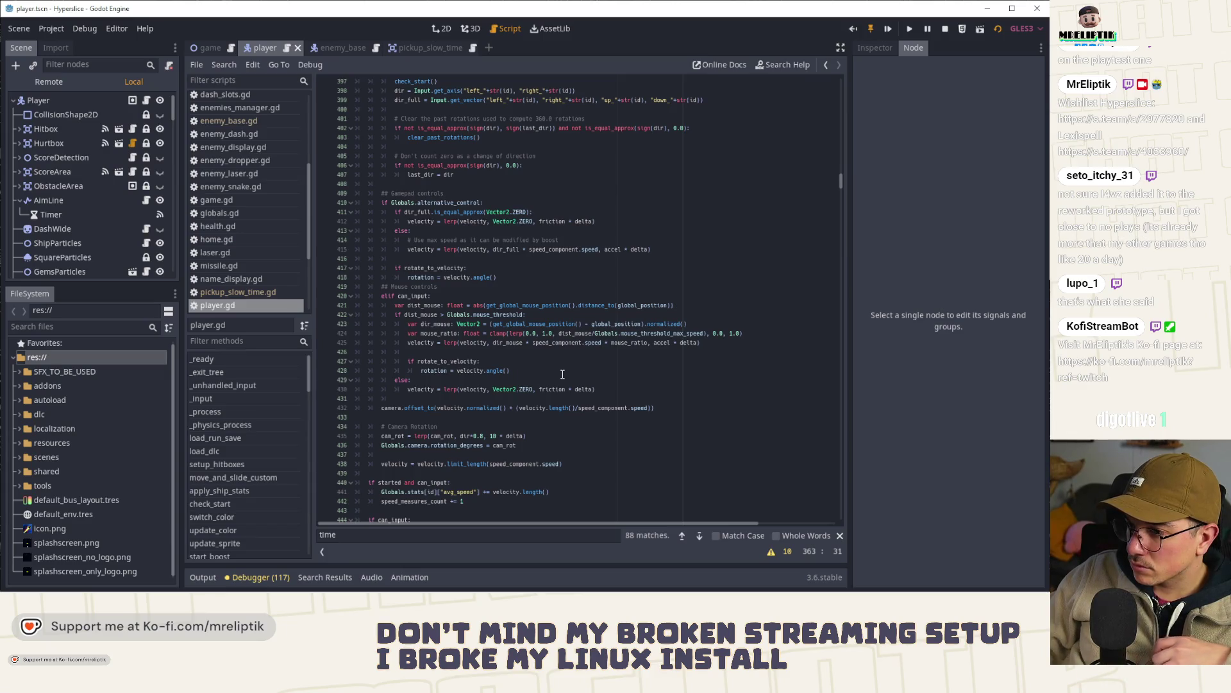
scroll(562, 374, "down", 5)
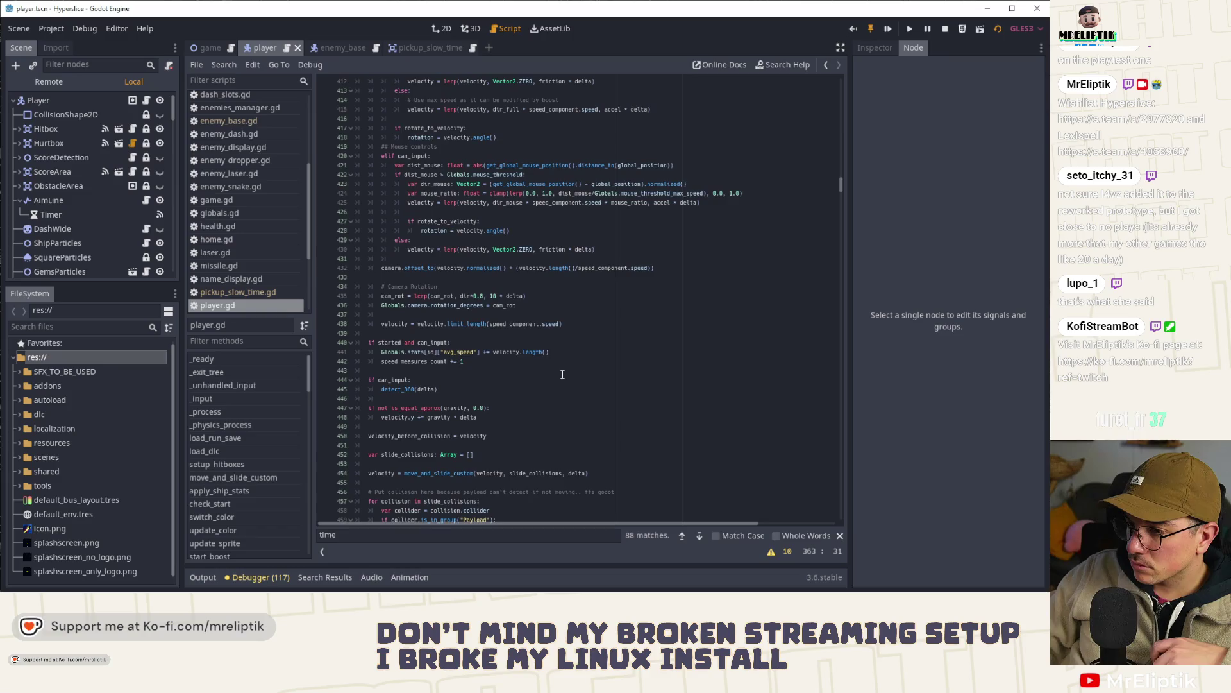
scroll(562, 374, "up", 15)
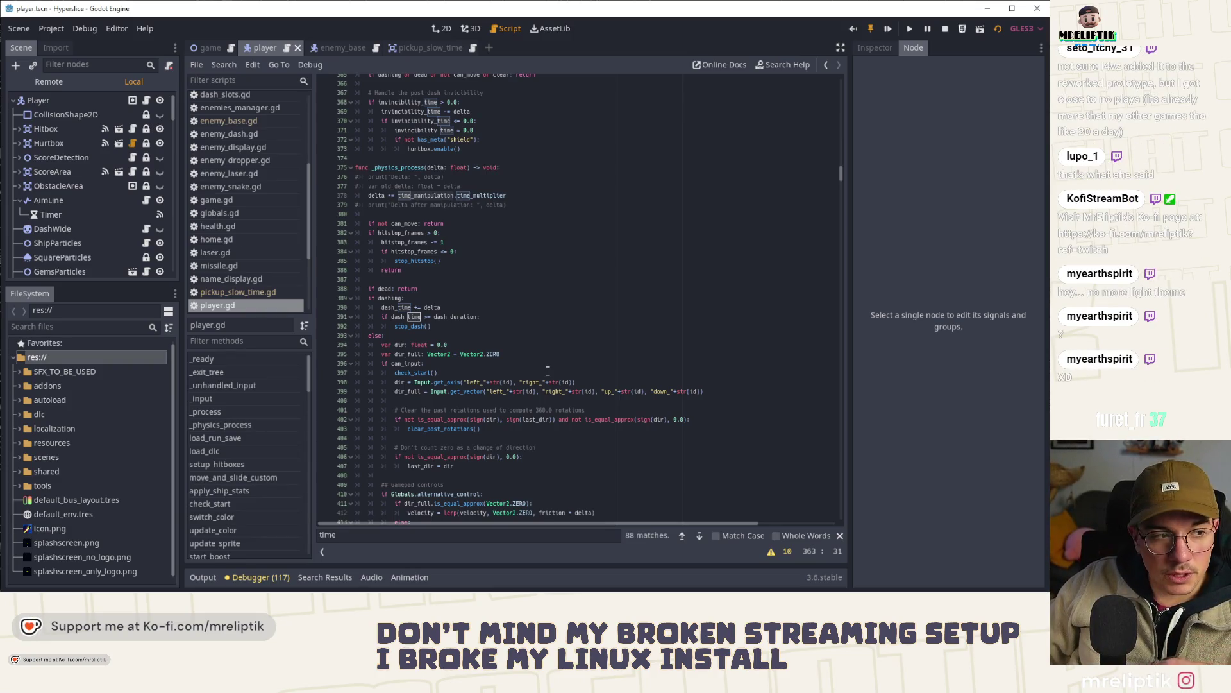
left_click(531, 347)
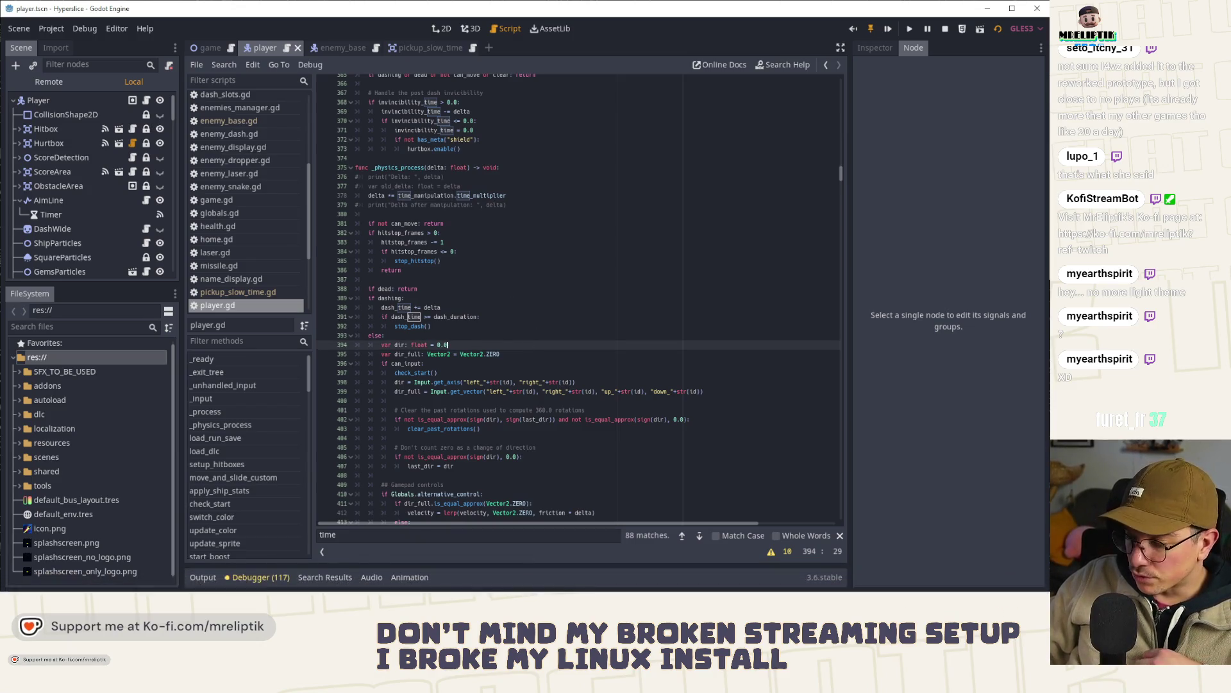
left_click(891, 582)
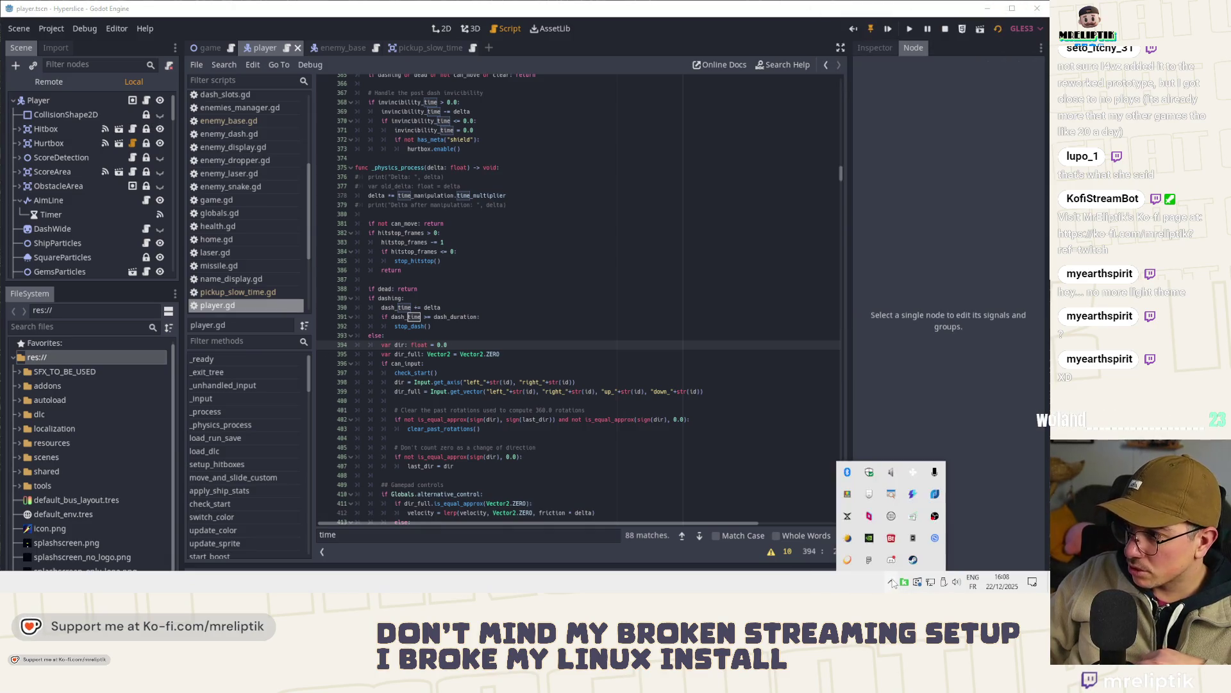
left_click(932, 403)
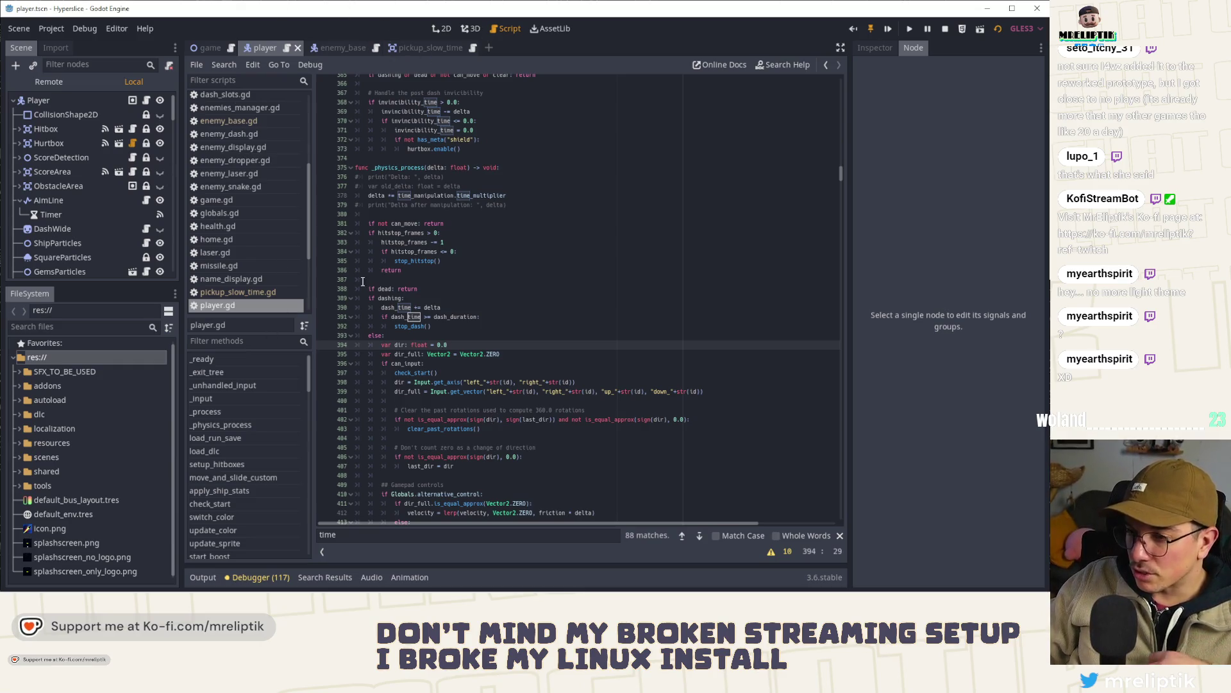
left_click(559, 354)
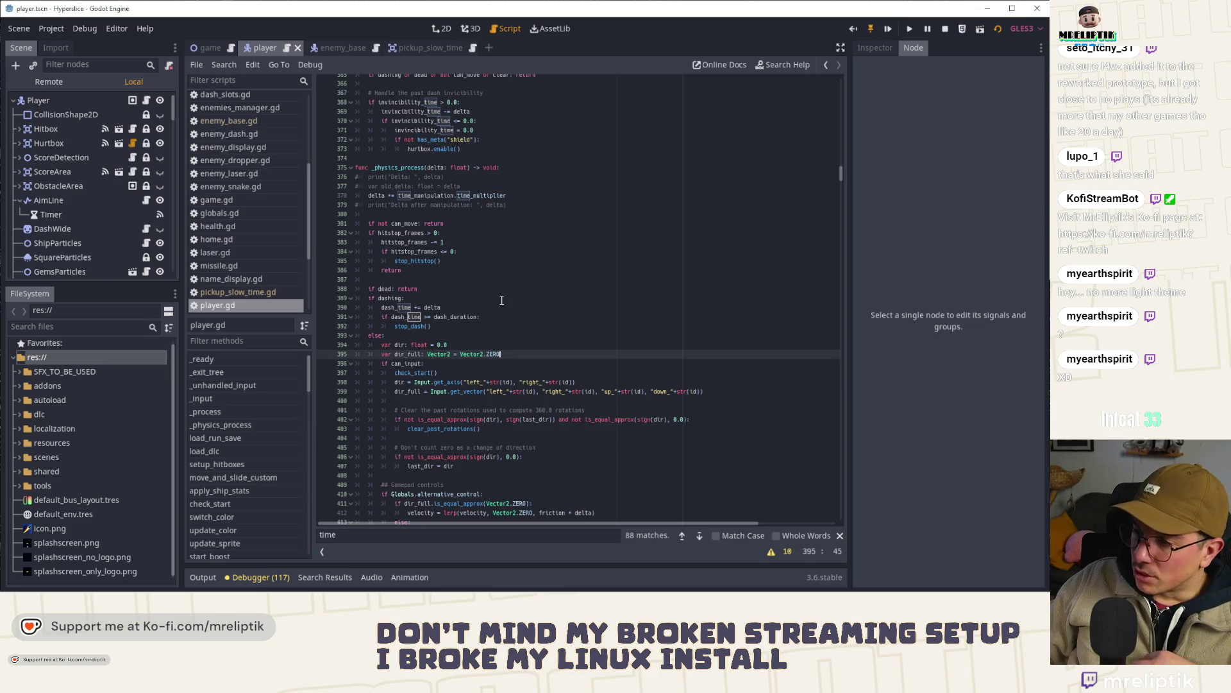
scroll(502, 300, "up", 5)
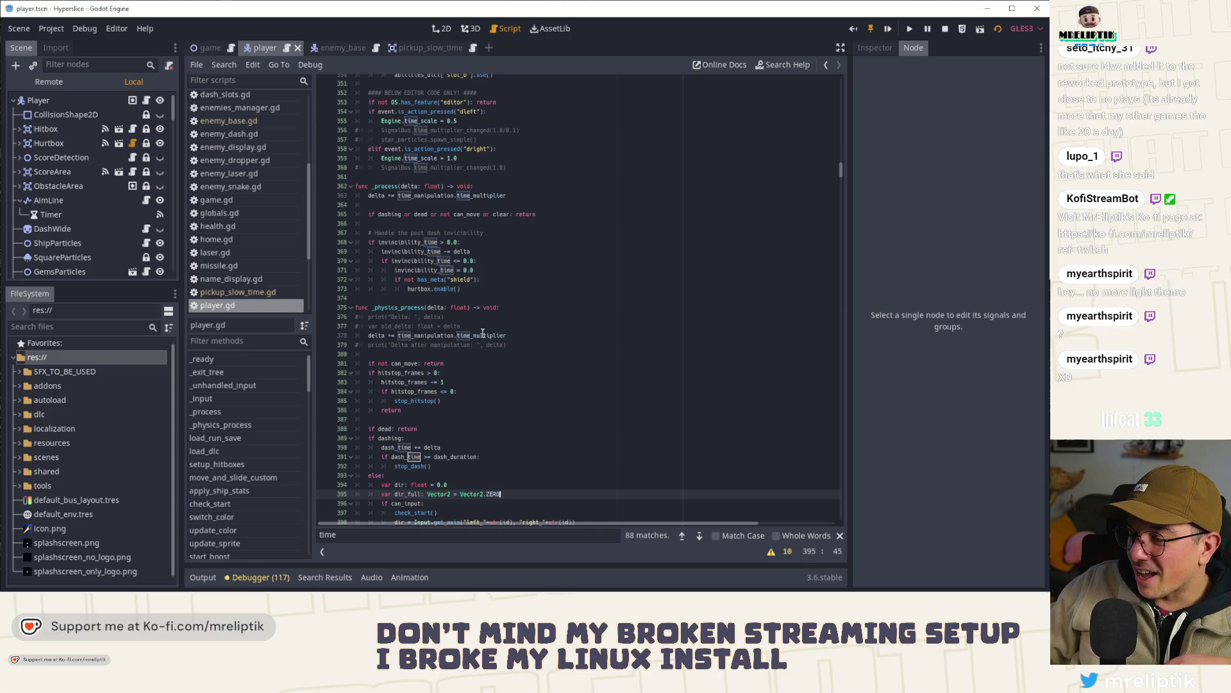
scroll(482, 325, "up", 2)
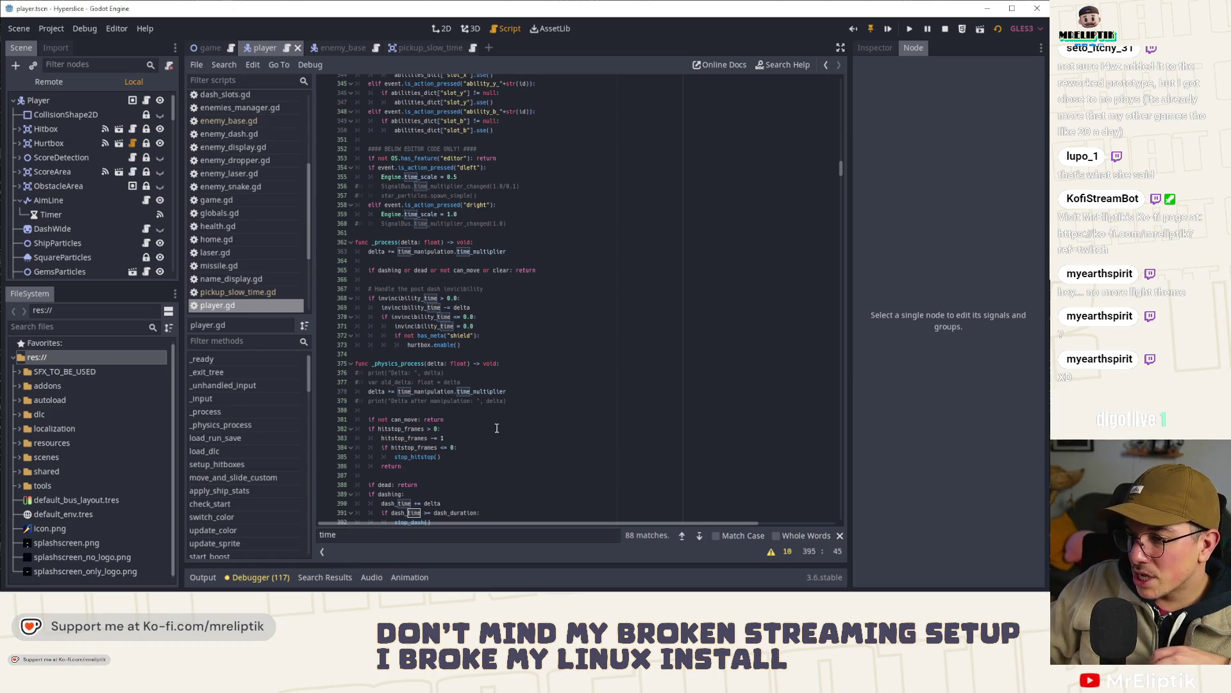
scroll(495, 428, "down", 3)
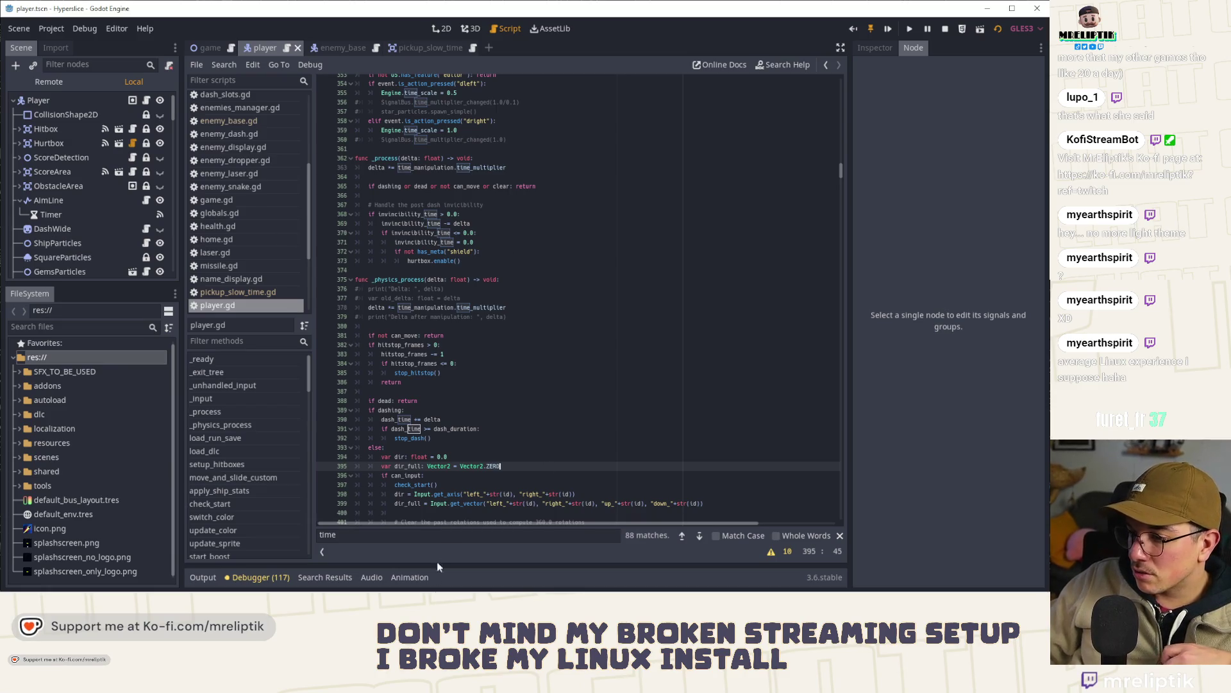
- Close the find bar for the 'time' search in player.gd
left_click(840, 534)
left_click(519, 397)
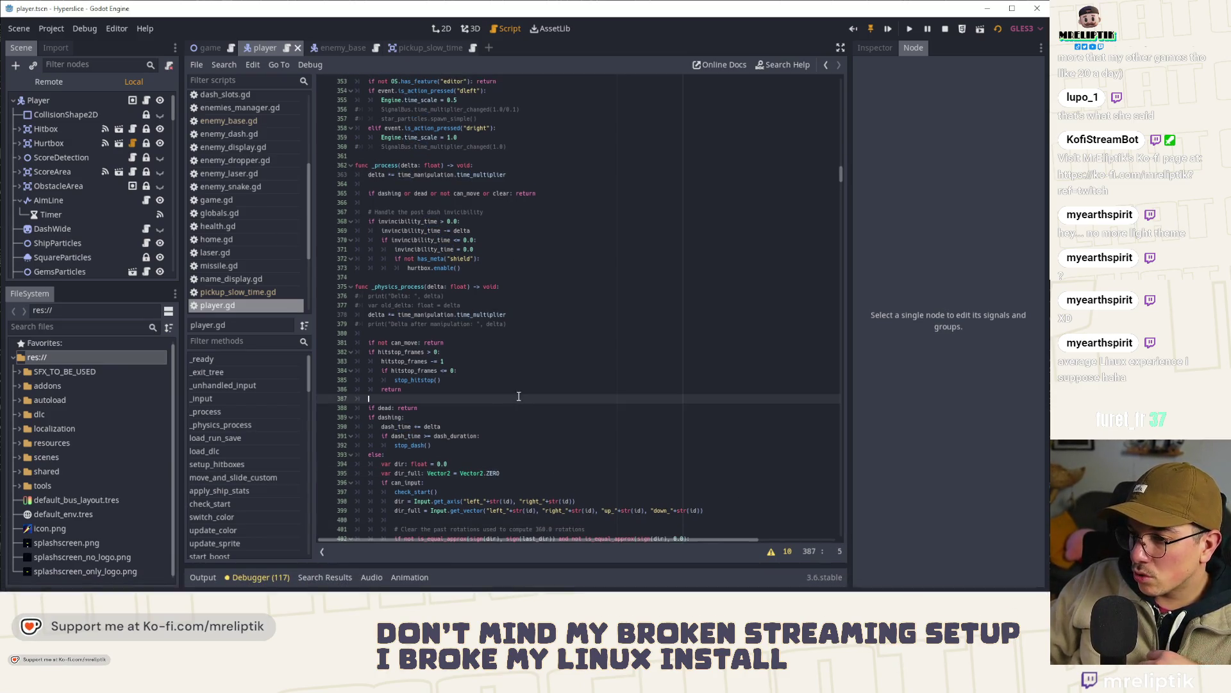
scroll(506, 400, "down", 7)
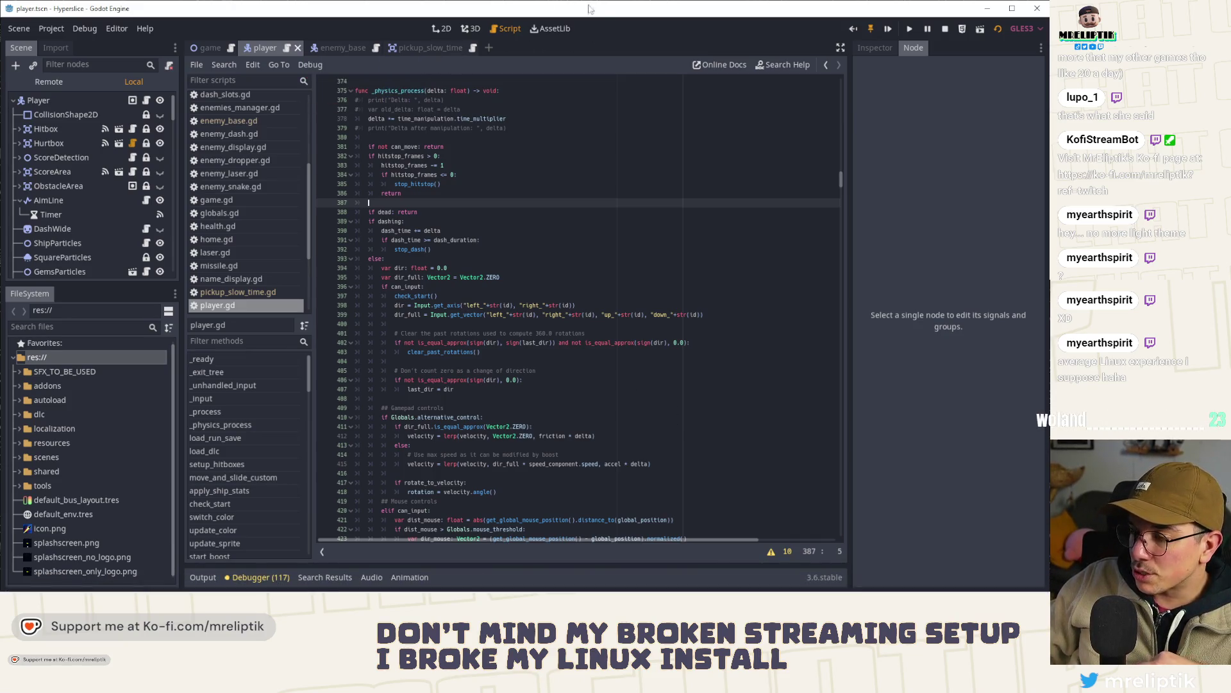
- Glance at the player scene in the 2D view, then return to player.gd
left_click(556, 30)
left_click(513, 30)
left_click(471, 29)
left_click(441, 30)
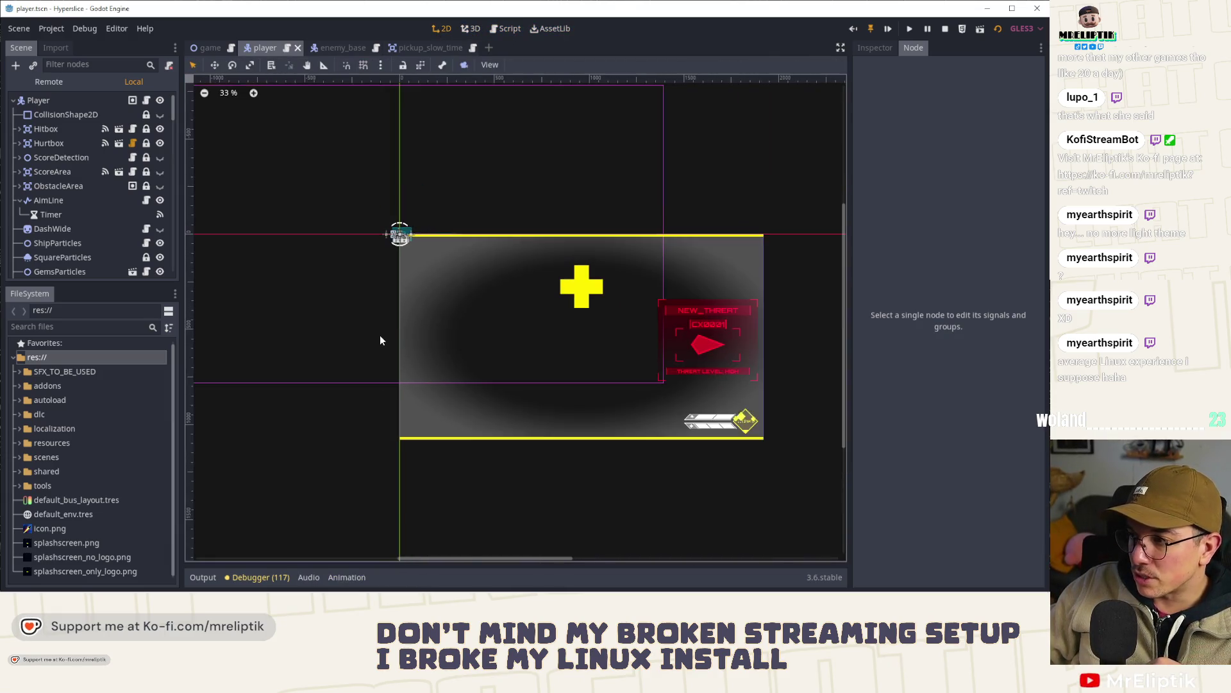
scroll(587, 313, "up", 2)
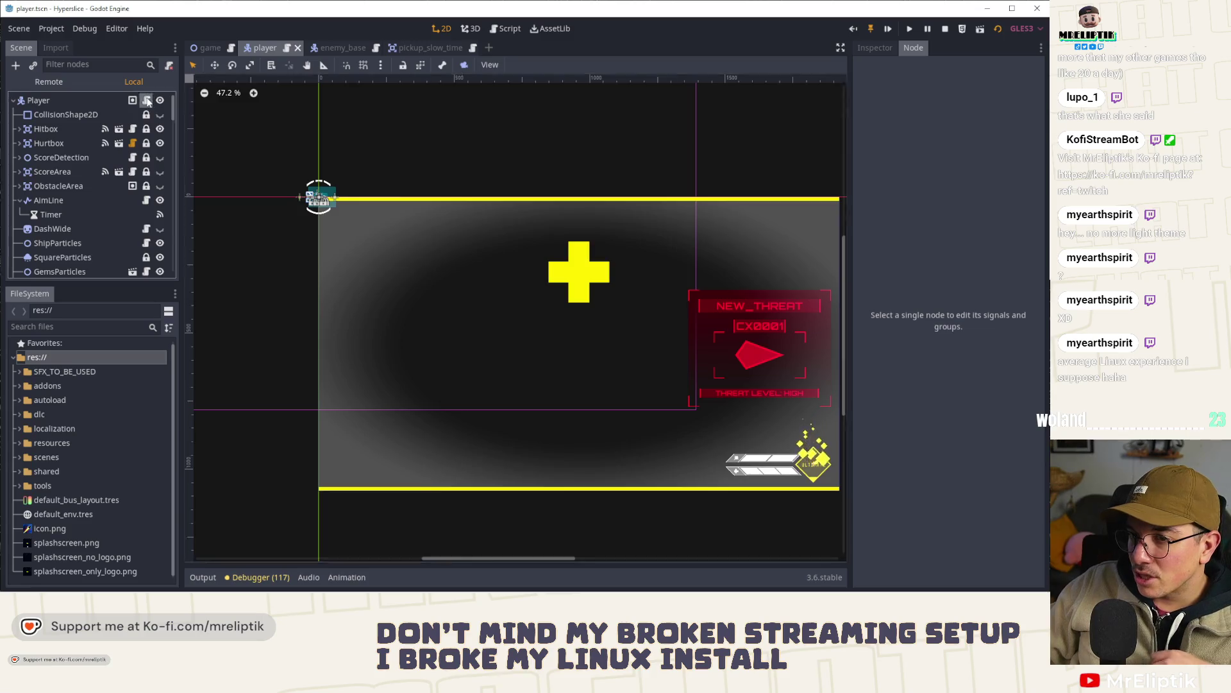
left_click(147, 101)
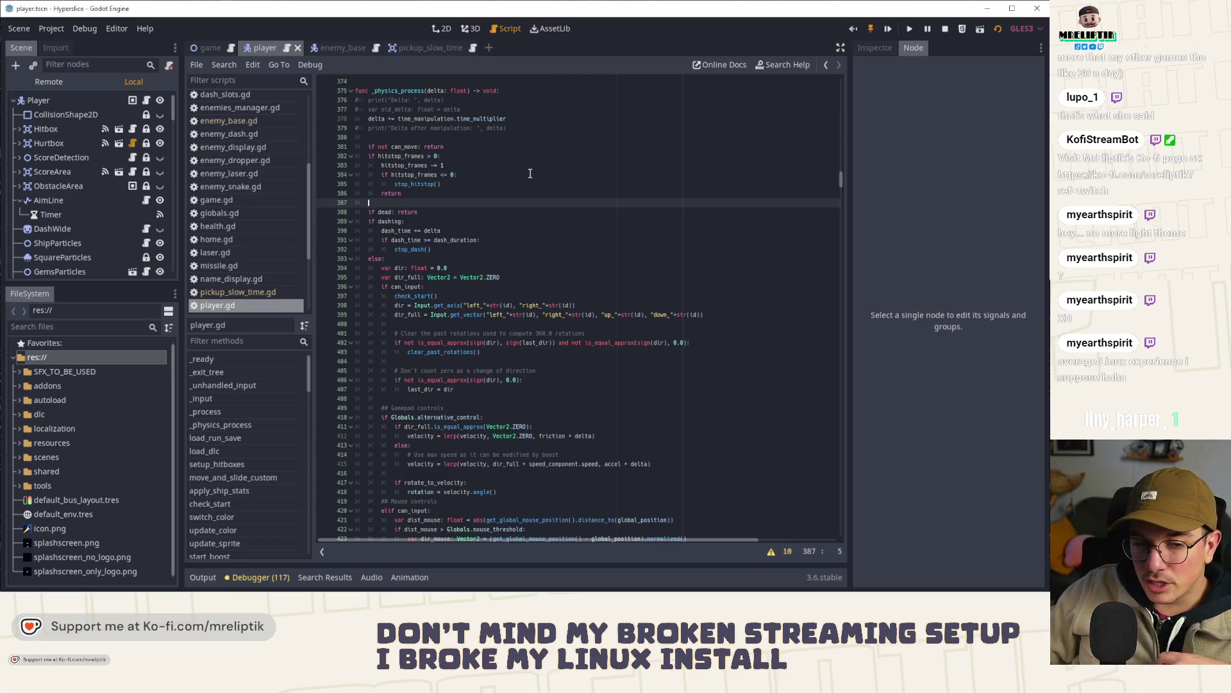
scroll(424, 354, "down", 3)
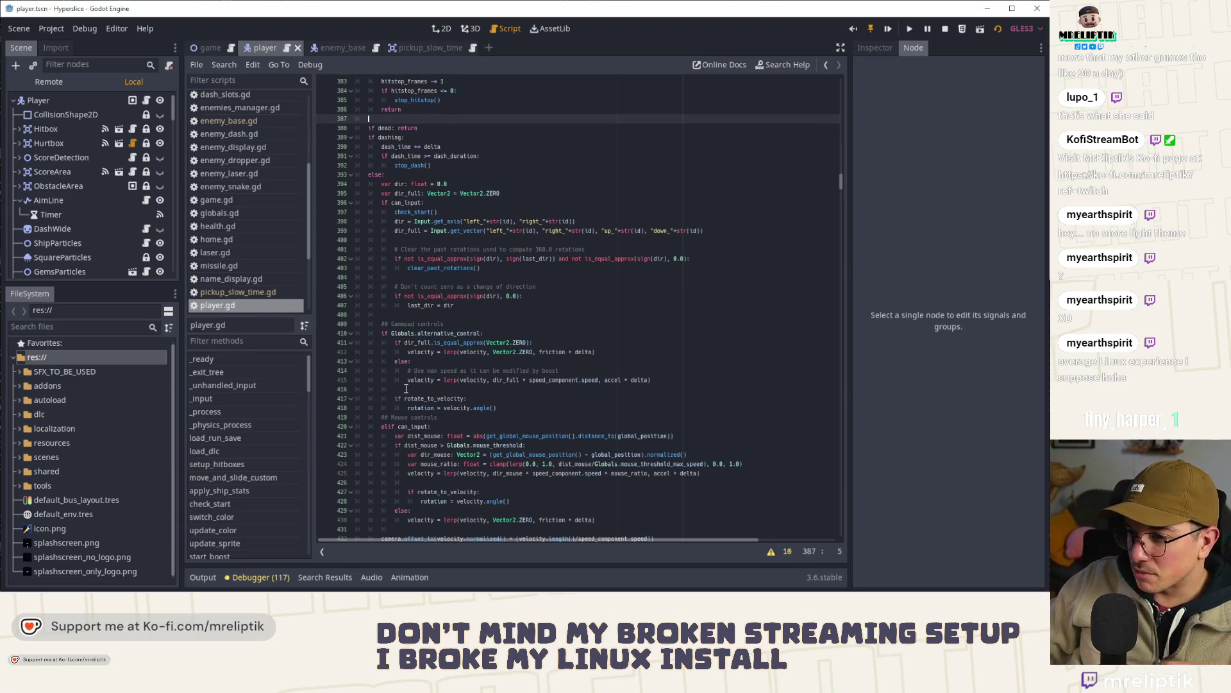
scroll(406, 388, "up", 7)
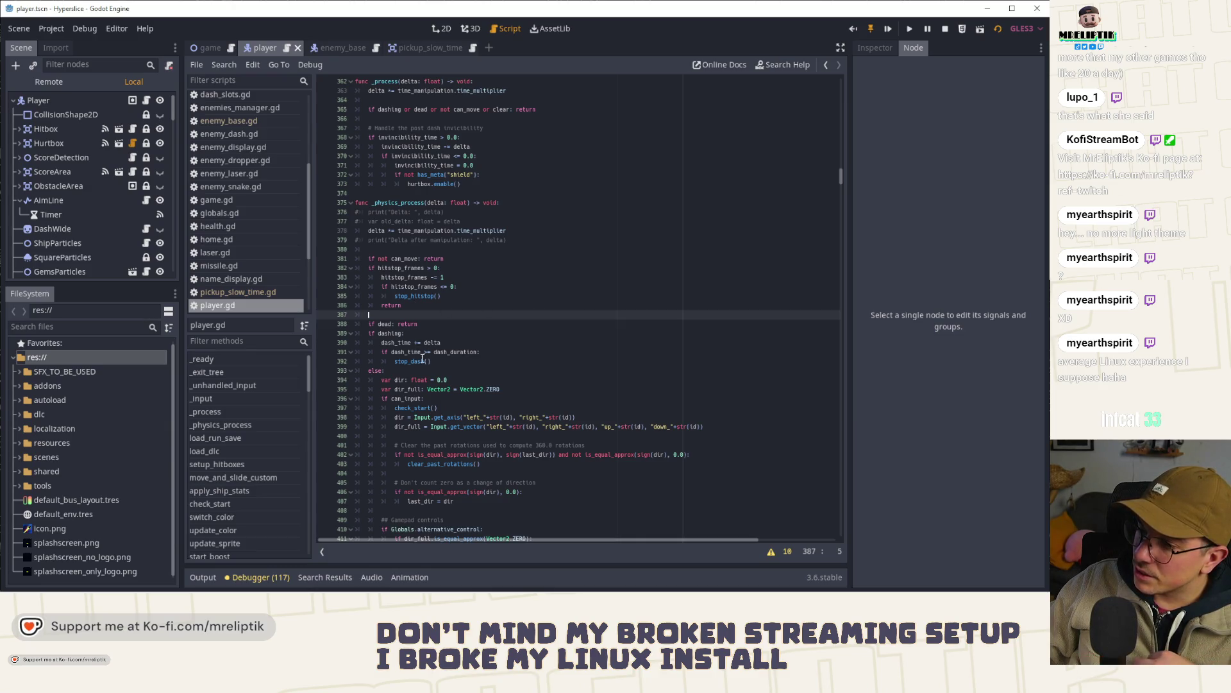
left_click(441, 342)
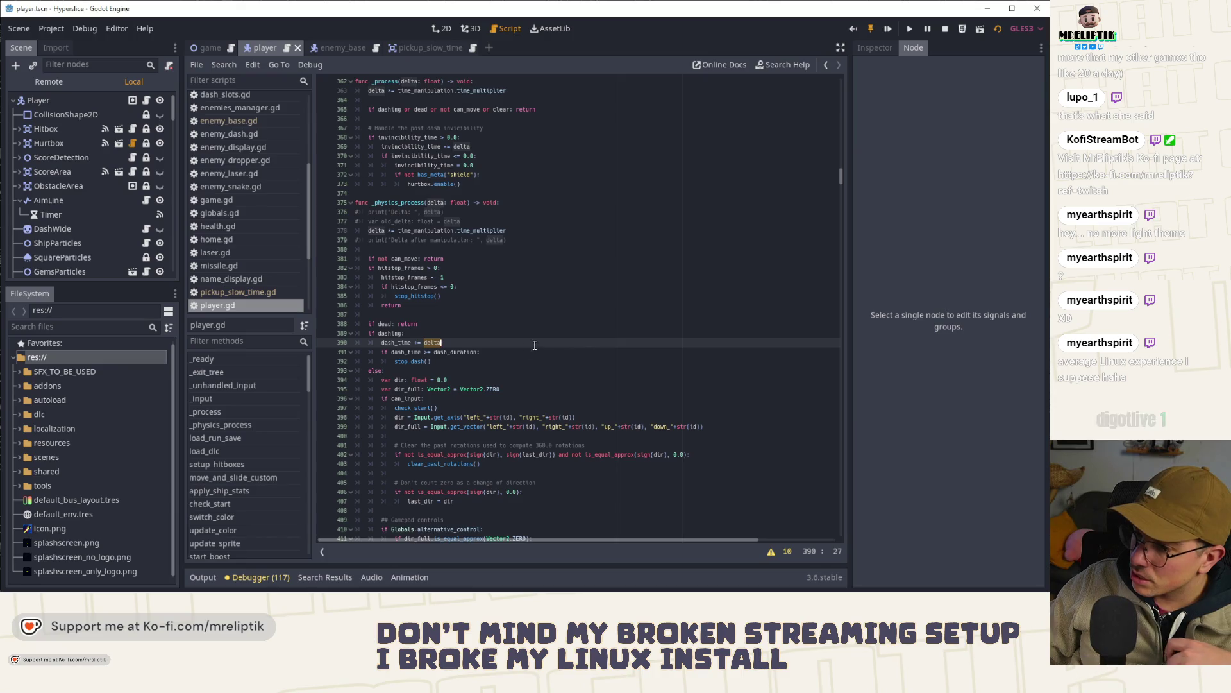
scroll(226, 263, "down", 3)
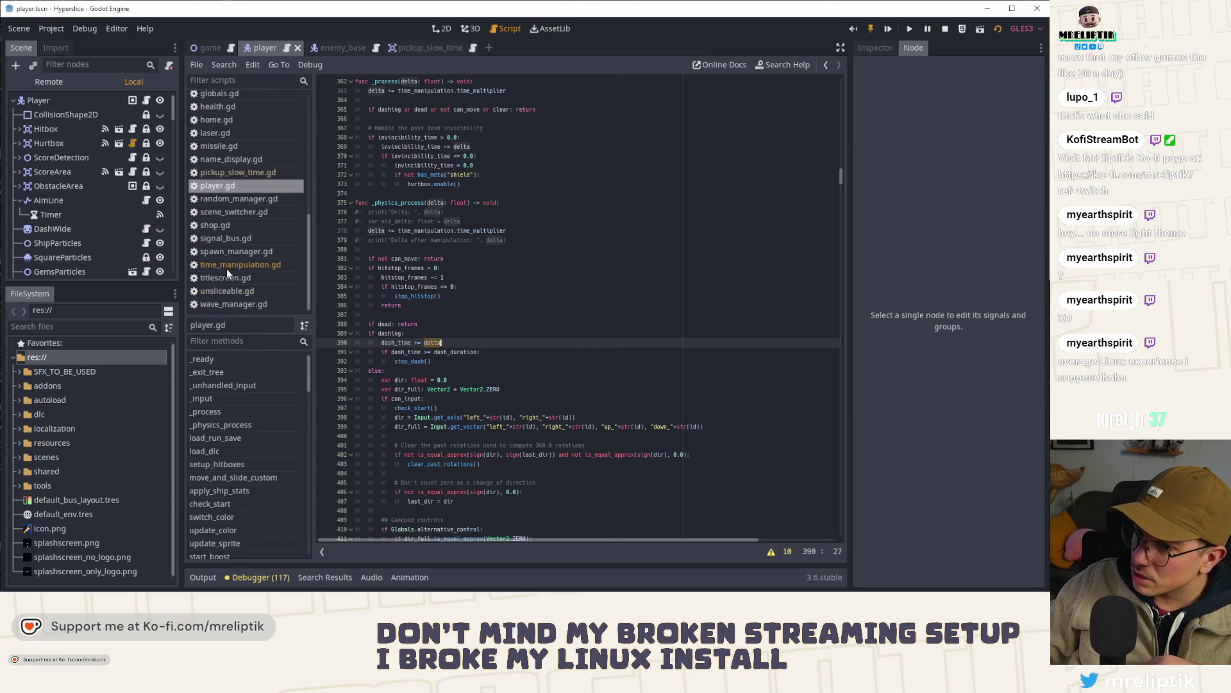
scroll(239, 429, "down", 5)
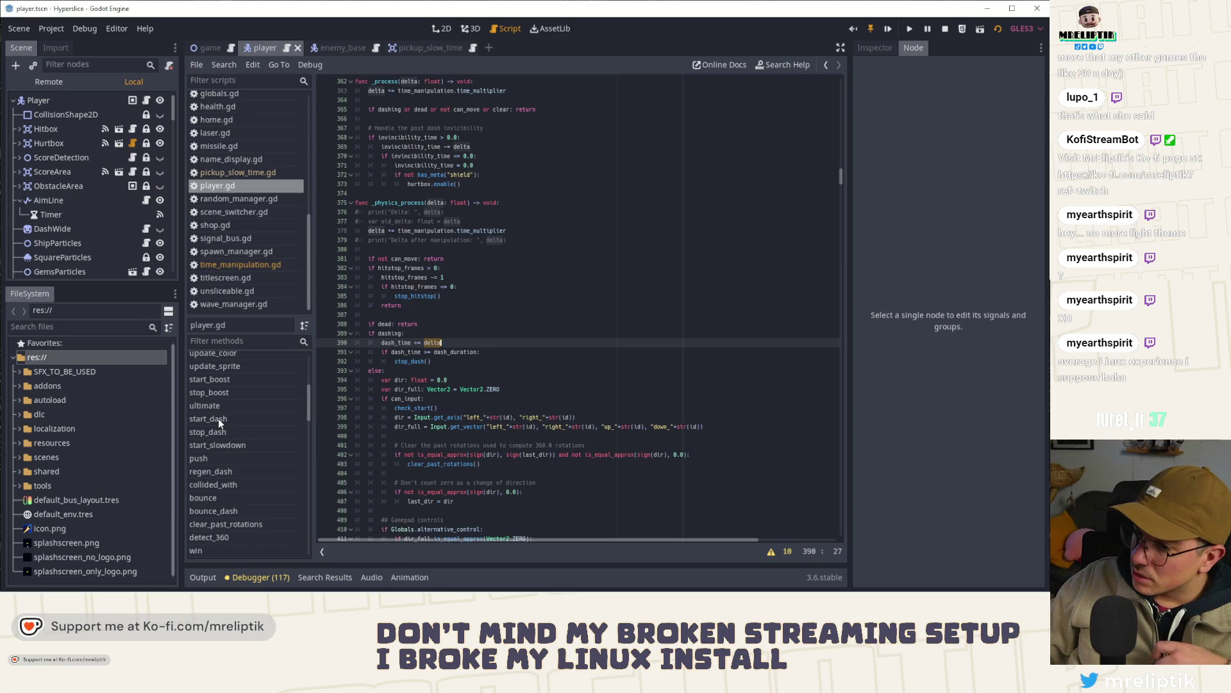
- Jump to start_dash and inspect dash_regen_timer around line 734
left_click(218, 418)
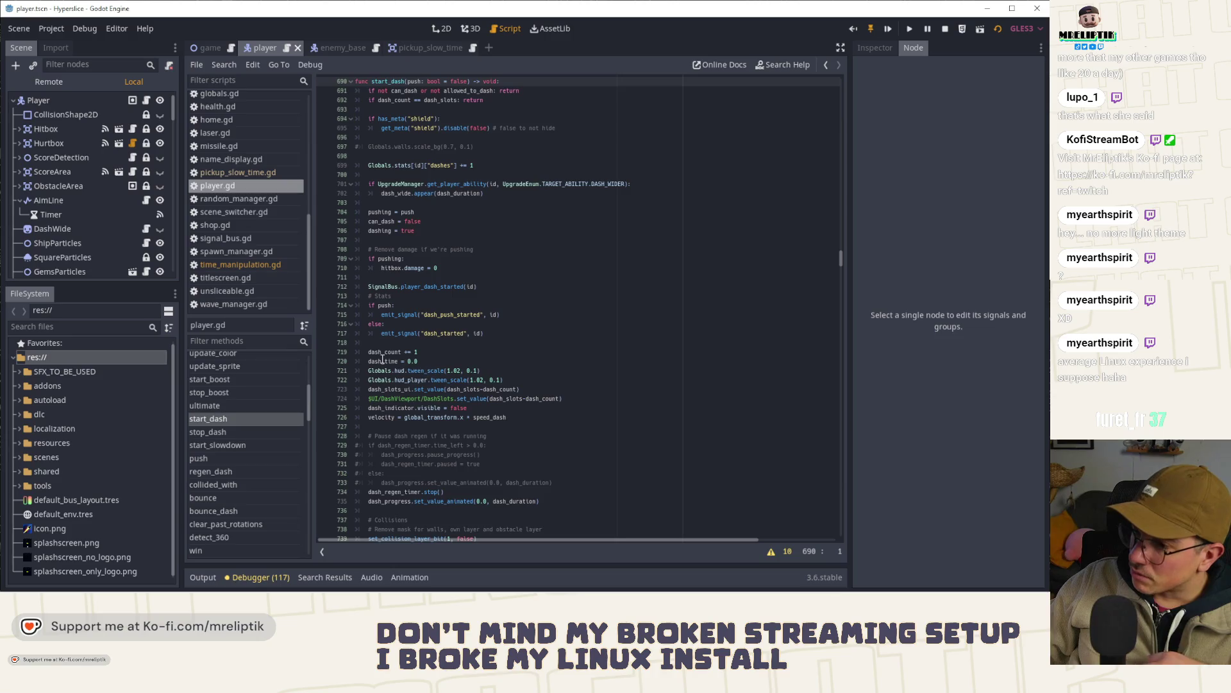
scroll(404, 288, "down", 3)
double_click(389, 409)
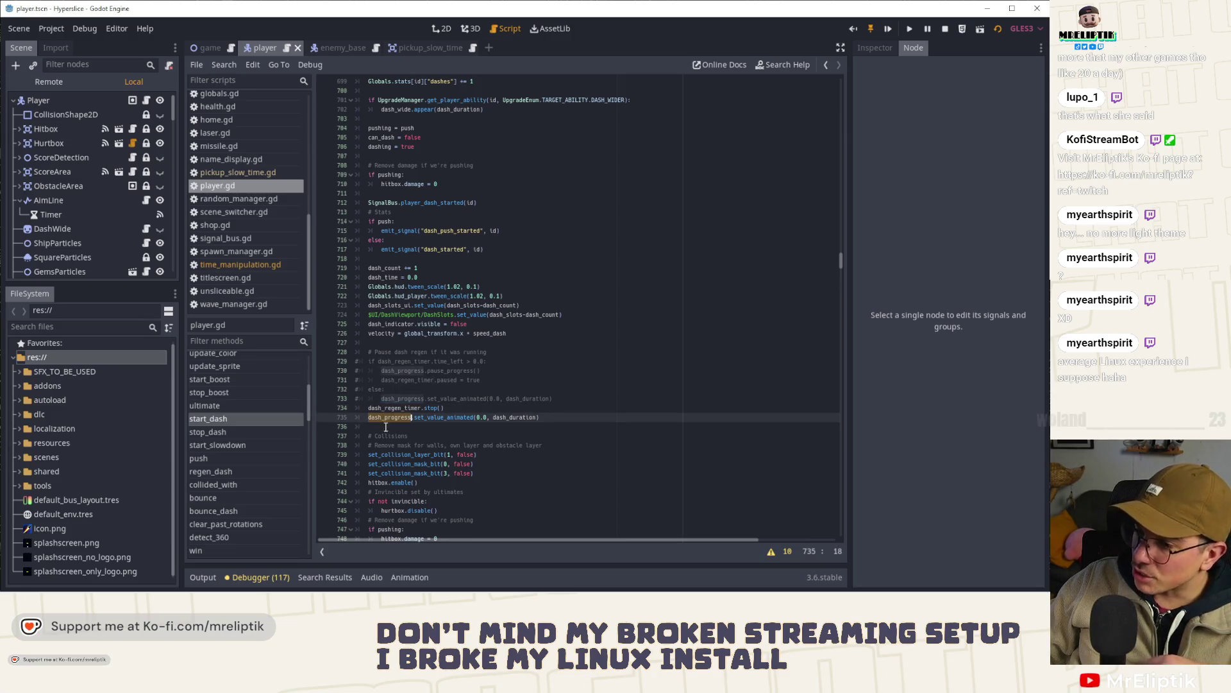
scroll(17, 188, "down", 3)
scroll(18, 188, "down", 10)
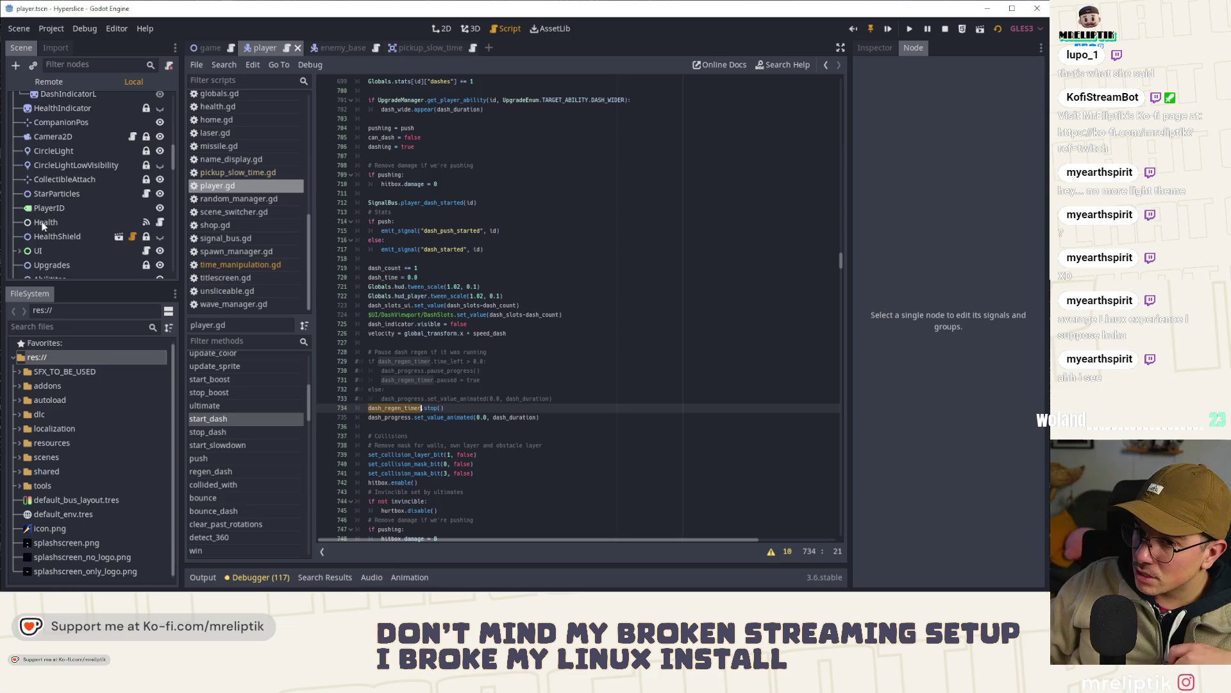
scroll(41, 229, "down", 4)
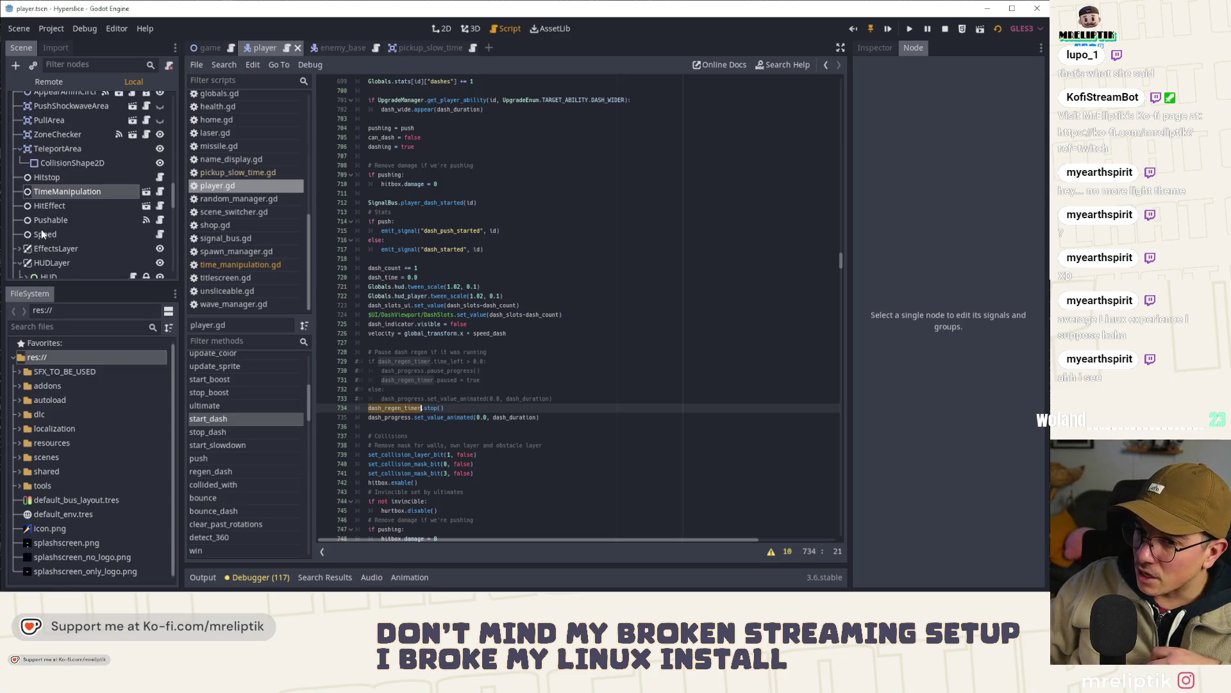
scroll(32, 232, "down", 6)
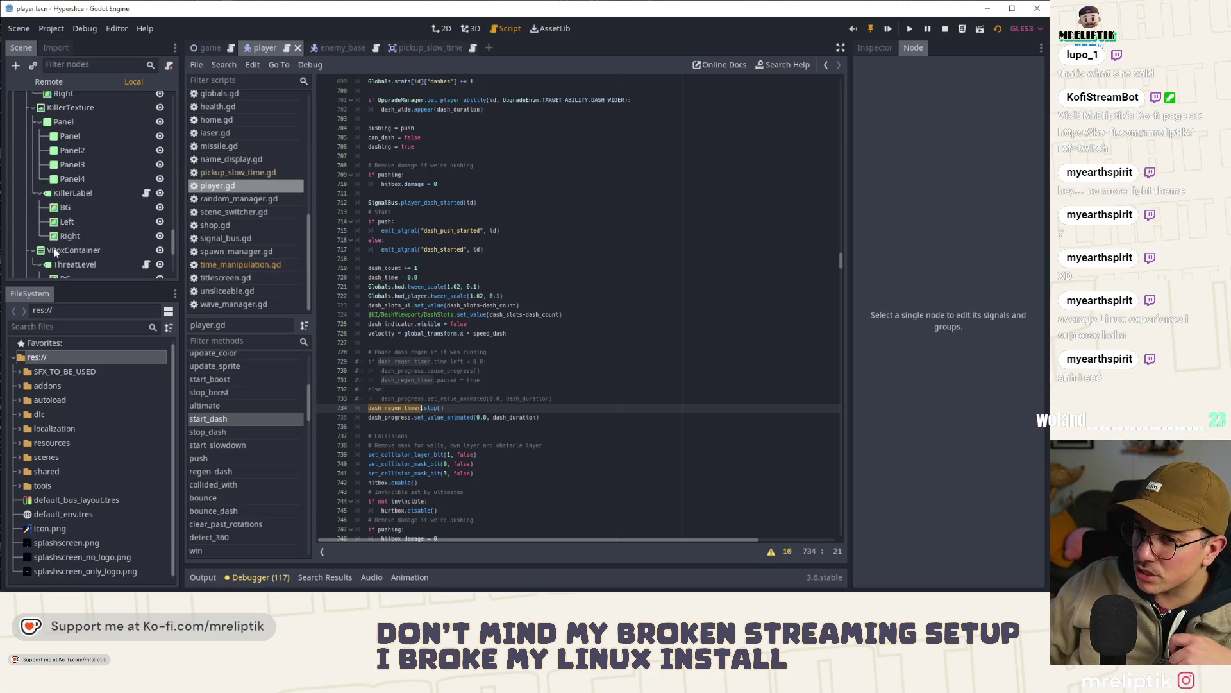
scroll(53, 250, "up", 8)
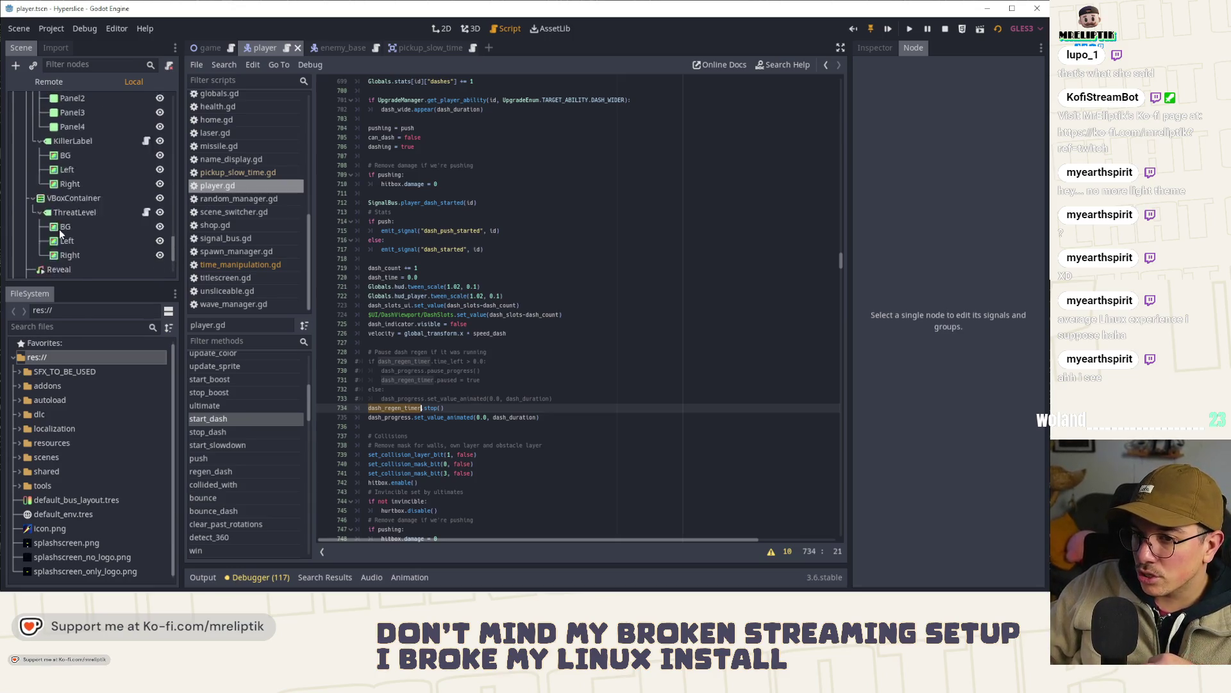
scroll(63, 218, "up", 5)
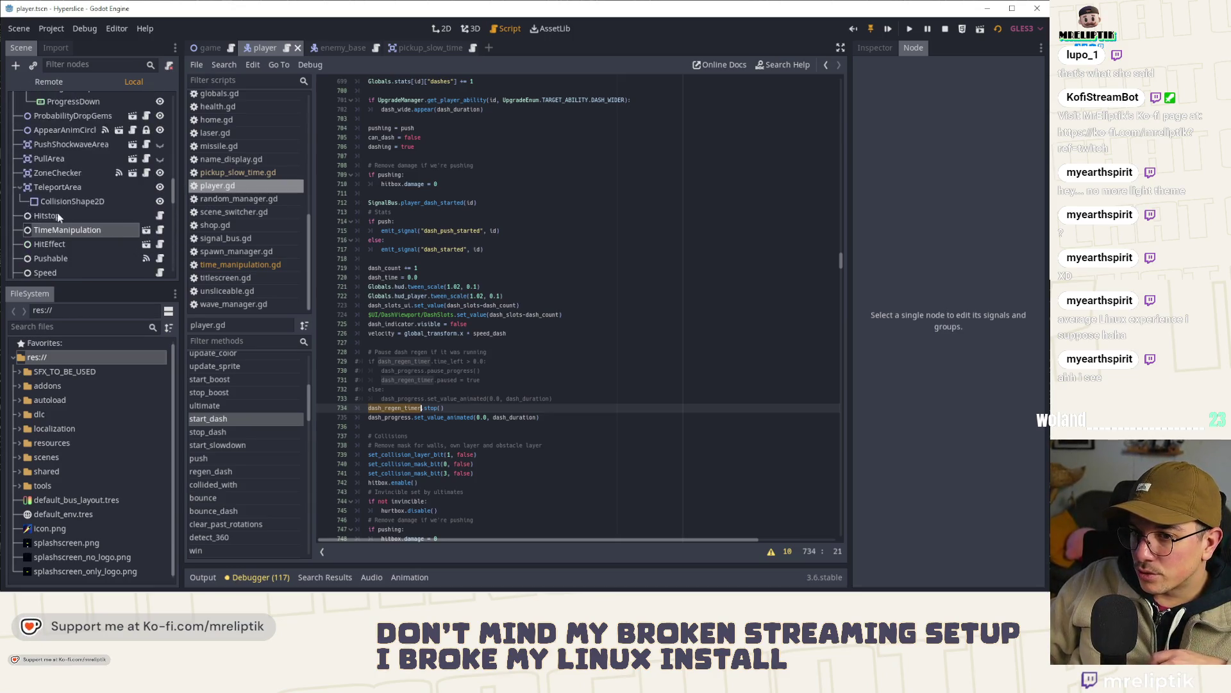
scroll(61, 221, "up", 6)
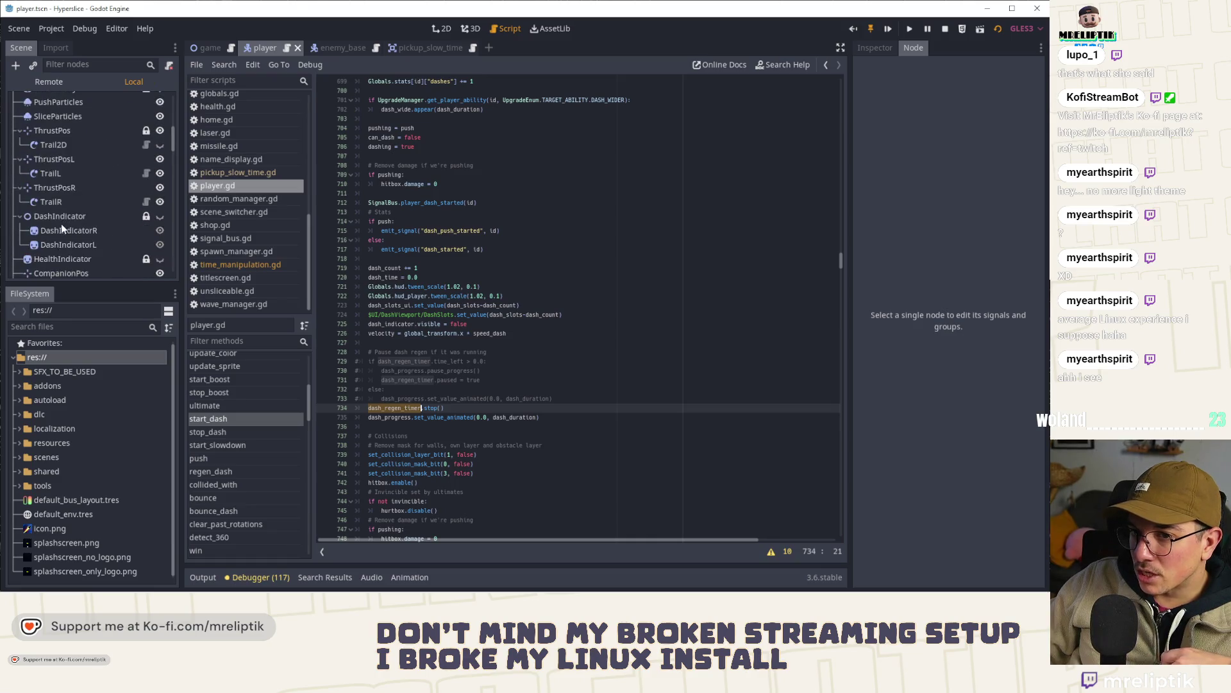
scroll(59, 226, "up", 1)
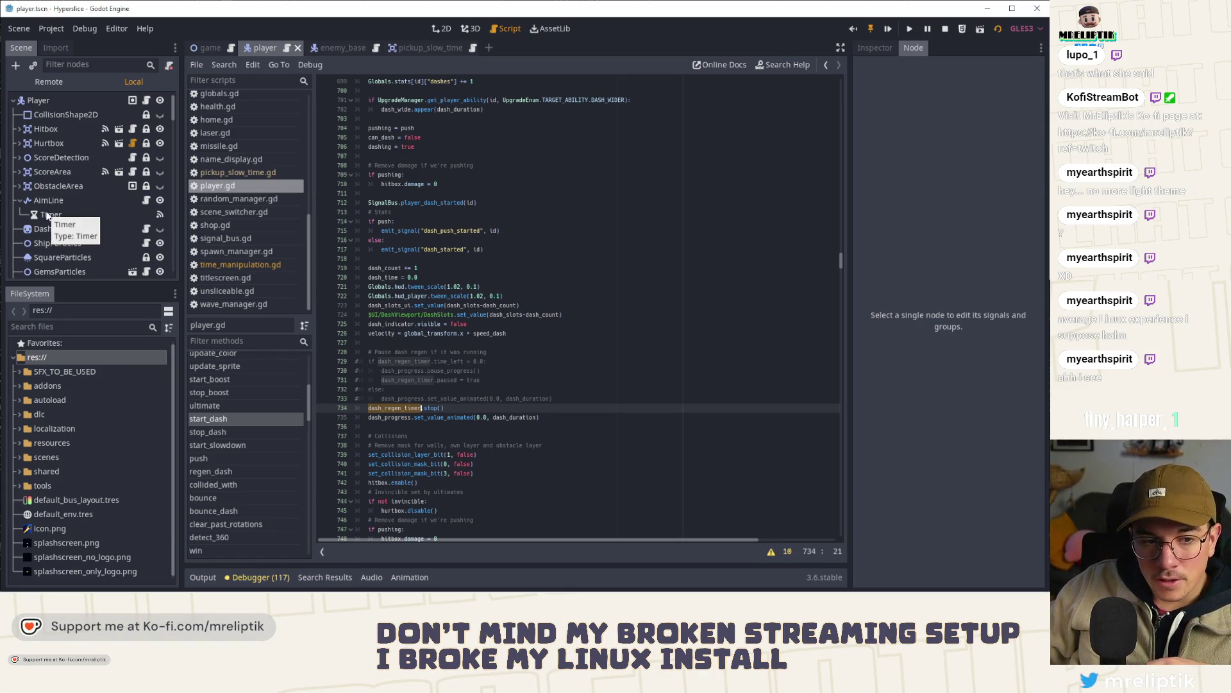
- Jump to the _physics_process function at line 375 from the method list
scroll(401, 401, "down", 2)
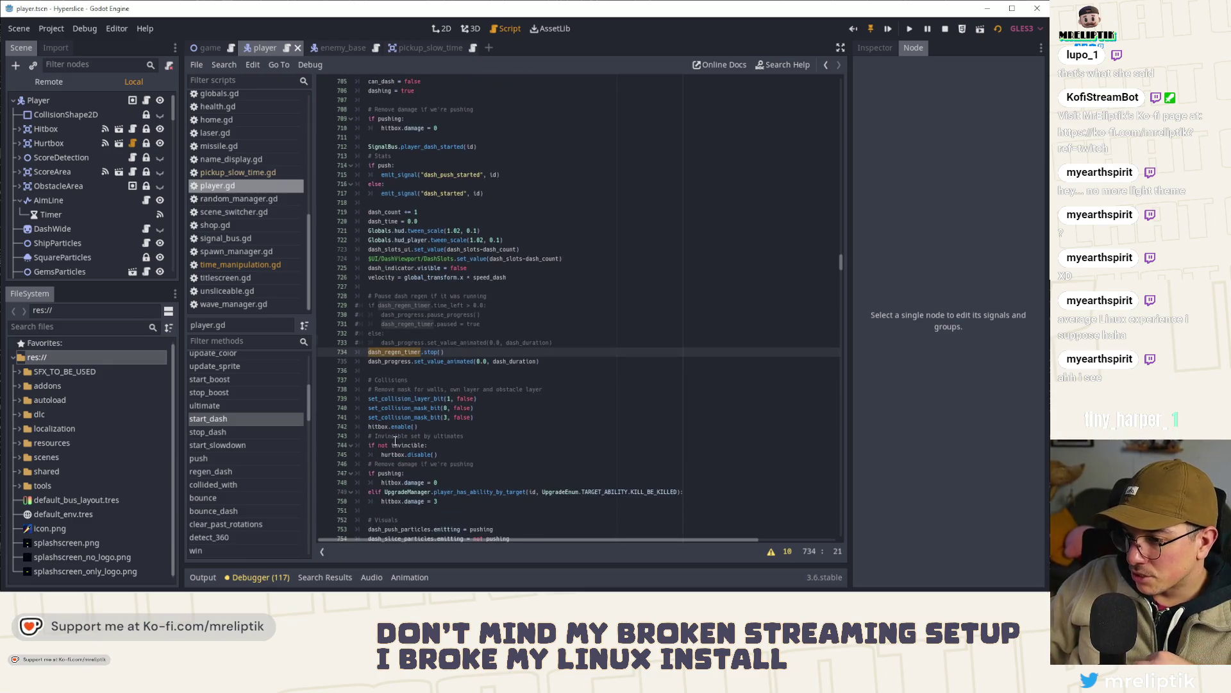
scroll(397, 397, "down", 7)
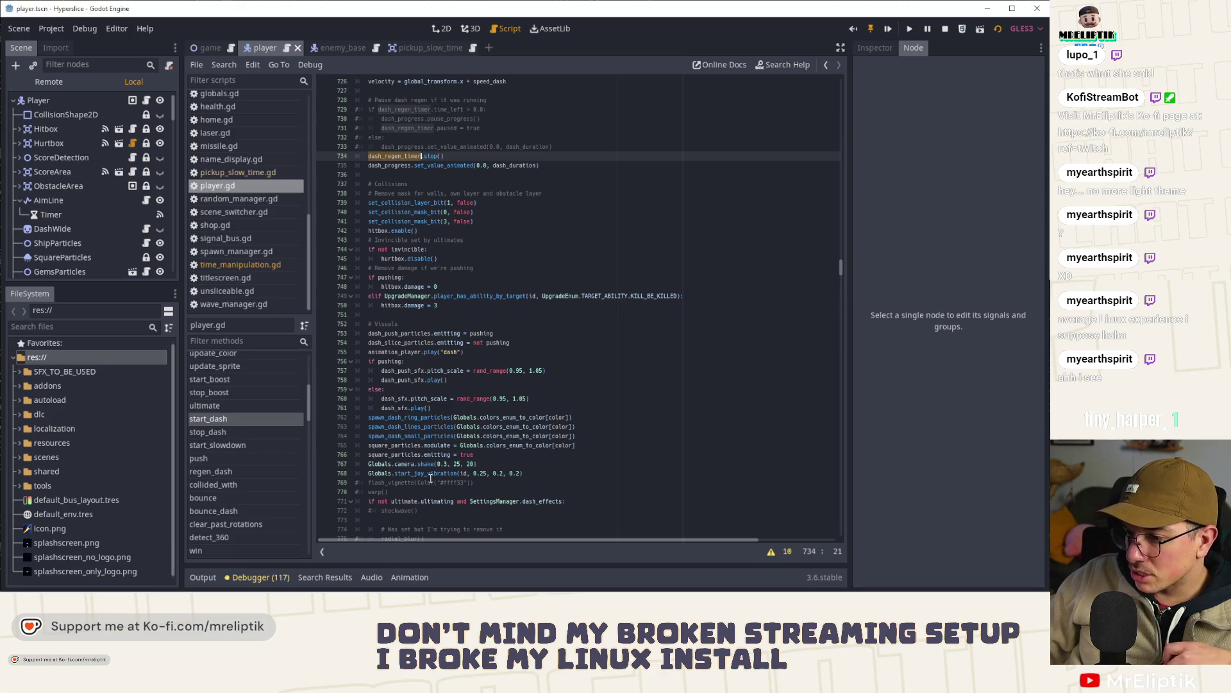
scroll(431, 482, "down", 6)
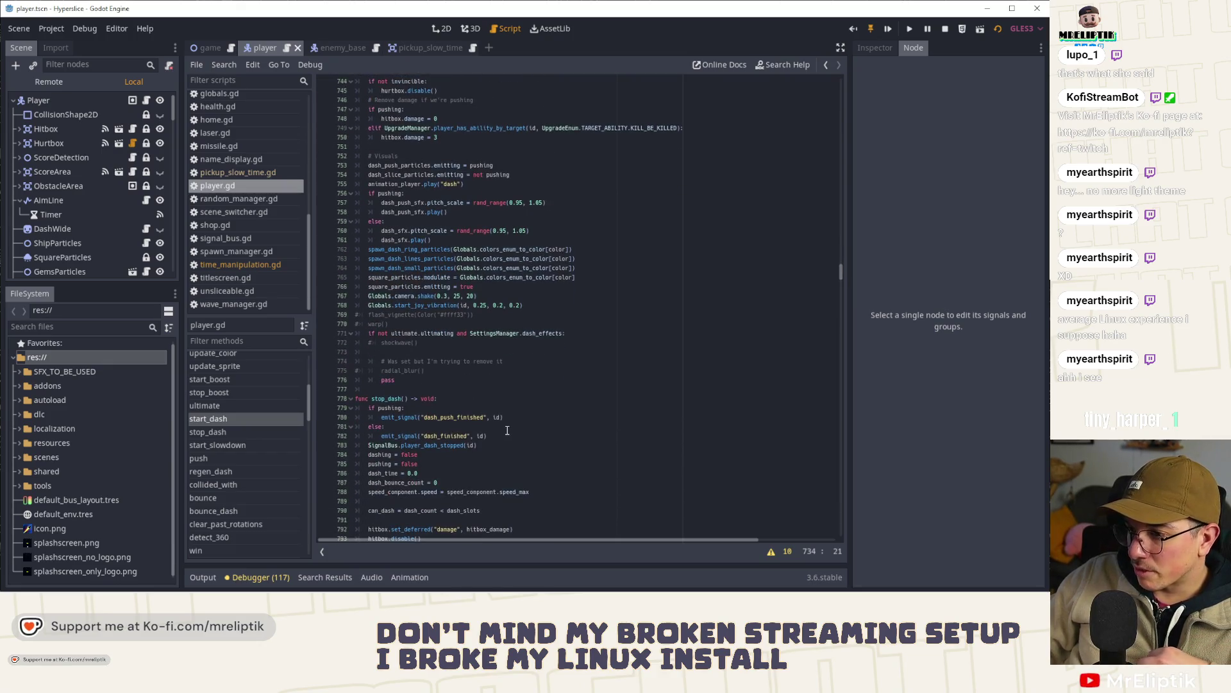
scroll(507, 430, "down", 4)
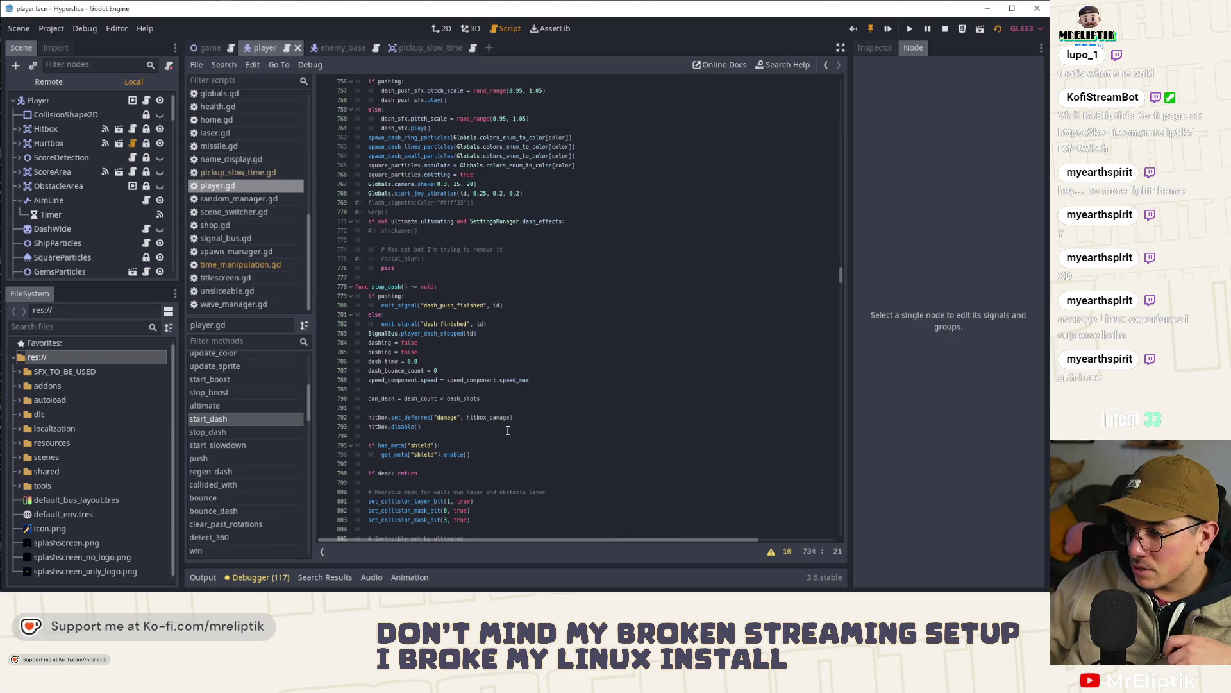
scroll(507, 430, "up", 4)
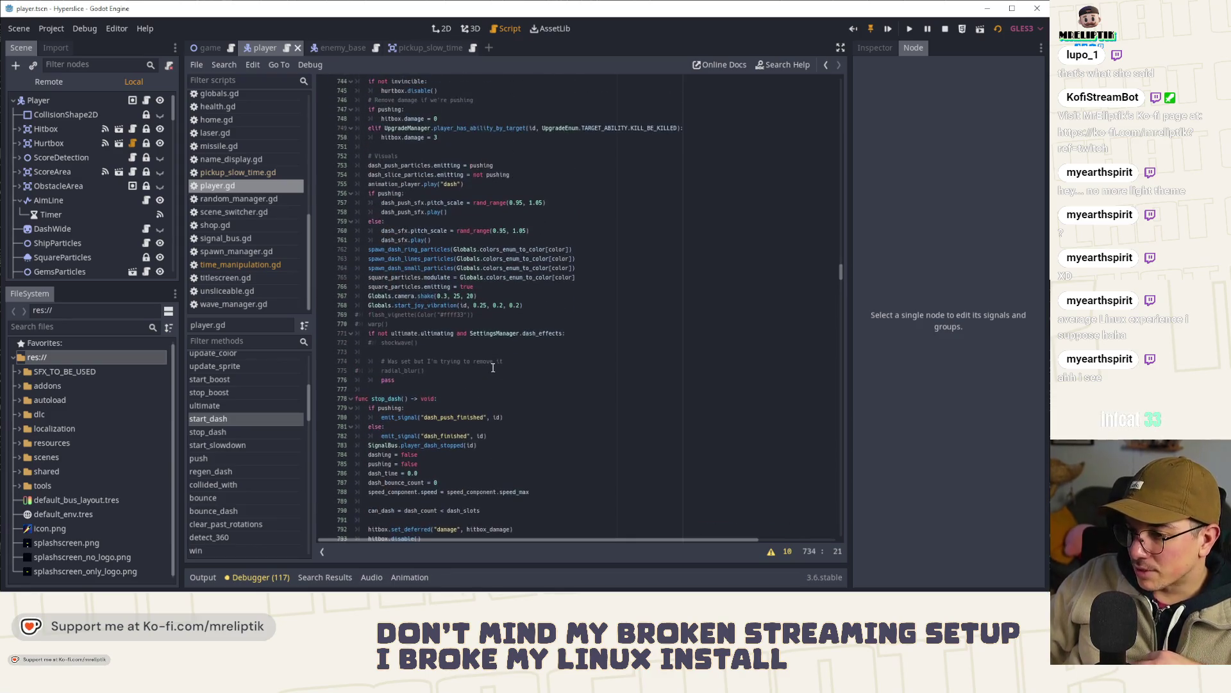
scroll(482, 357, "down", 5)
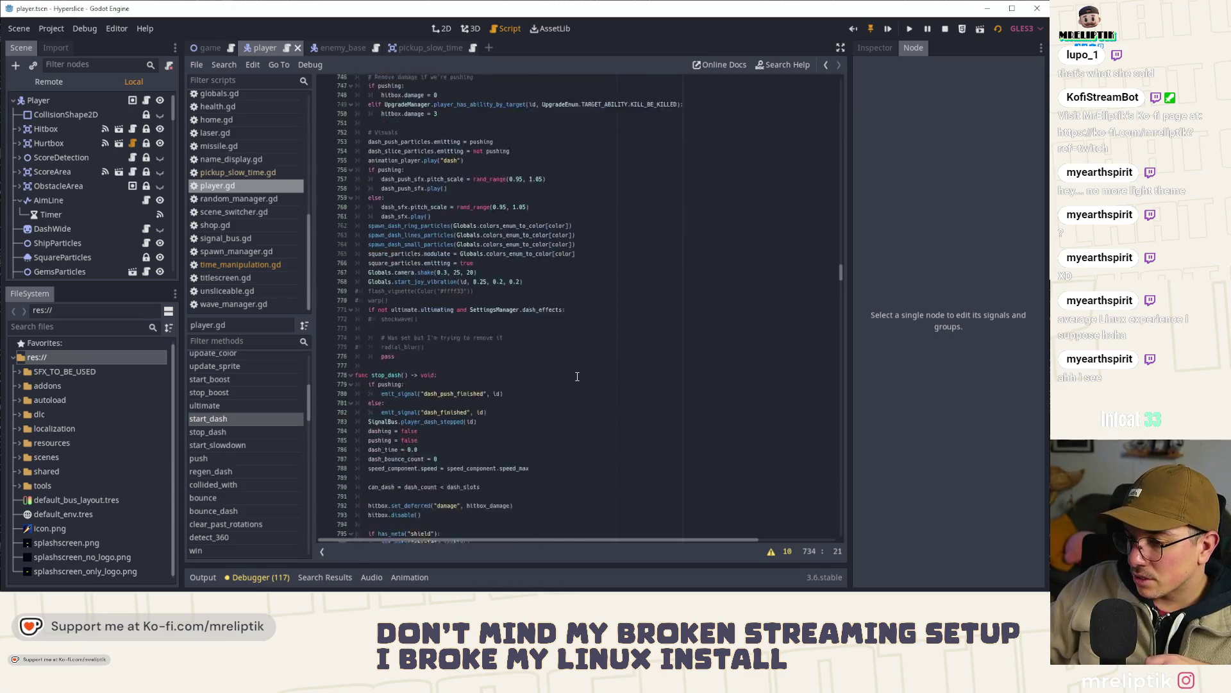
scroll(576, 376, "up", 20)
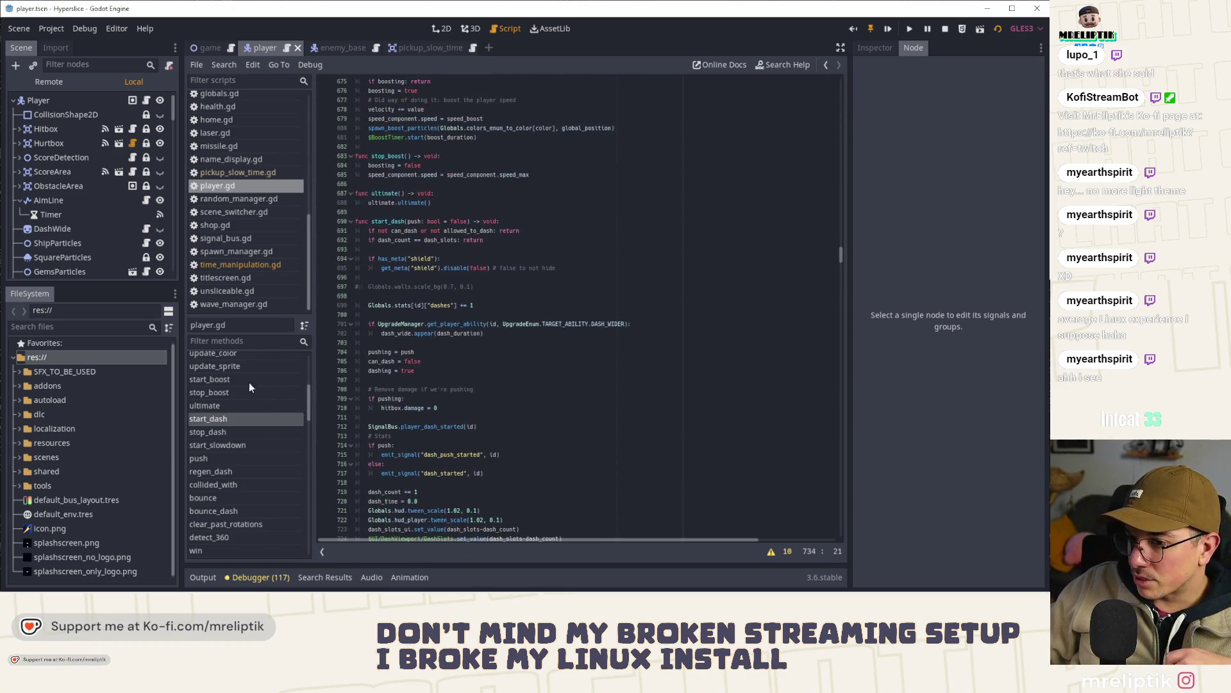
scroll(236, 407, "up", 4)
scroll(236, 408, "up", 4)
left_click(224, 425)
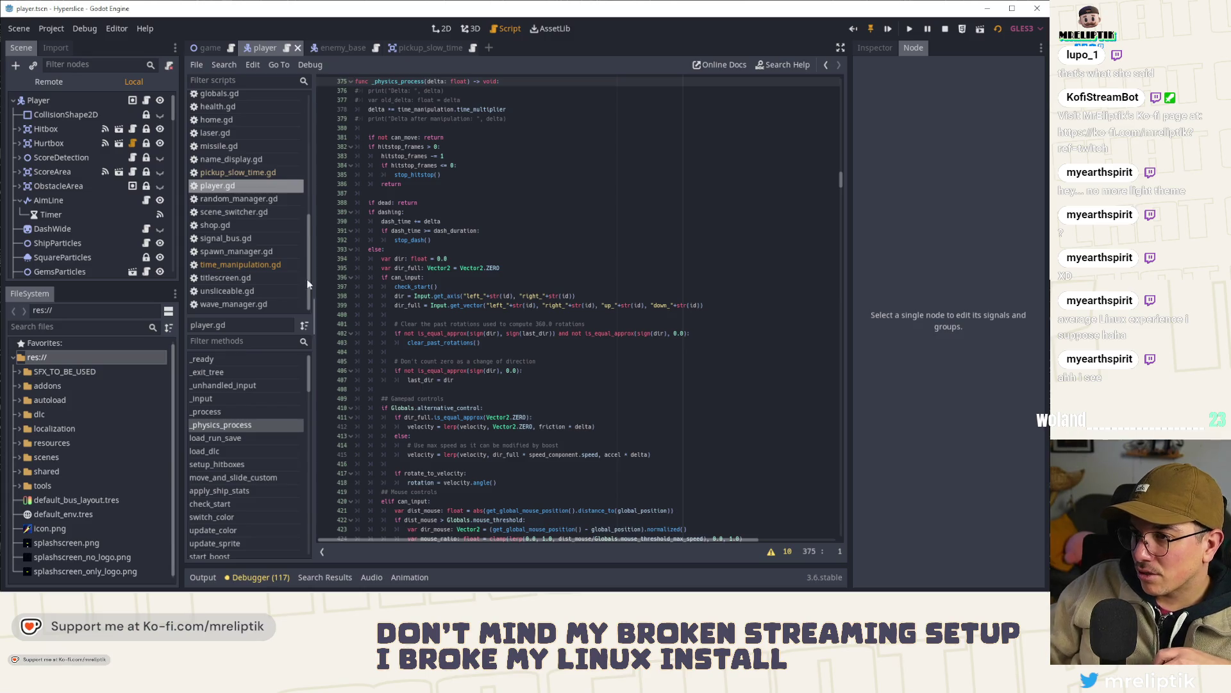
scroll(99, 202, "down", 5)
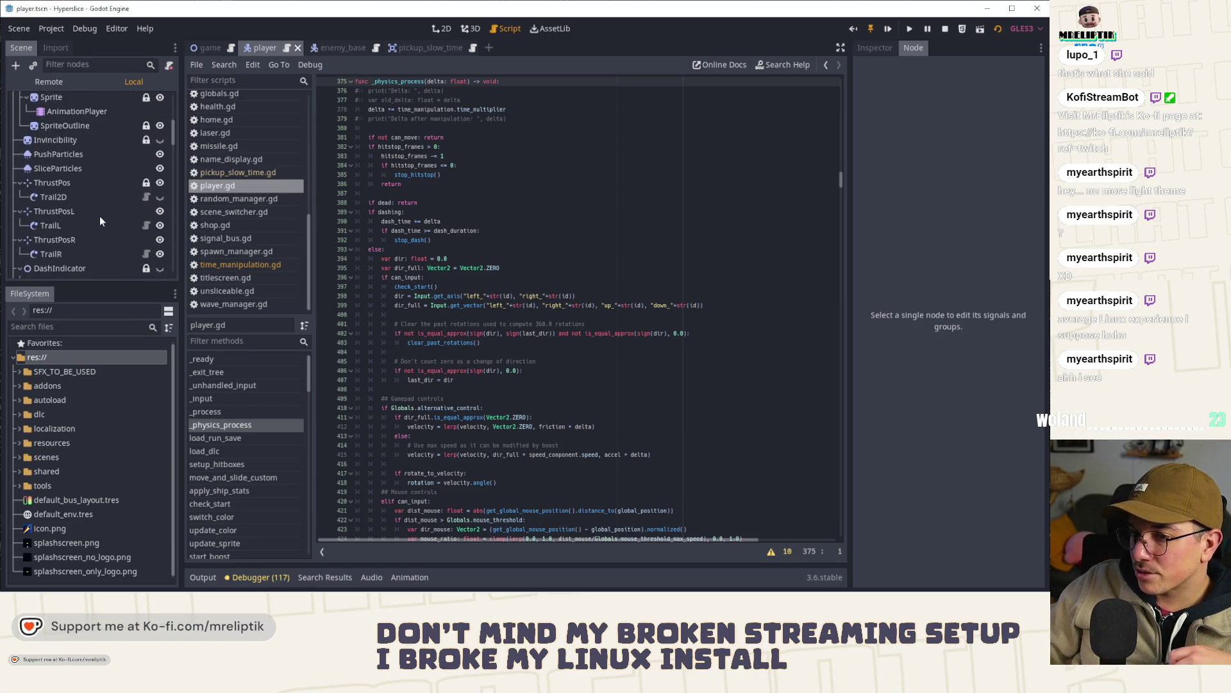
left_click(228, 264)
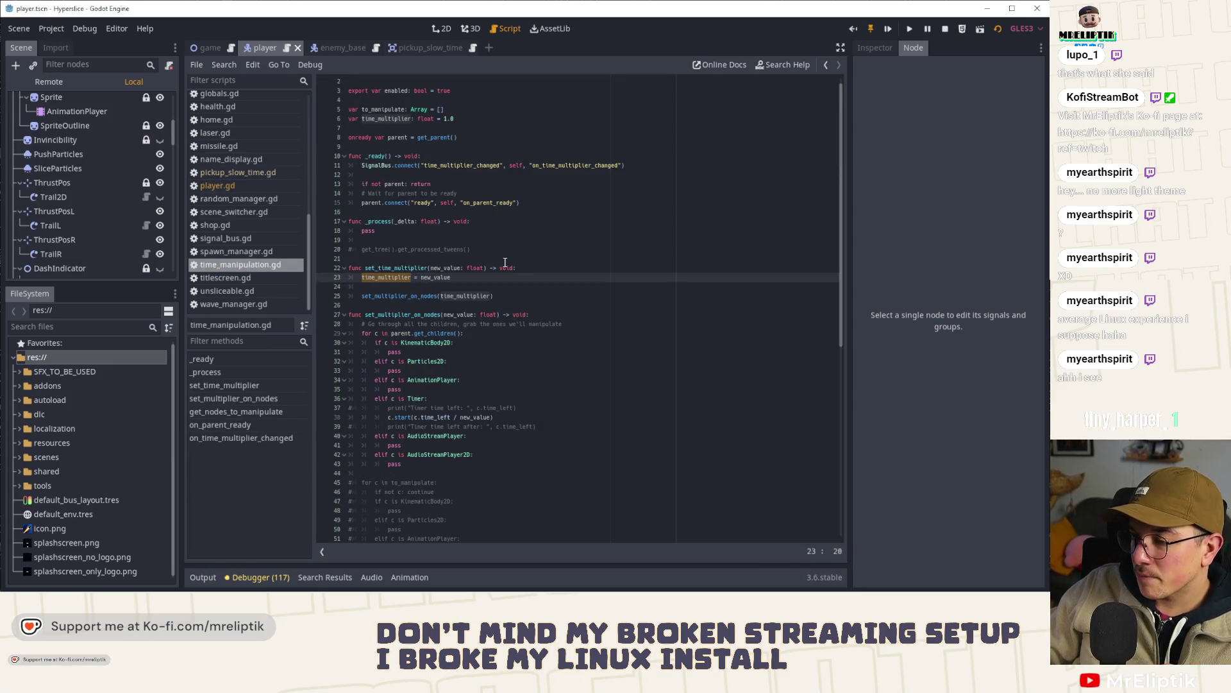
scroll(505, 262, "down", 2)
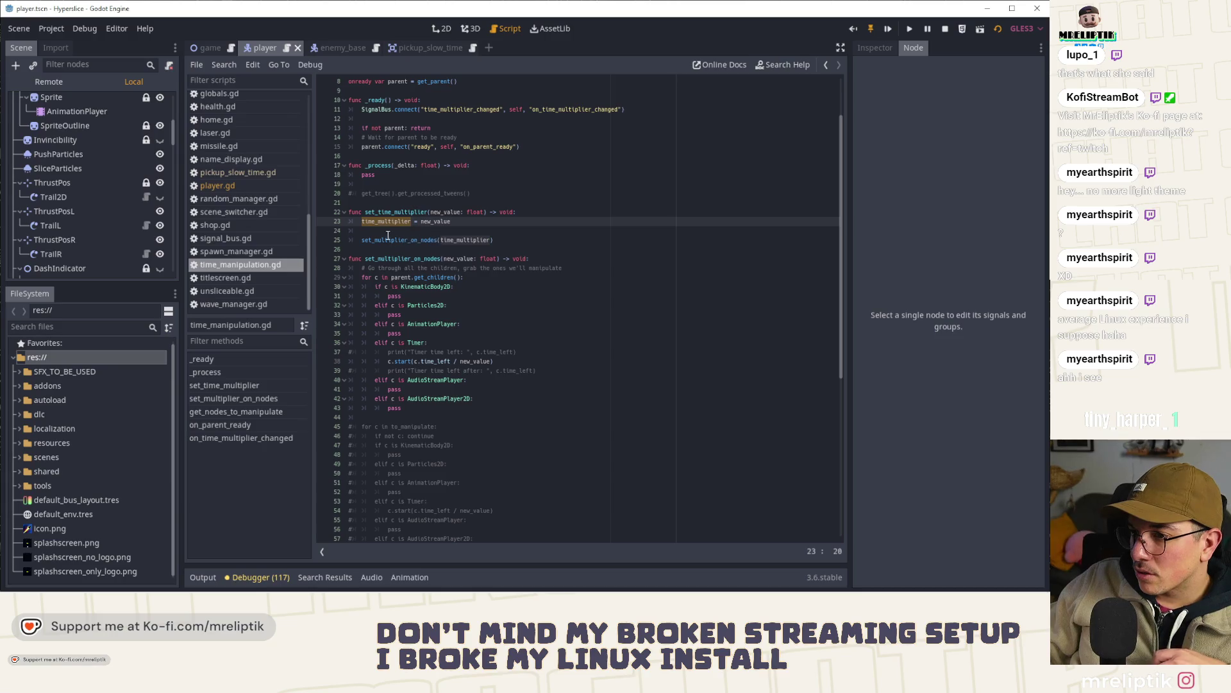
left_click(412, 47)
key("ctrl+Right")
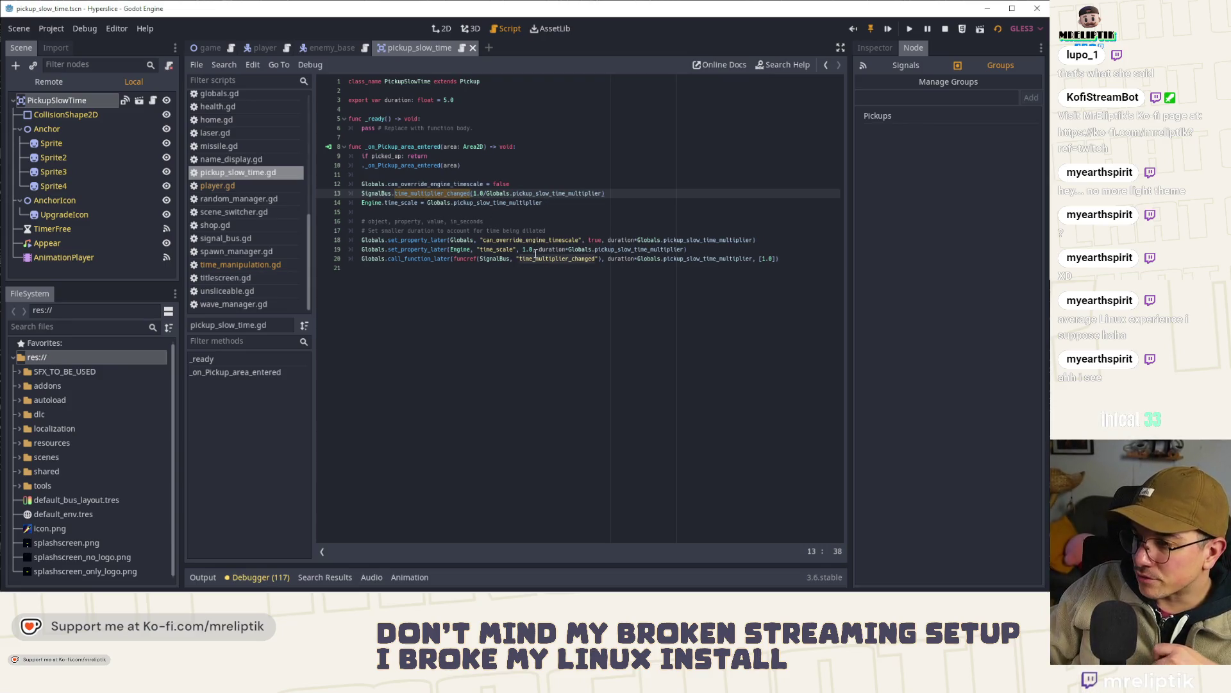
left_click(363, 50)
left_click(256, 48)
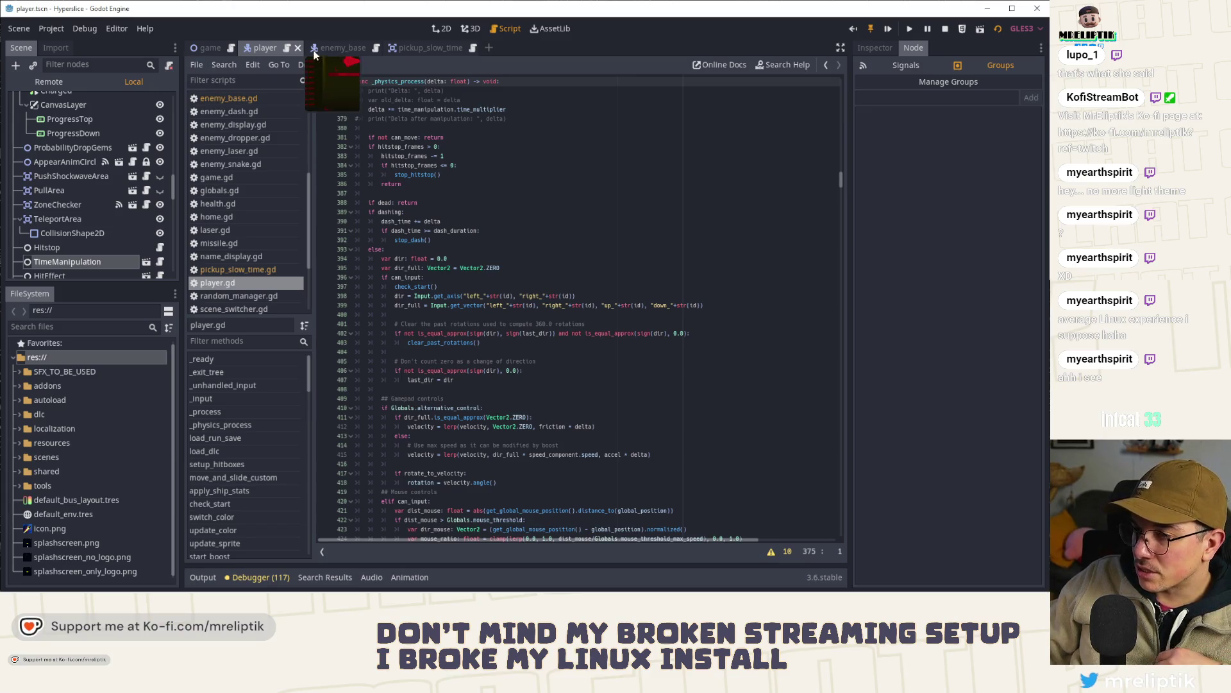
scroll(430, 262, "up", 2)
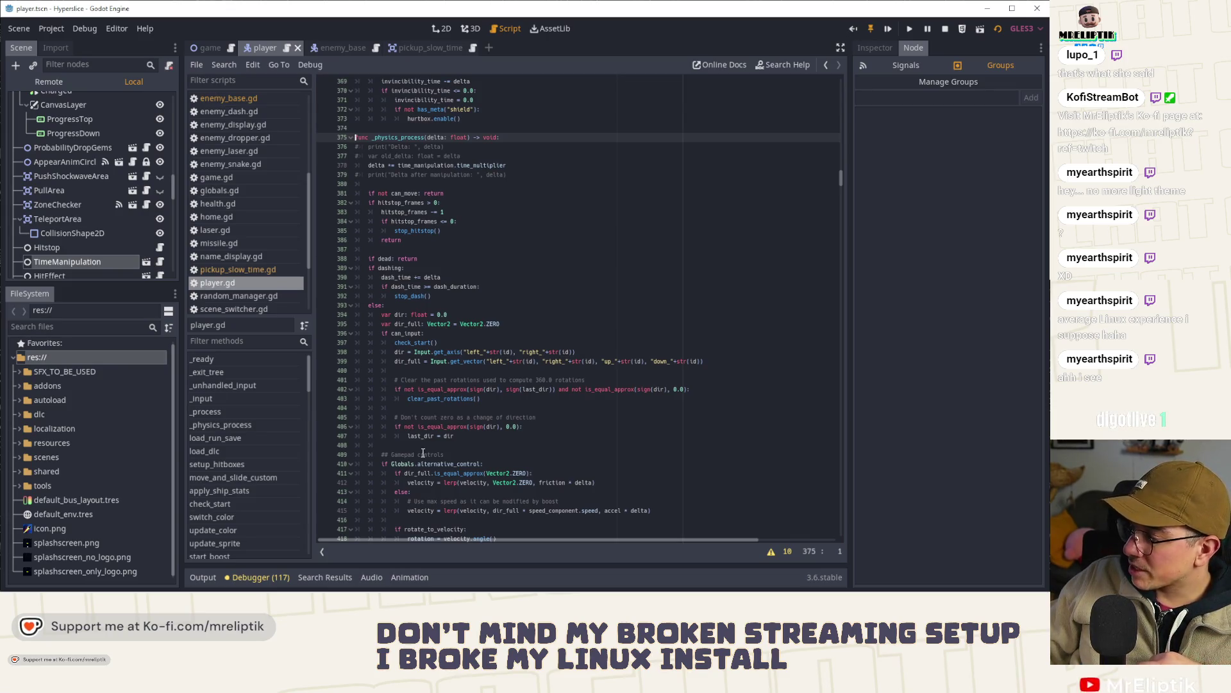
left_click(202, 577)
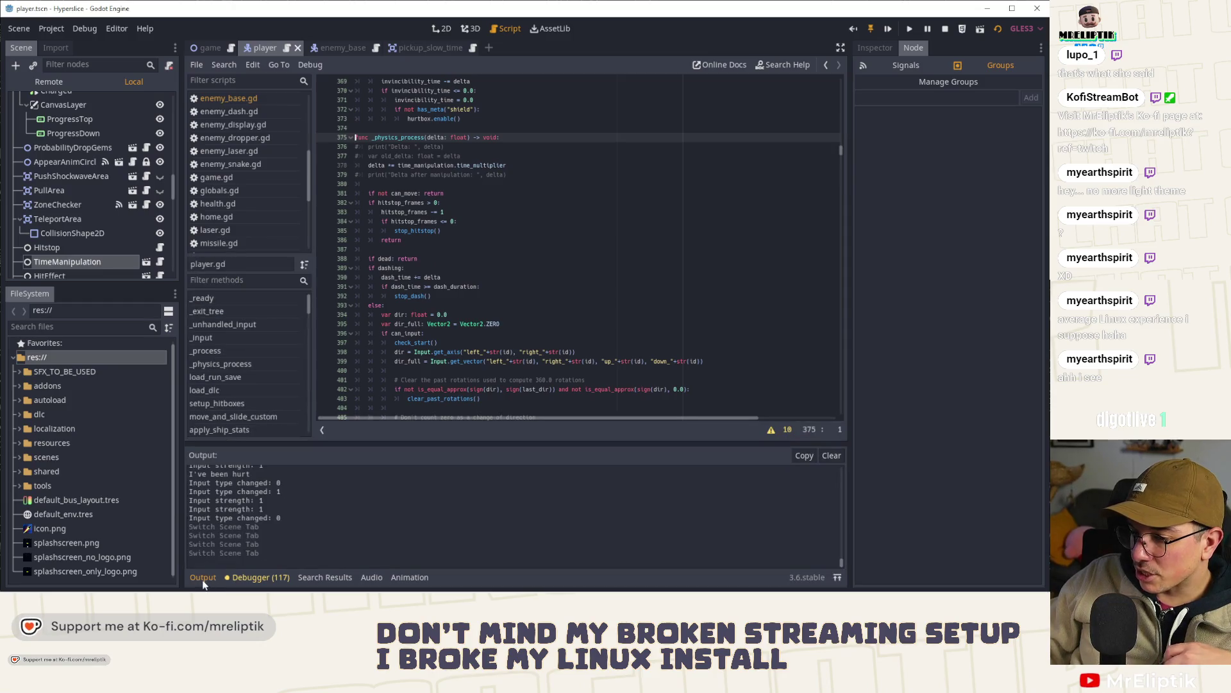
left_click(245, 576)
left_click(263, 578)
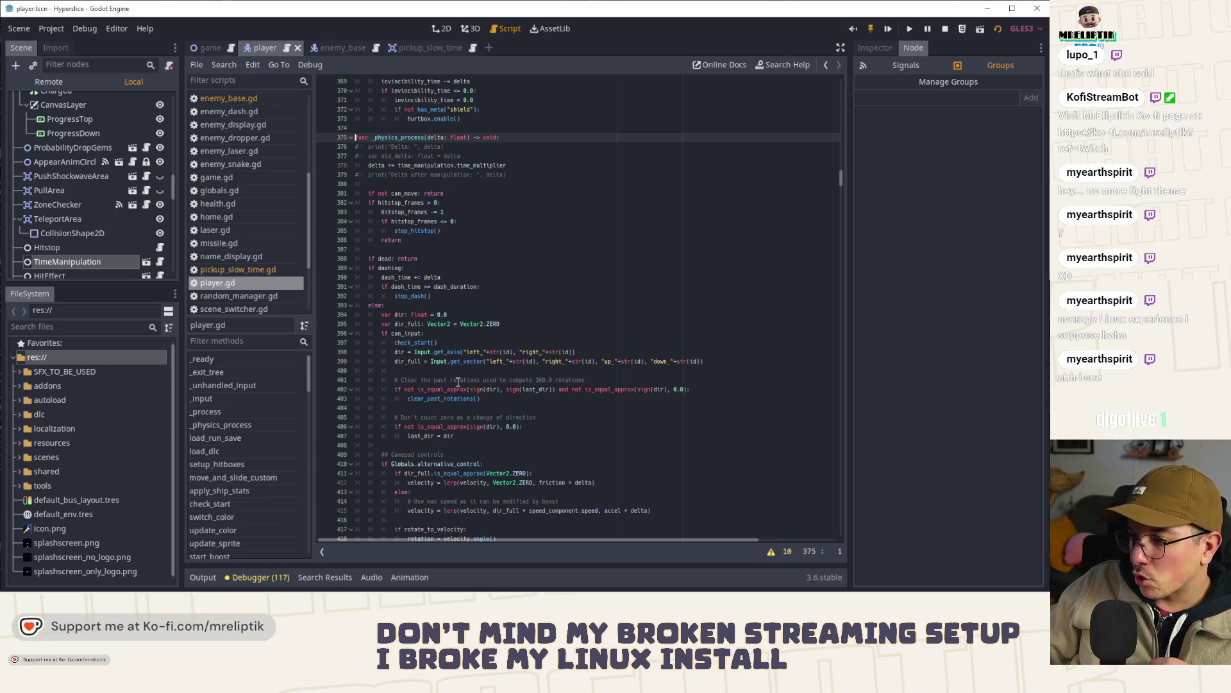
double_click(582, 482)
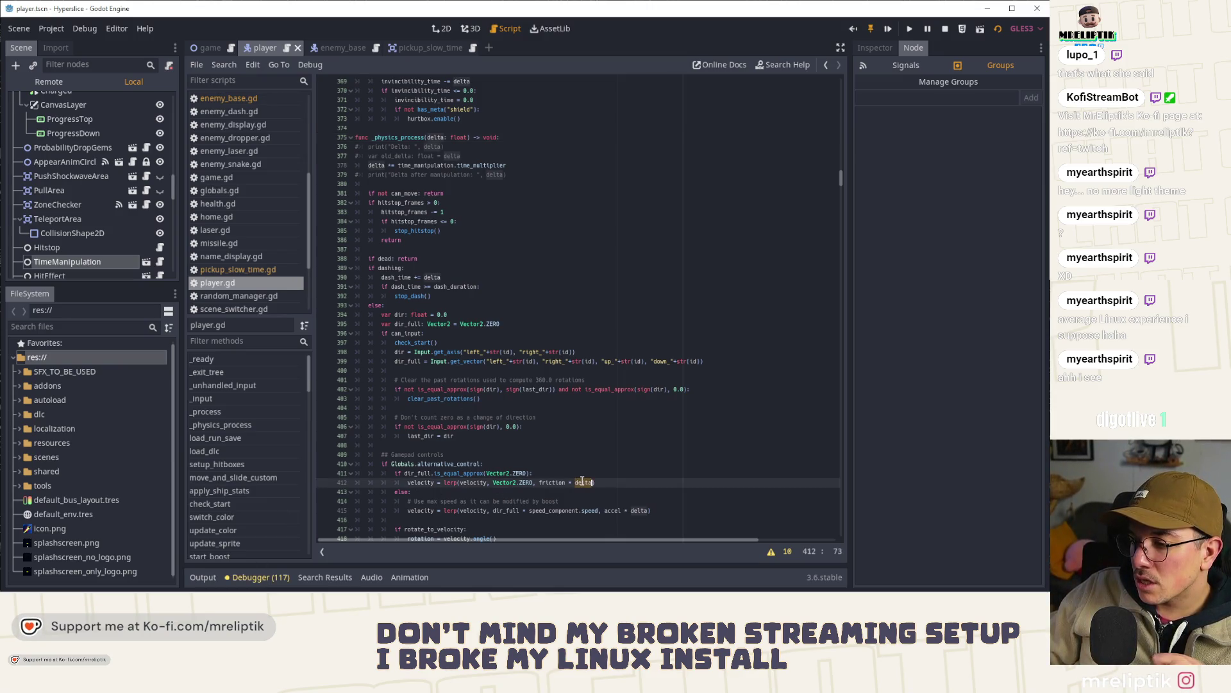
scroll(666, 479, "down", 3)
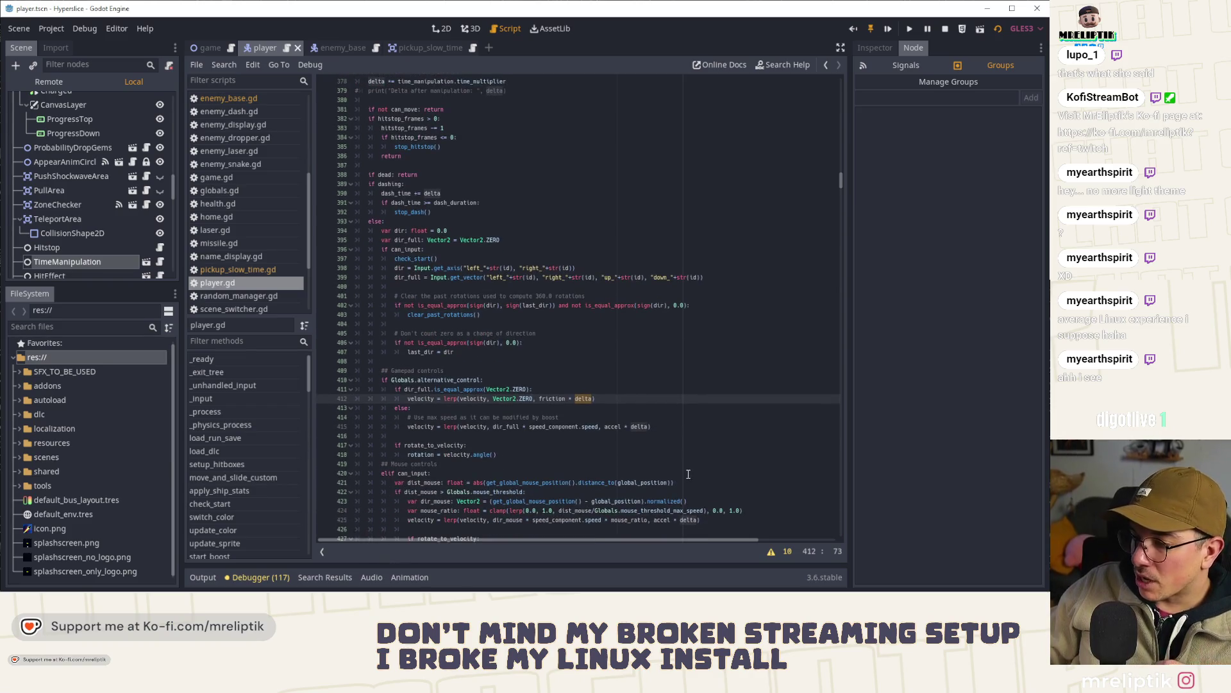
scroll(688, 474, "down", 5)
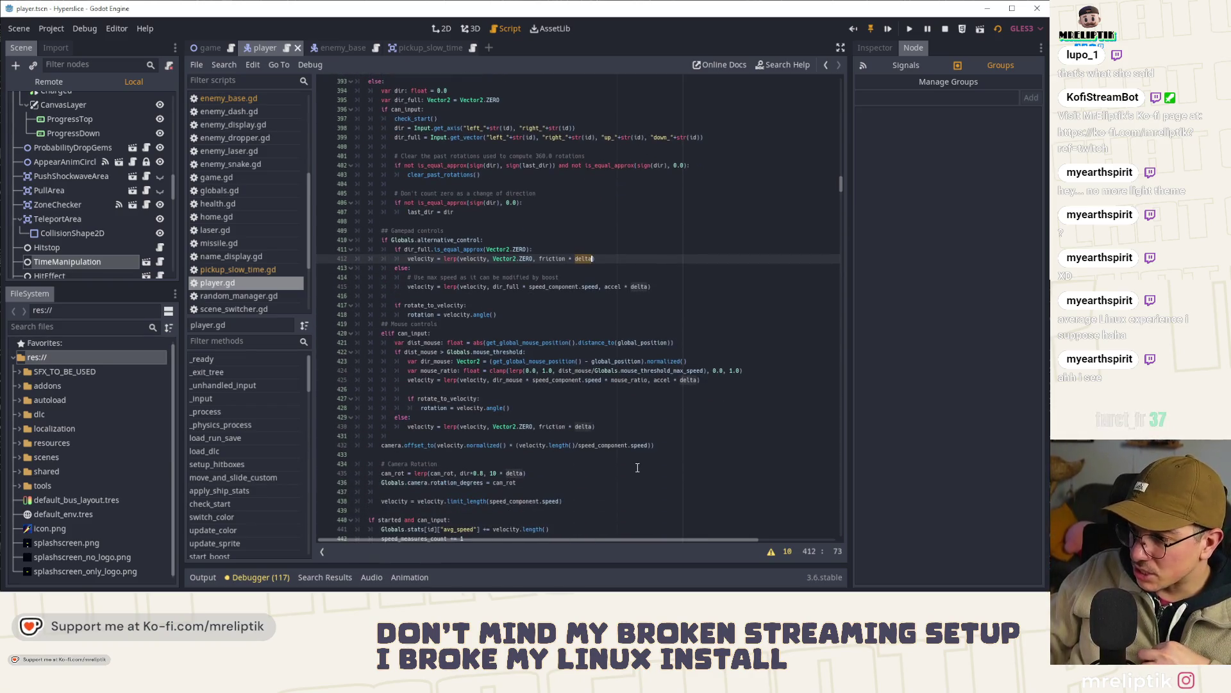
scroll(637, 472, "up", 12)
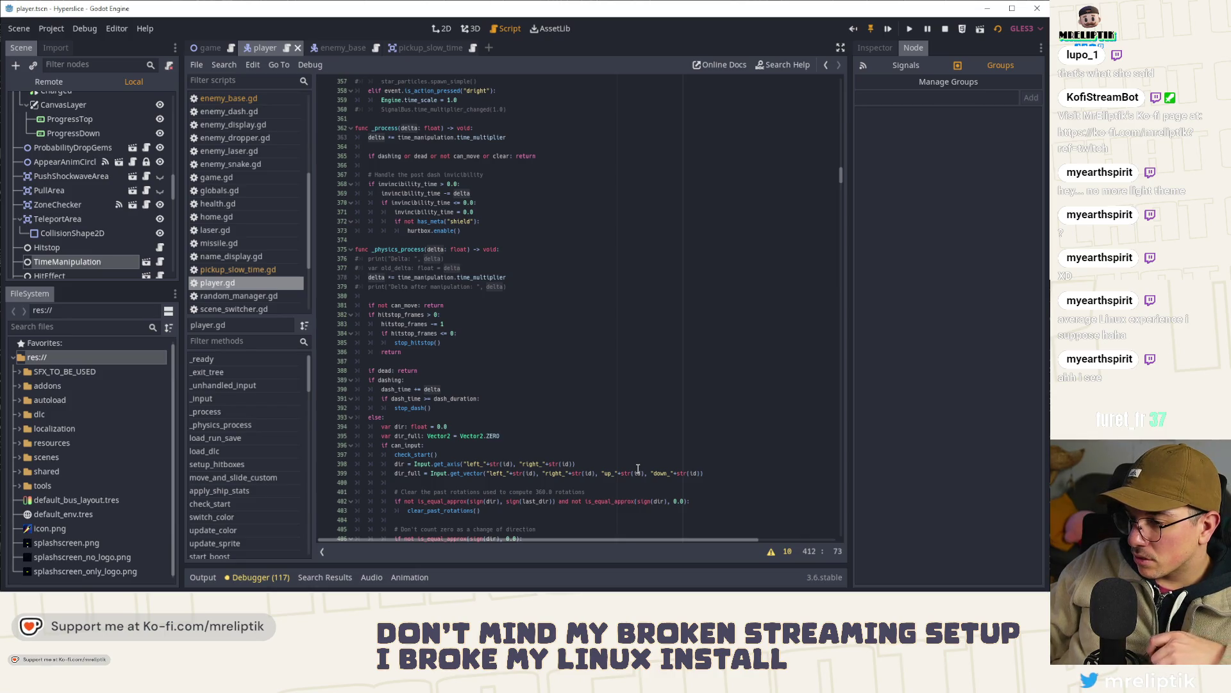
double_click(395, 389)
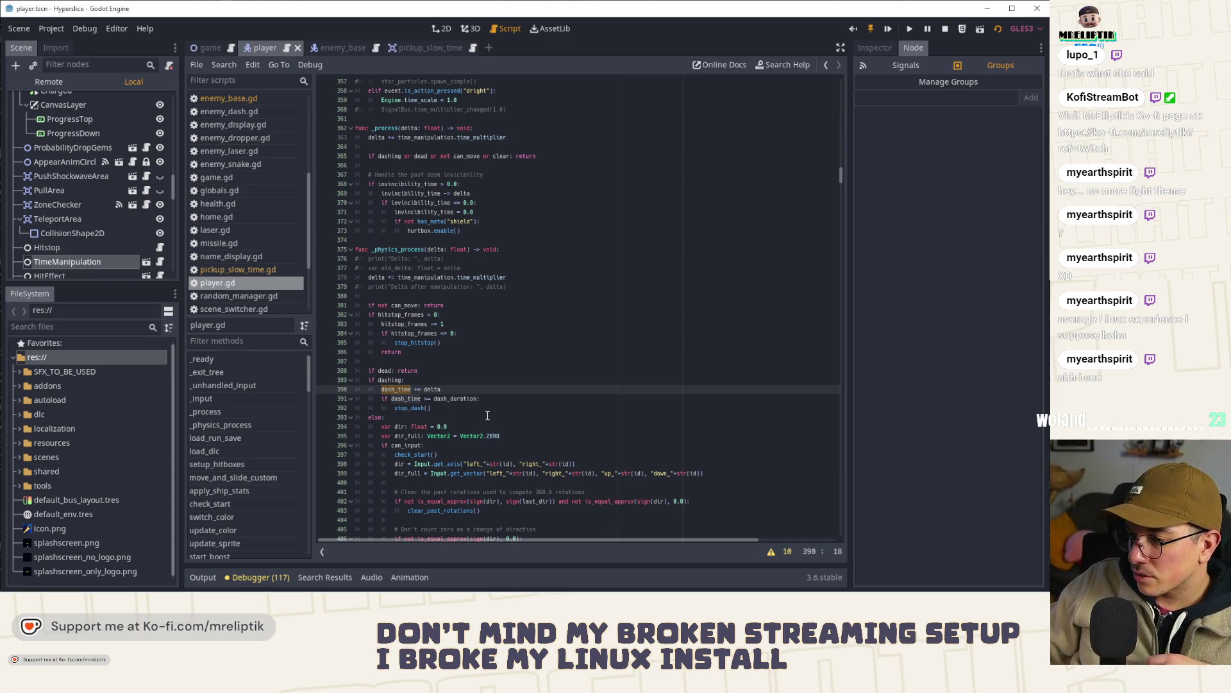
double_click(395, 408)
double_click(410, 409)
scroll(228, 498, "down", 3)
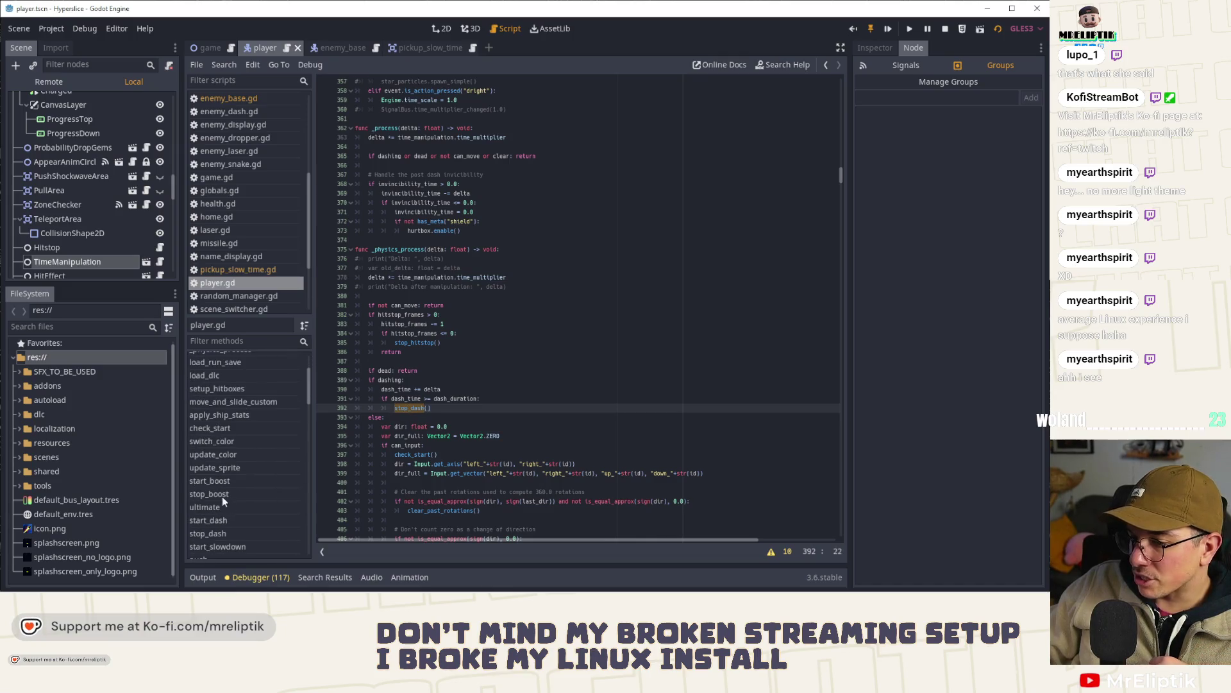
- Jump to stop_dash and set a breakpoint on line 783
left_click(211, 493)
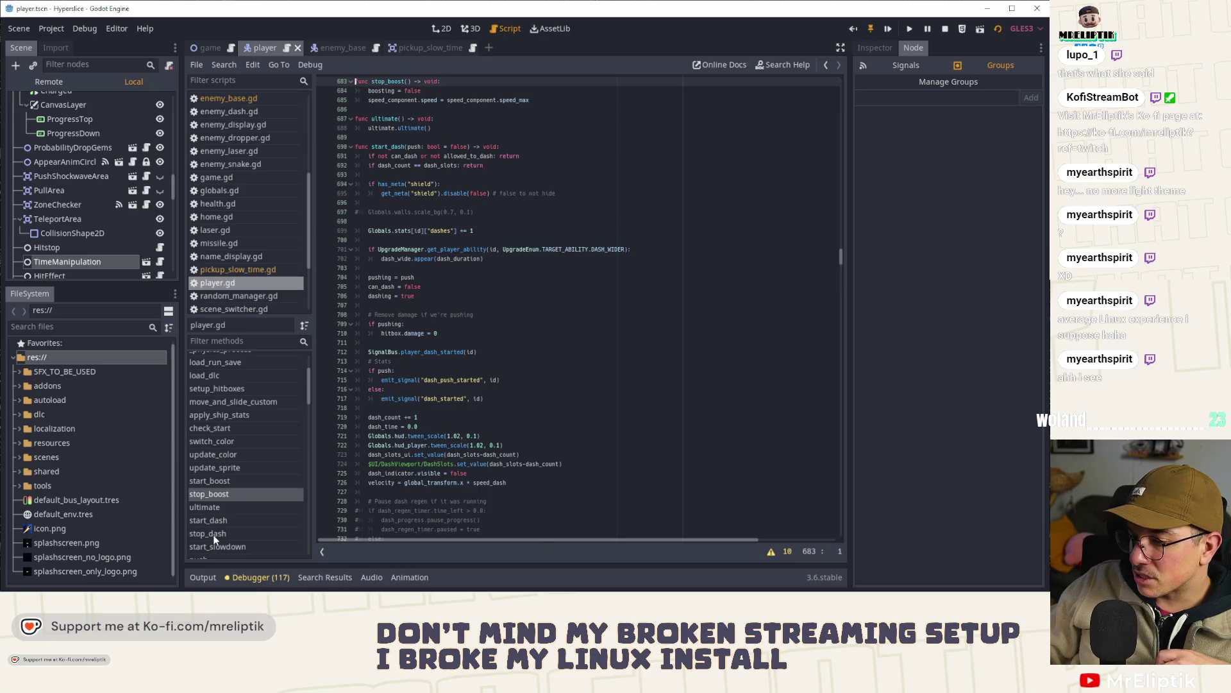
left_click(216, 534)
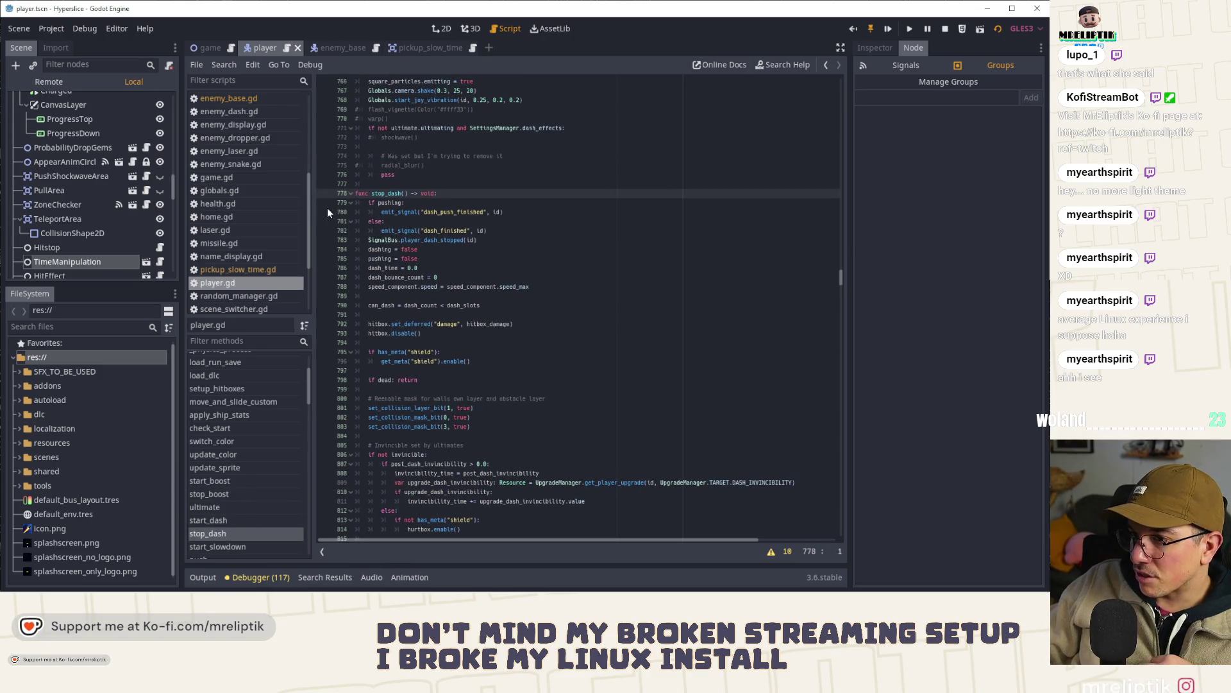
left_click(321, 239)
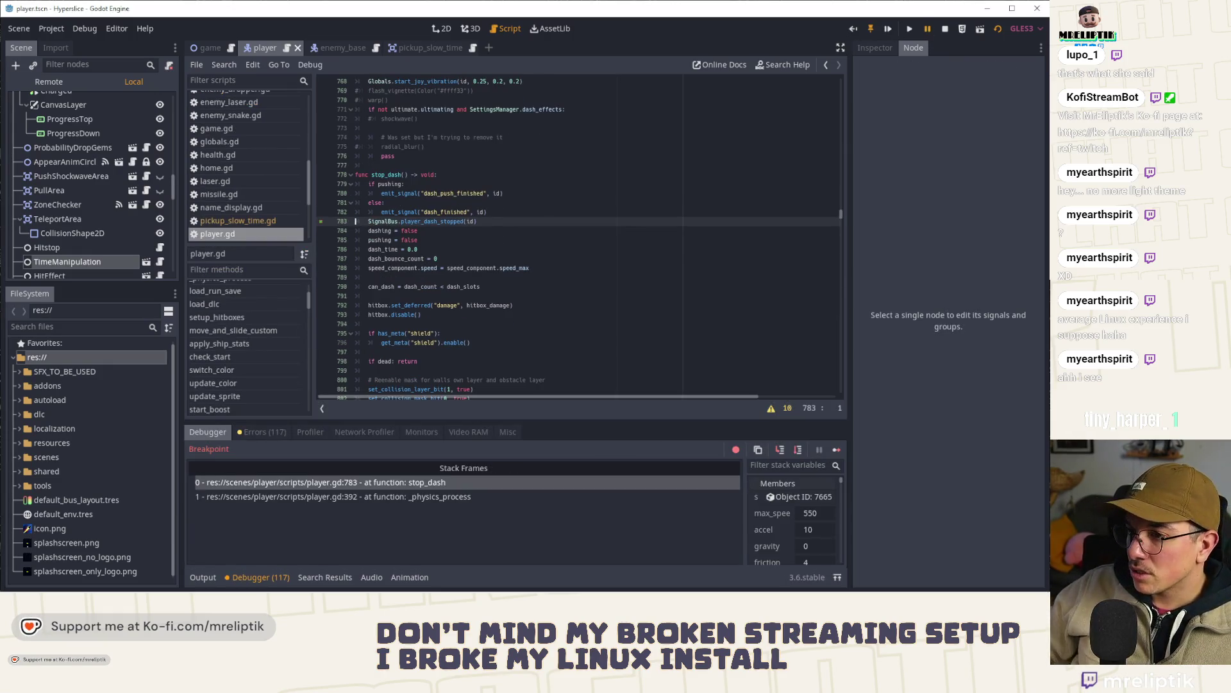
- Resume the running game past the breakpoint twice
left_click(836, 450)
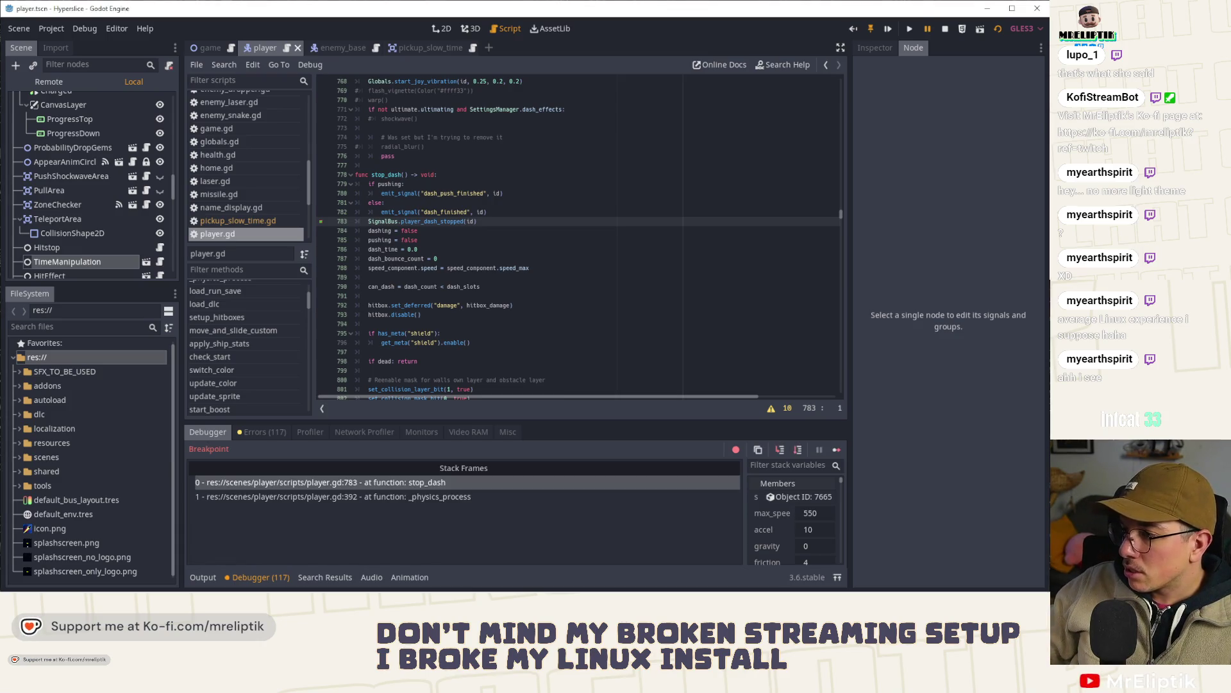
left_click(836, 450)
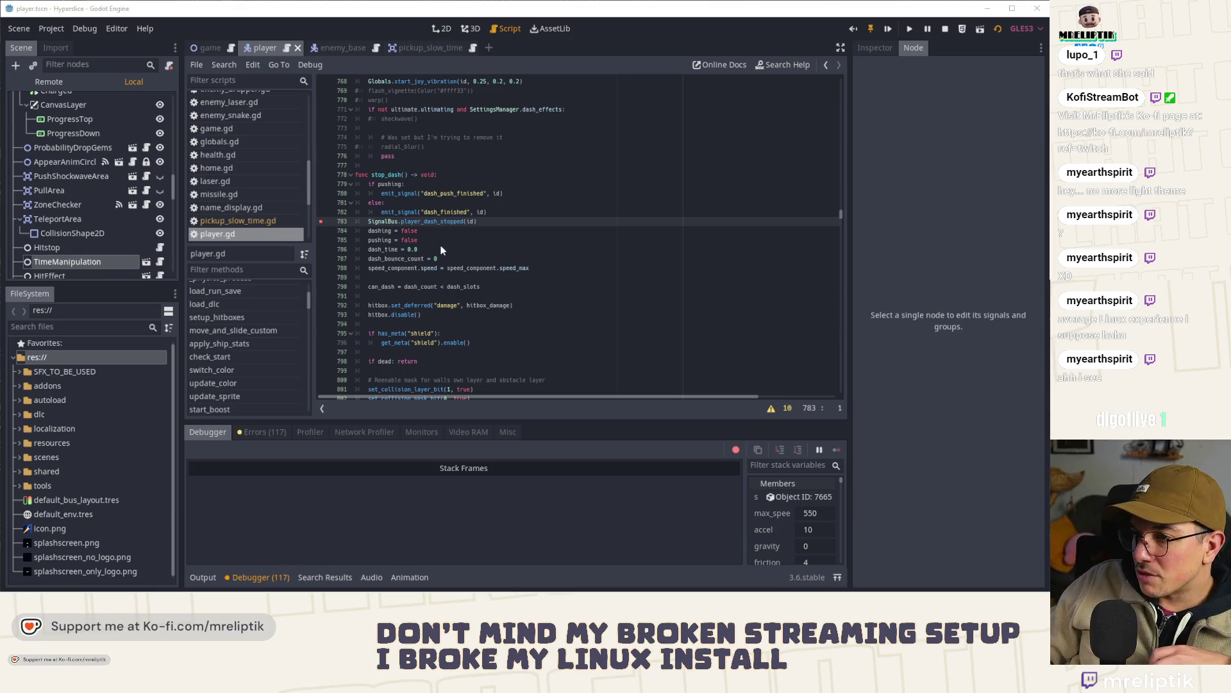
scroll(368, 218, "down", 10)
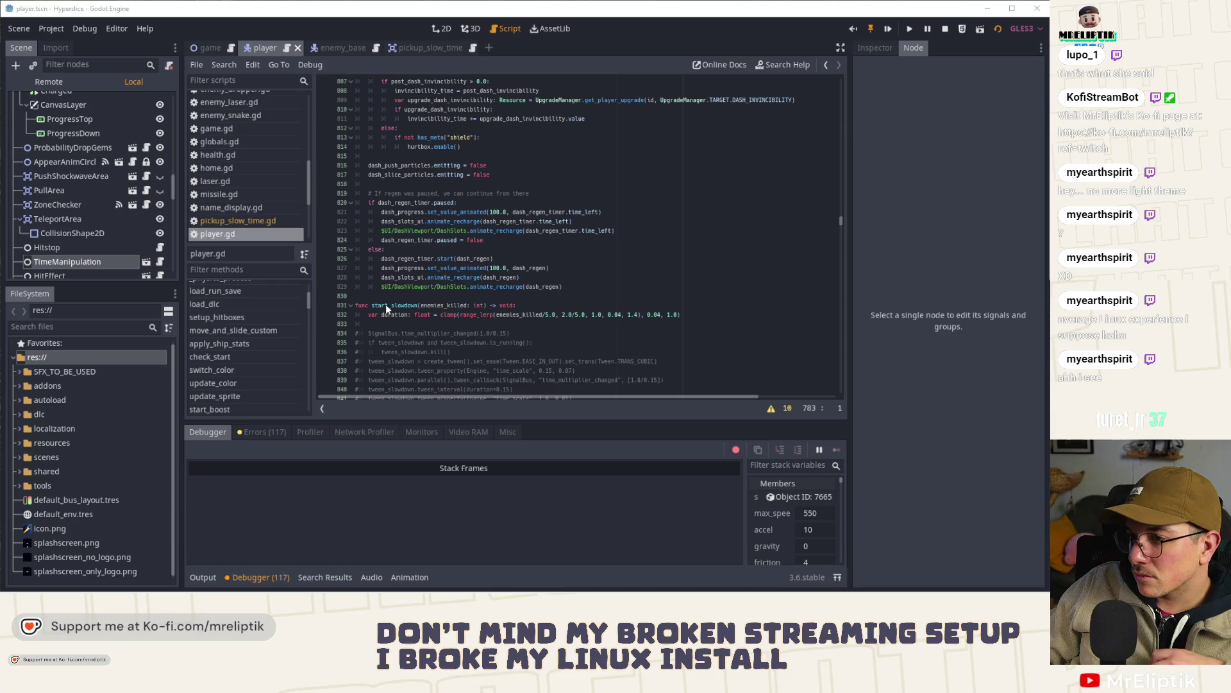
scroll(423, 263, "up", 5)
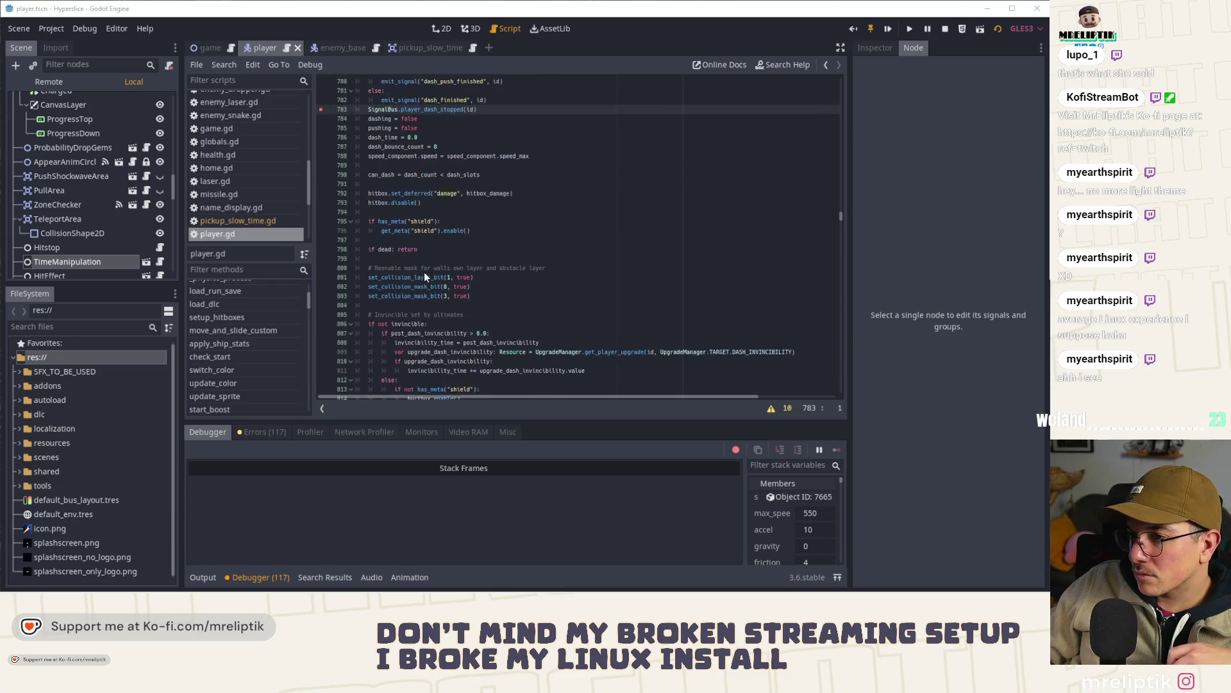
- Jump to _physics_process and highlight the uses of dashing, dir_full and can_input
scroll(422, 222, "up", 5)
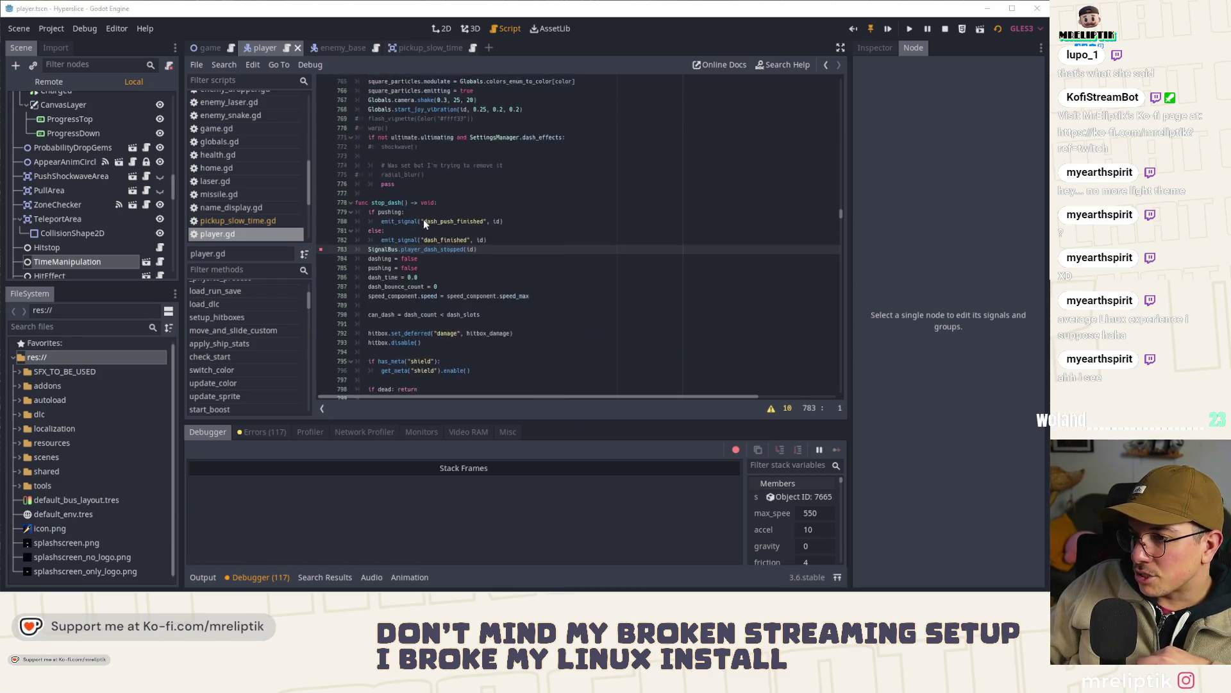
scroll(488, 230, "up", 13)
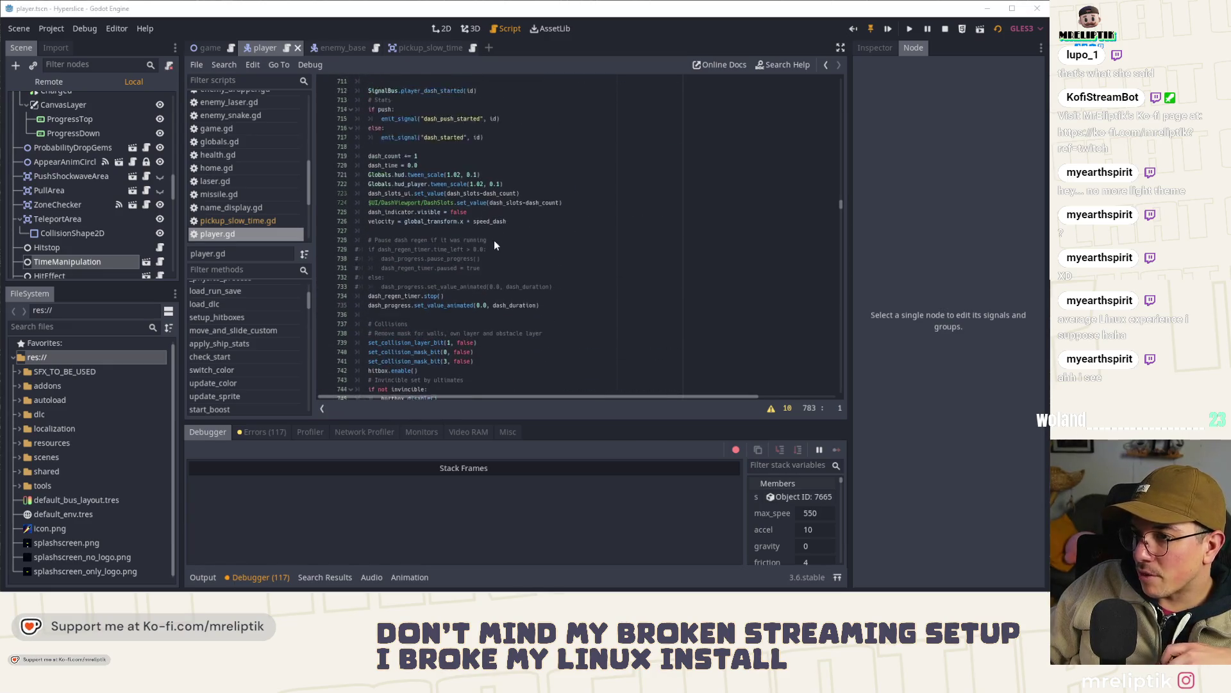
scroll(490, 244, "up", 3)
scroll(240, 350, "up", 3)
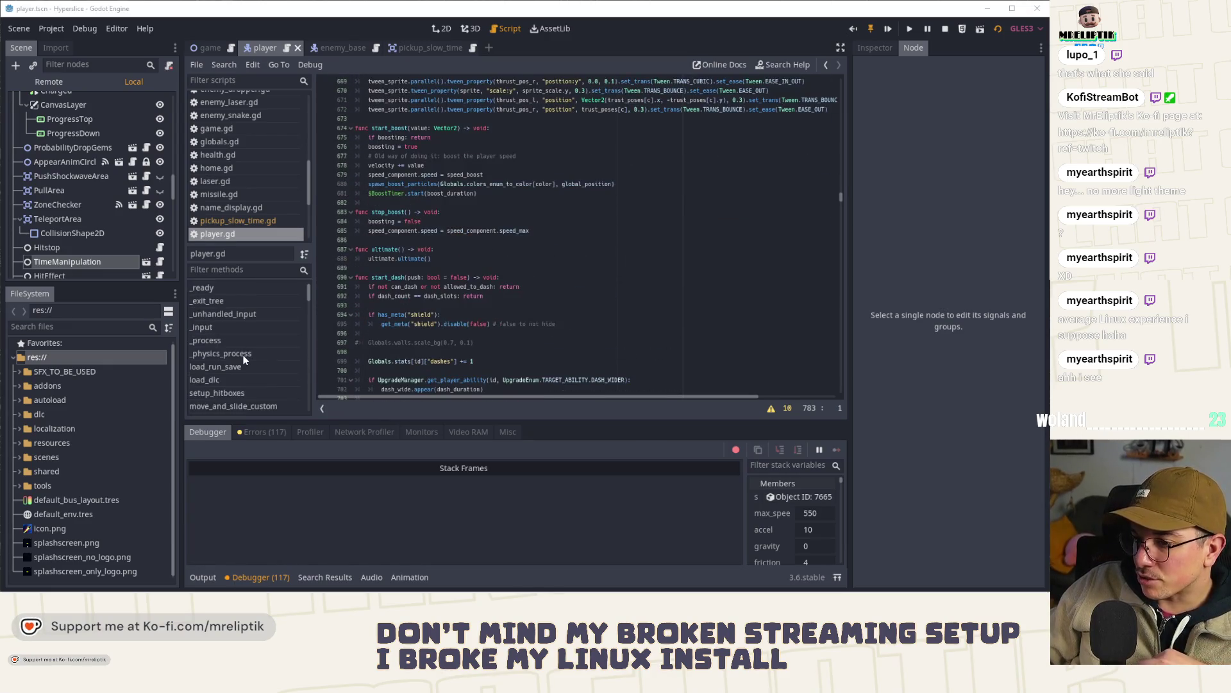
left_click(225, 353)
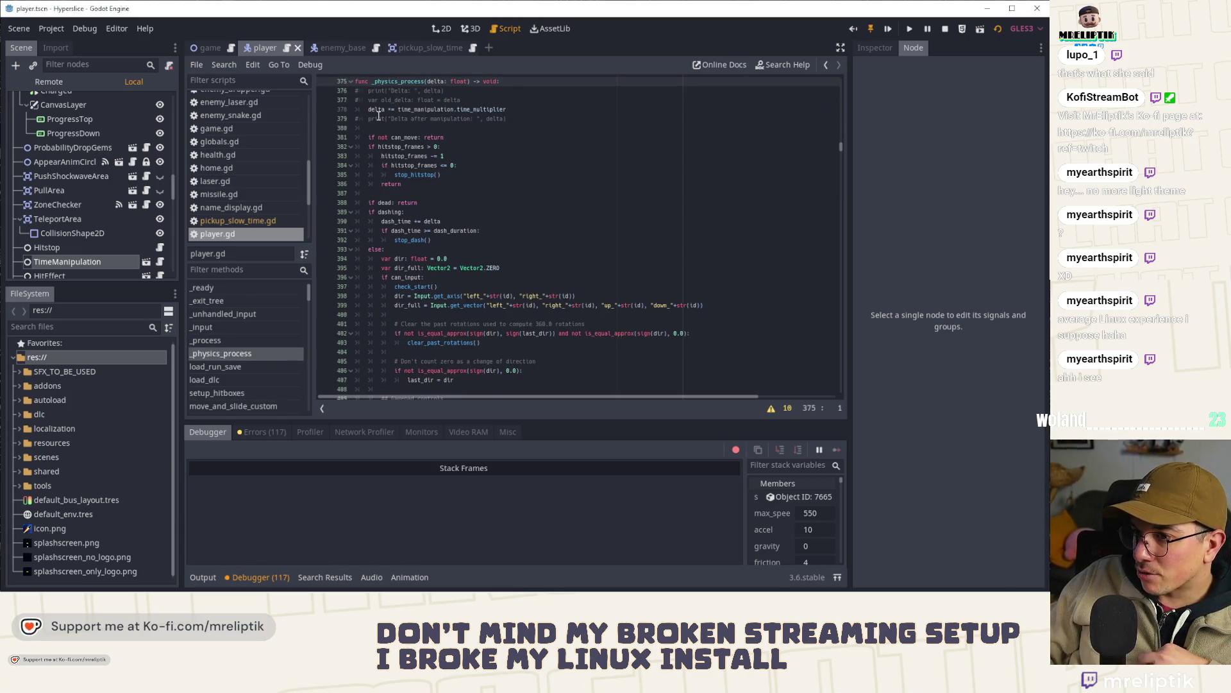
double_click(387, 212)
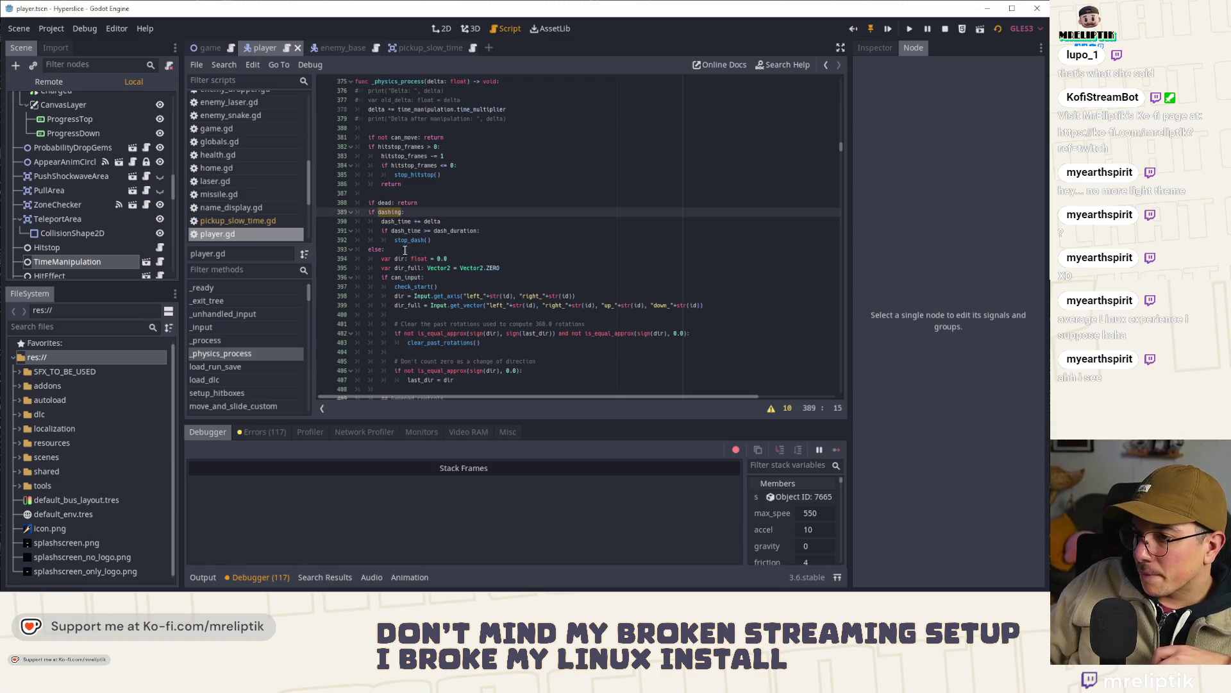
scroll(420, 192, "down", 3)
double_click(409, 184)
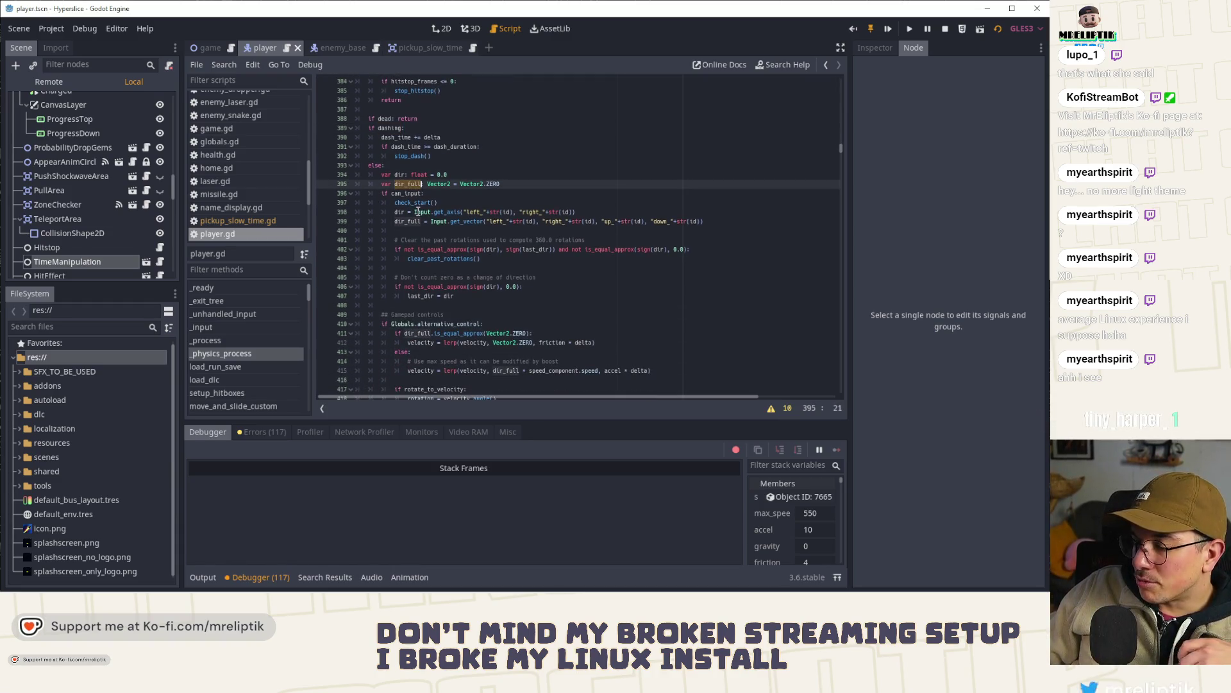
double_click(405, 193)
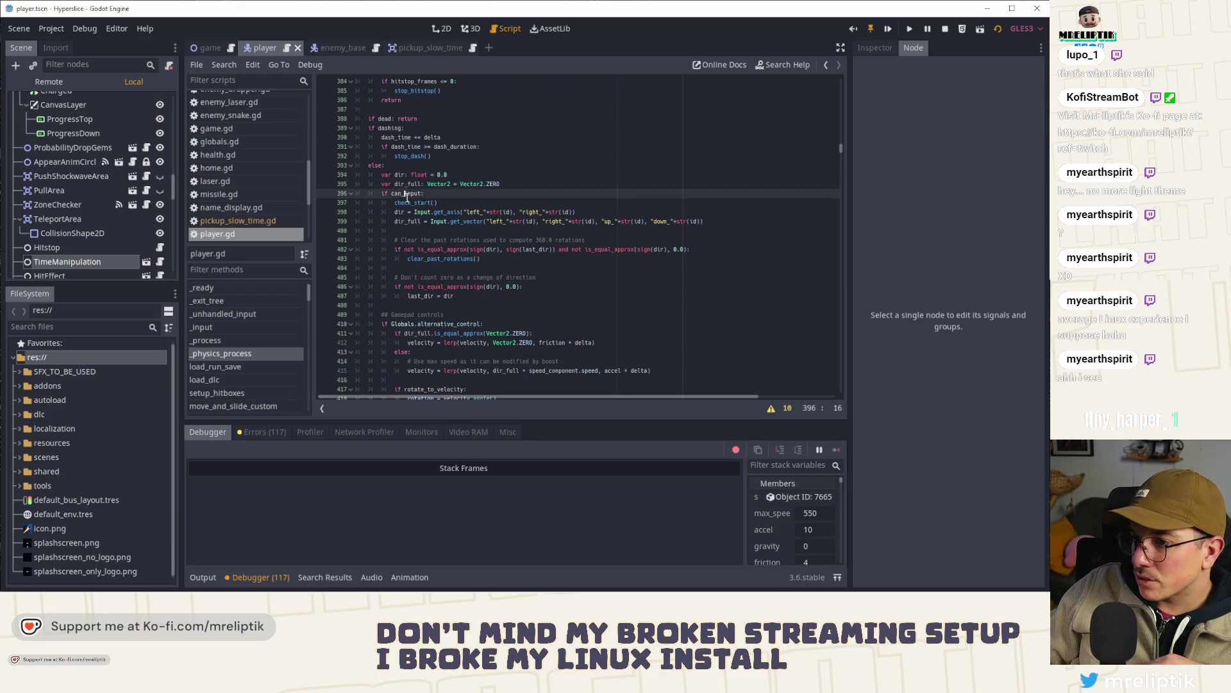
- Inspect velocity on lines 430 and 415 and the friction/delta lerp on line 412
scroll(411, 224, "down", 3)
scroll(411, 224, "down", 5)
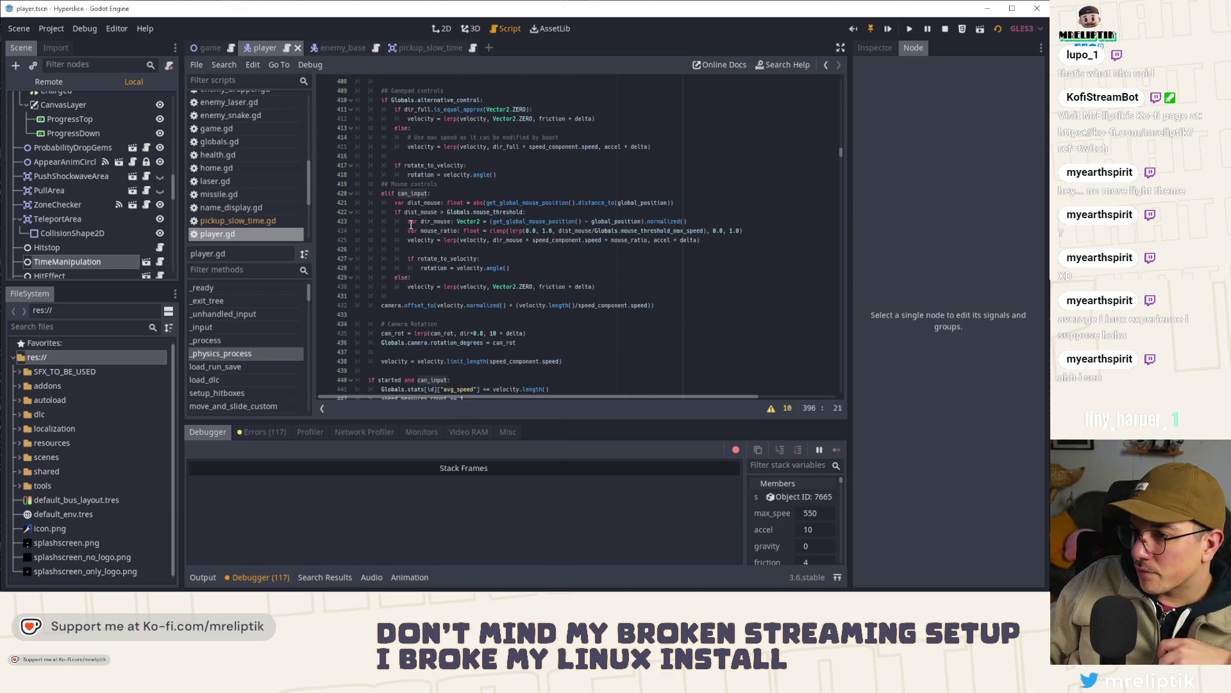
double_click(419, 288)
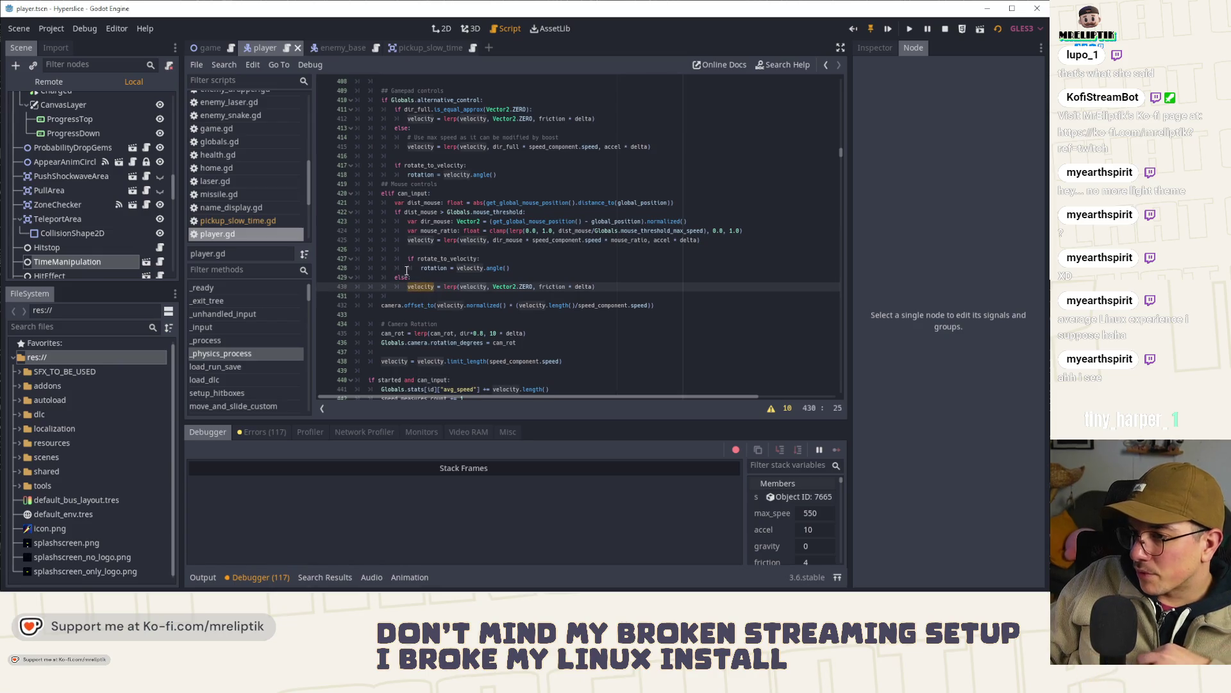
double_click(405, 211)
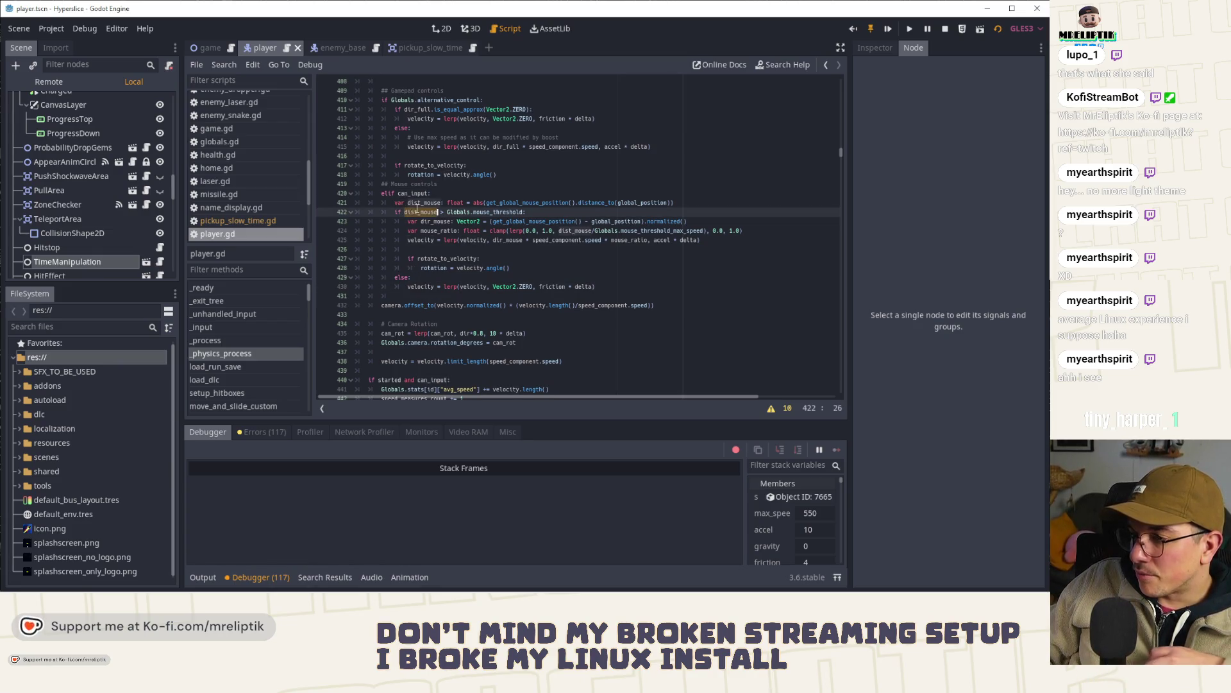
scroll(414, 283, "up", 4)
double_click(422, 259)
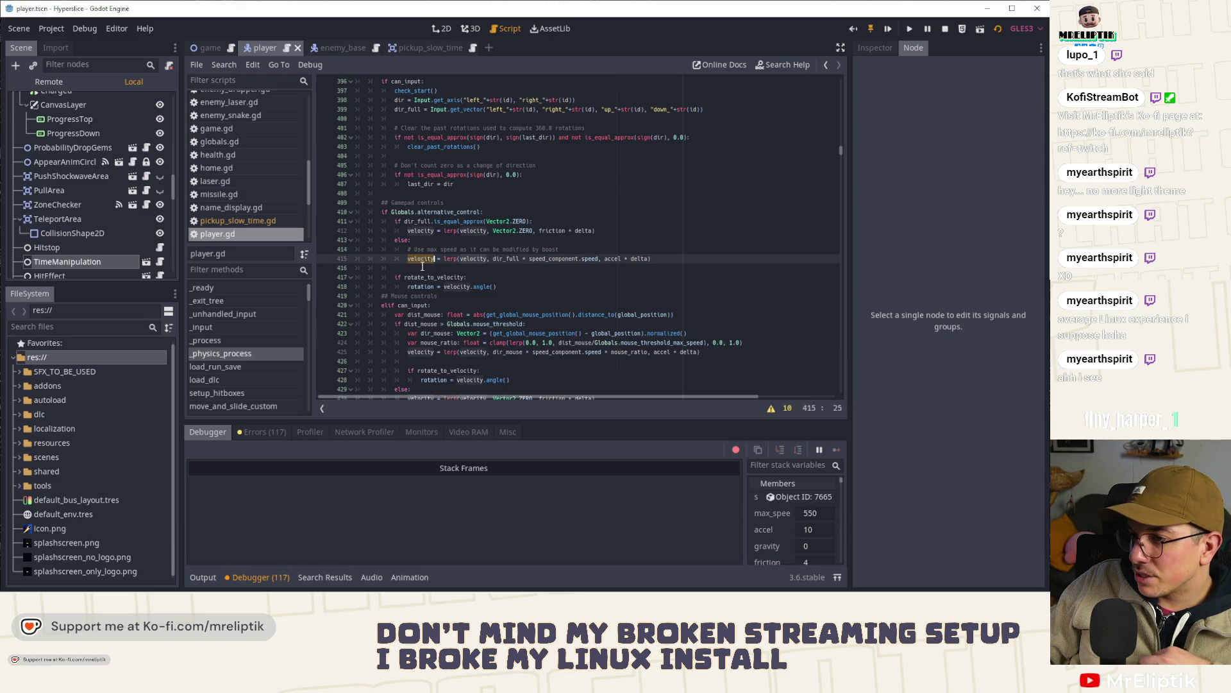
left_click(517, 230)
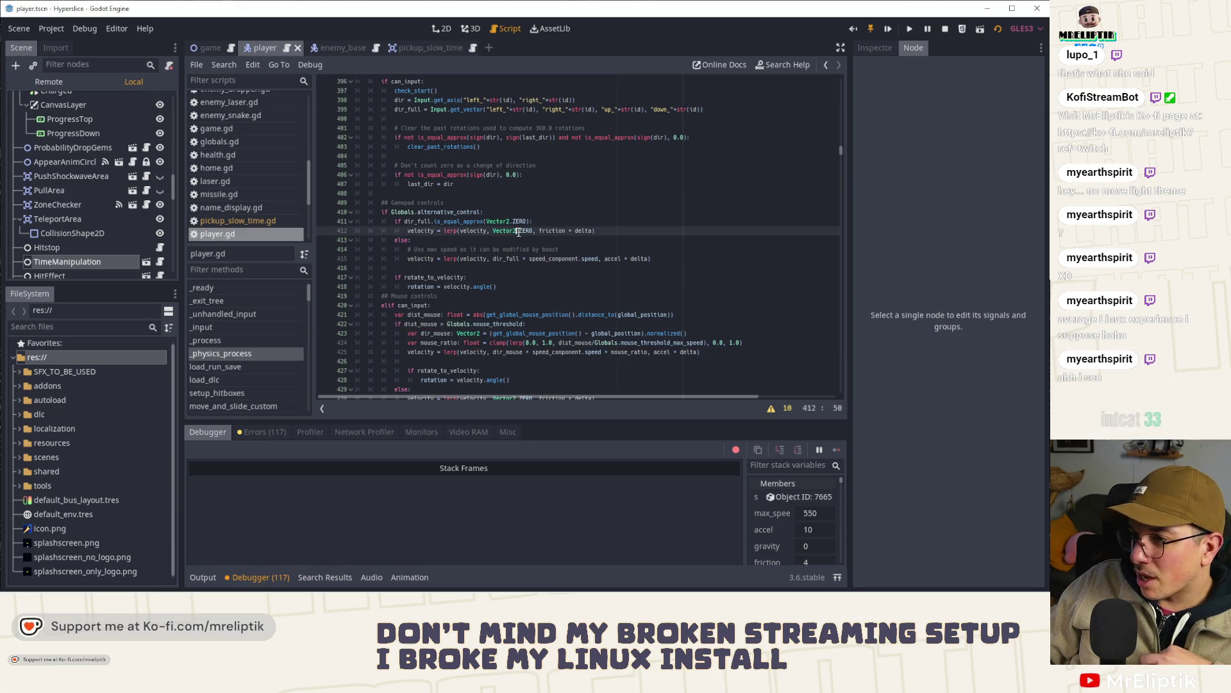
double_click(552, 231)
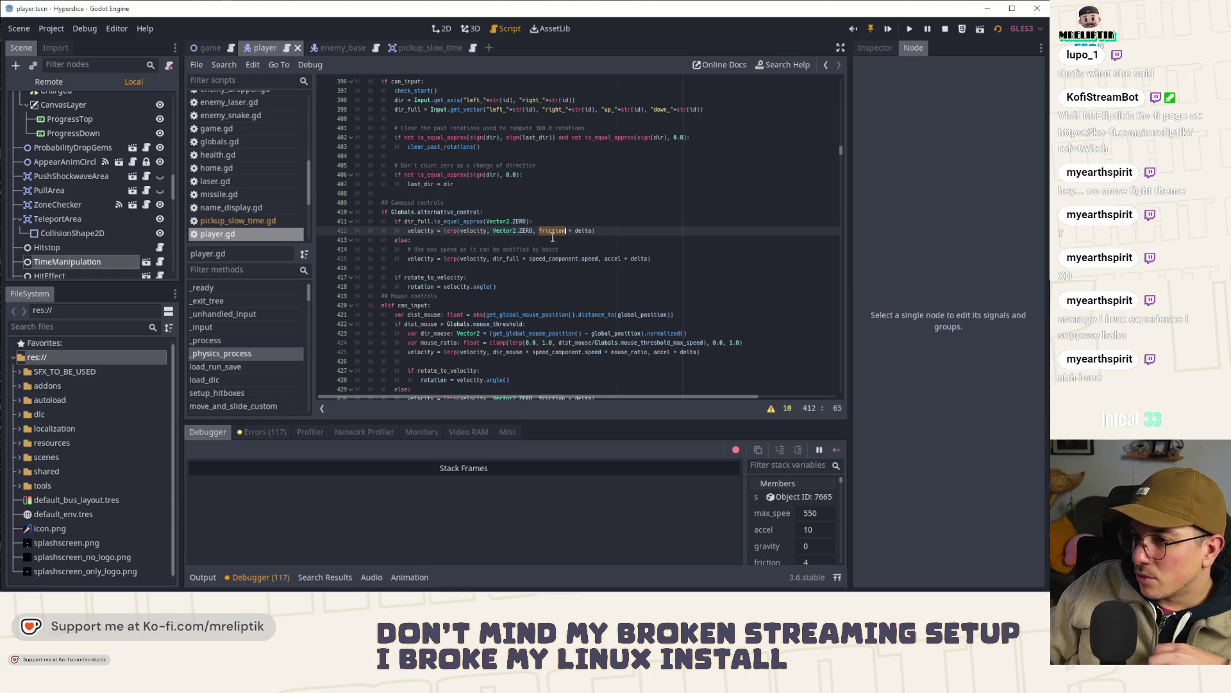
double_click(583, 231)
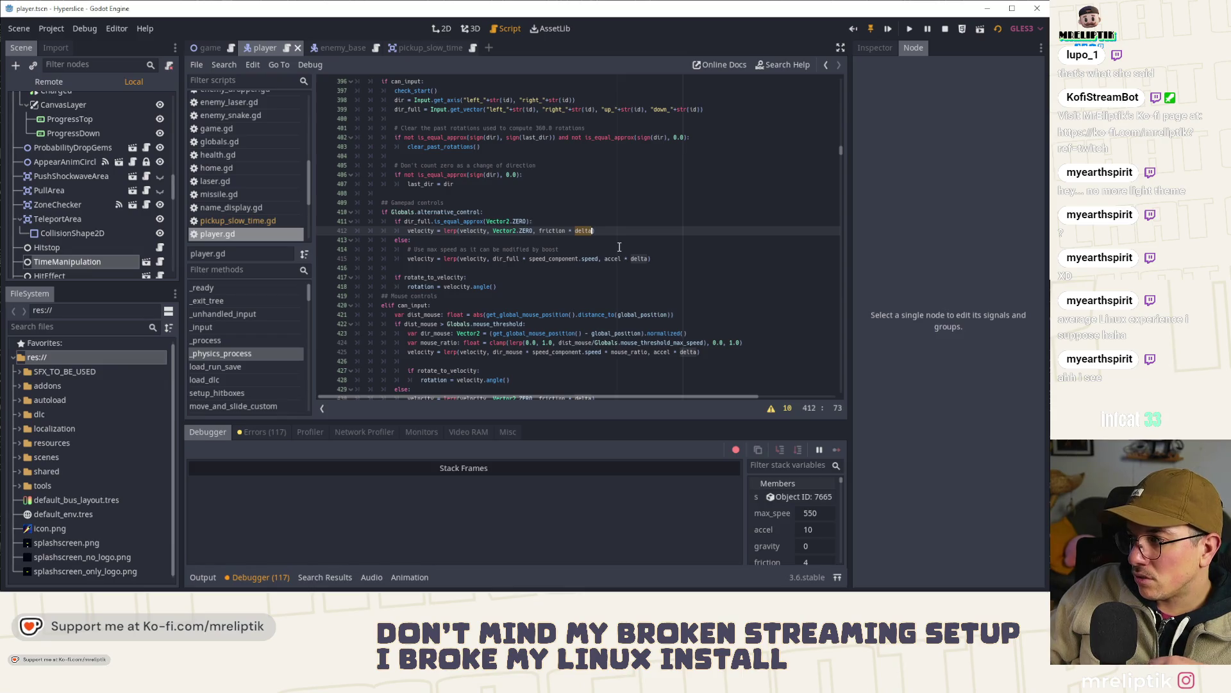
- Scroll through the remaining movement code and stop the running game
scroll(620, 247, "up", 1)
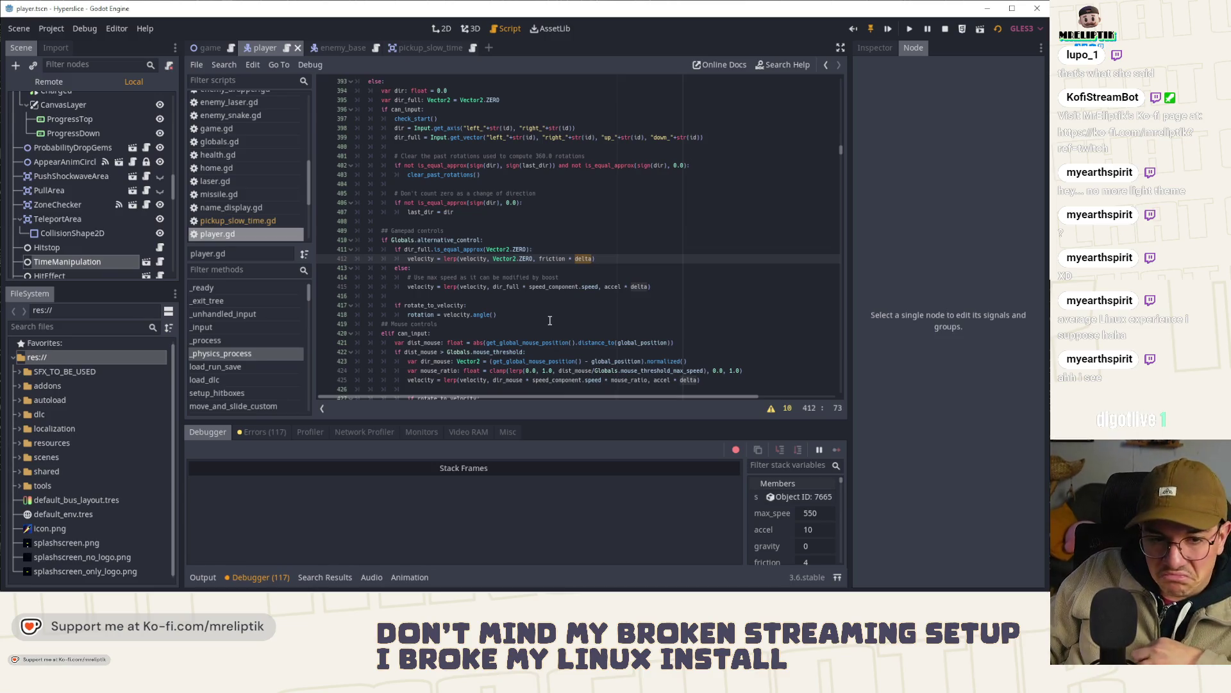
scroll(542, 324, "down", 4)
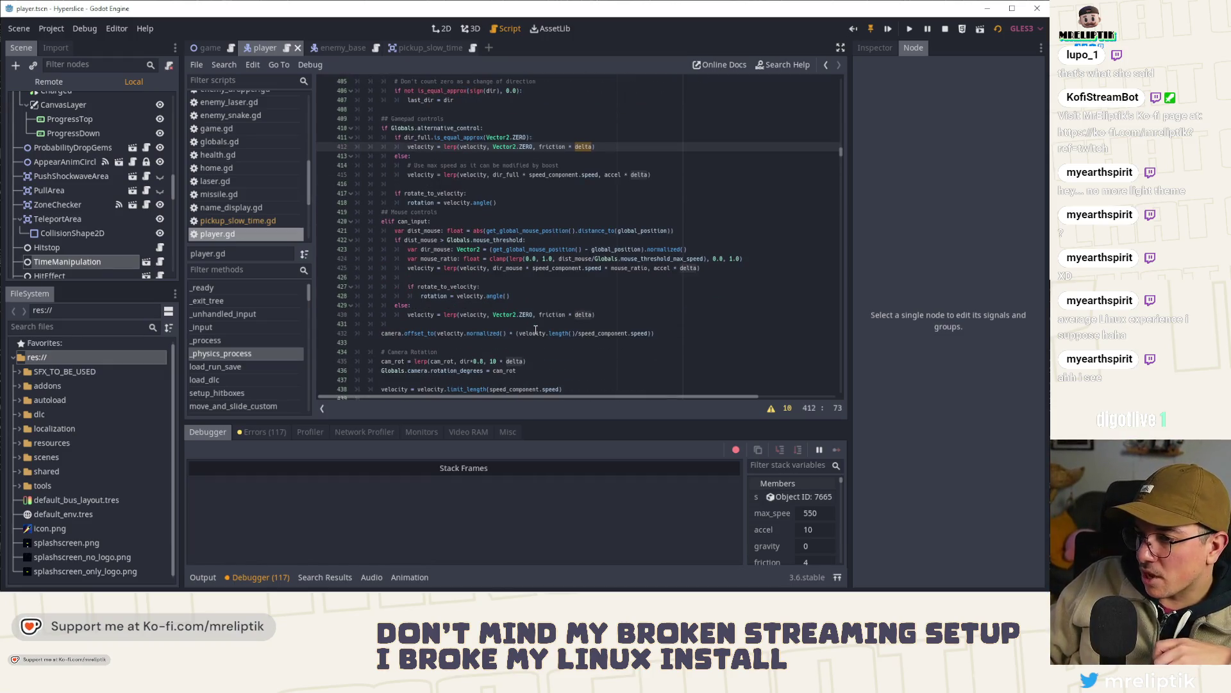
scroll(536, 330, "down", 5)
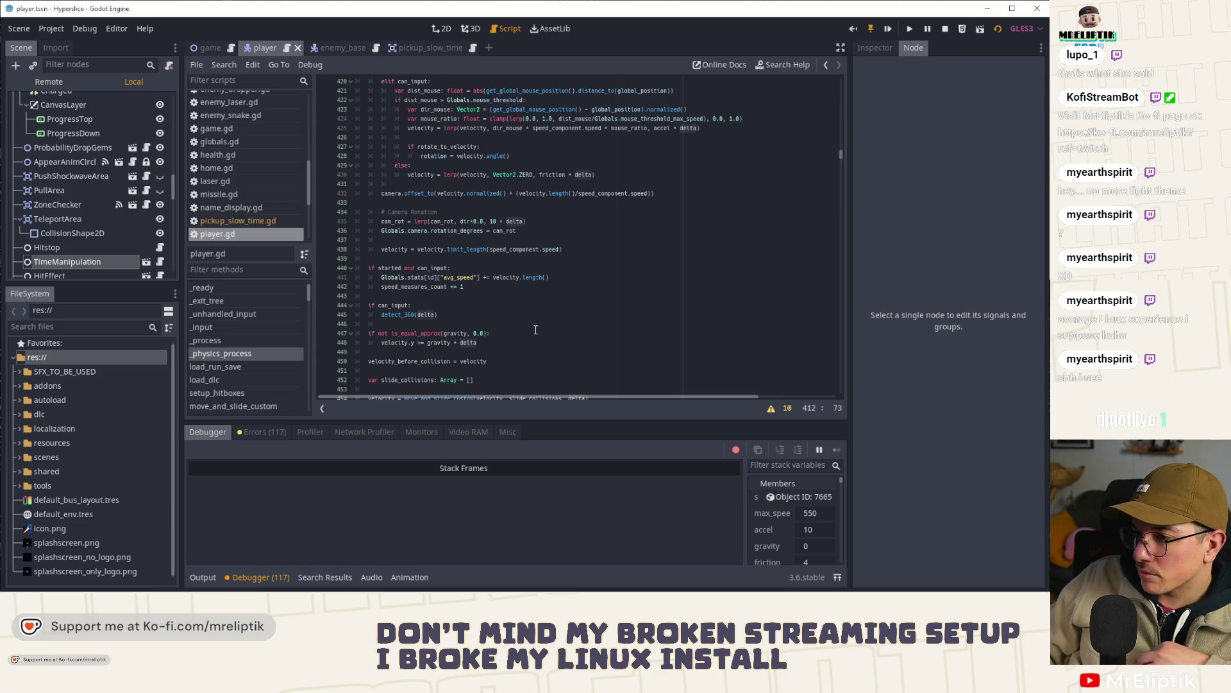
scroll(536, 330, "down", 3)
scroll(536, 330, "down", 2)
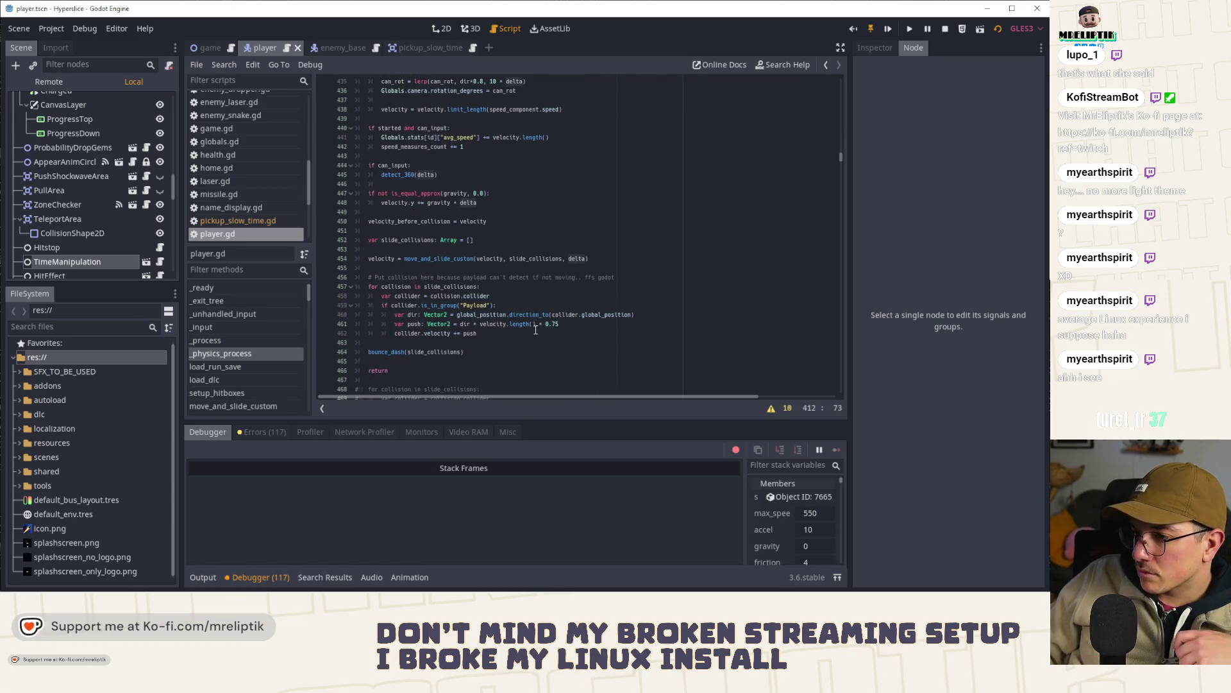
scroll(536, 329, "down", 3)
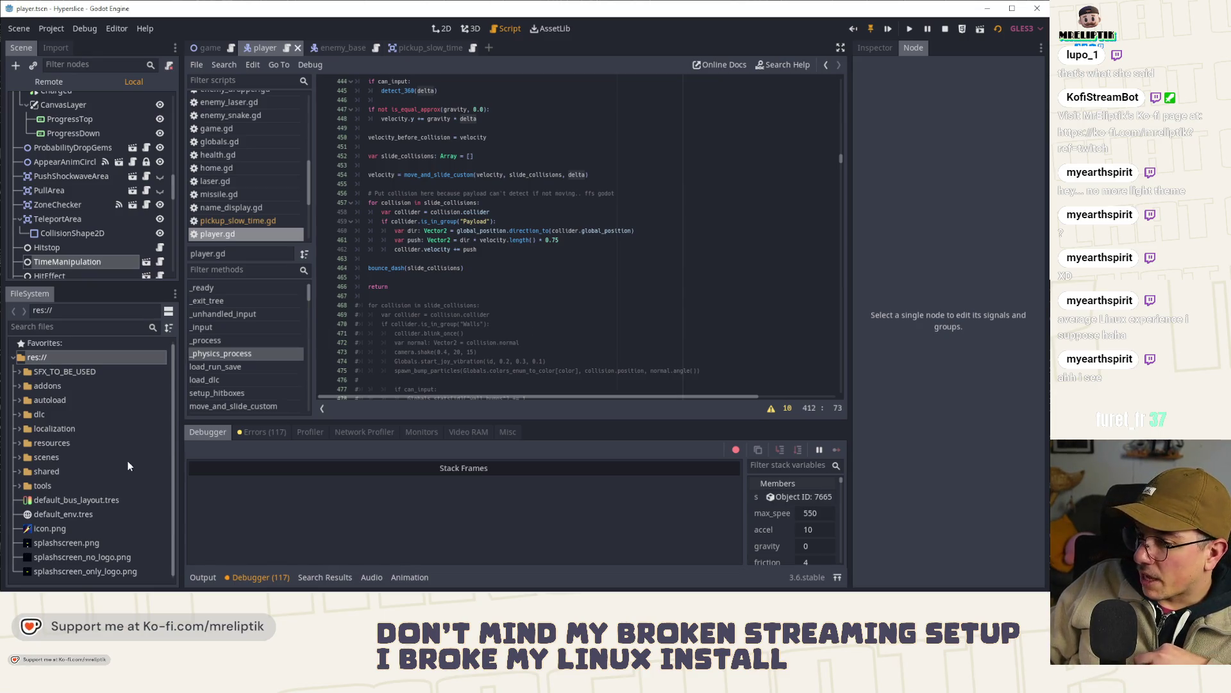
left_click(946, 29)
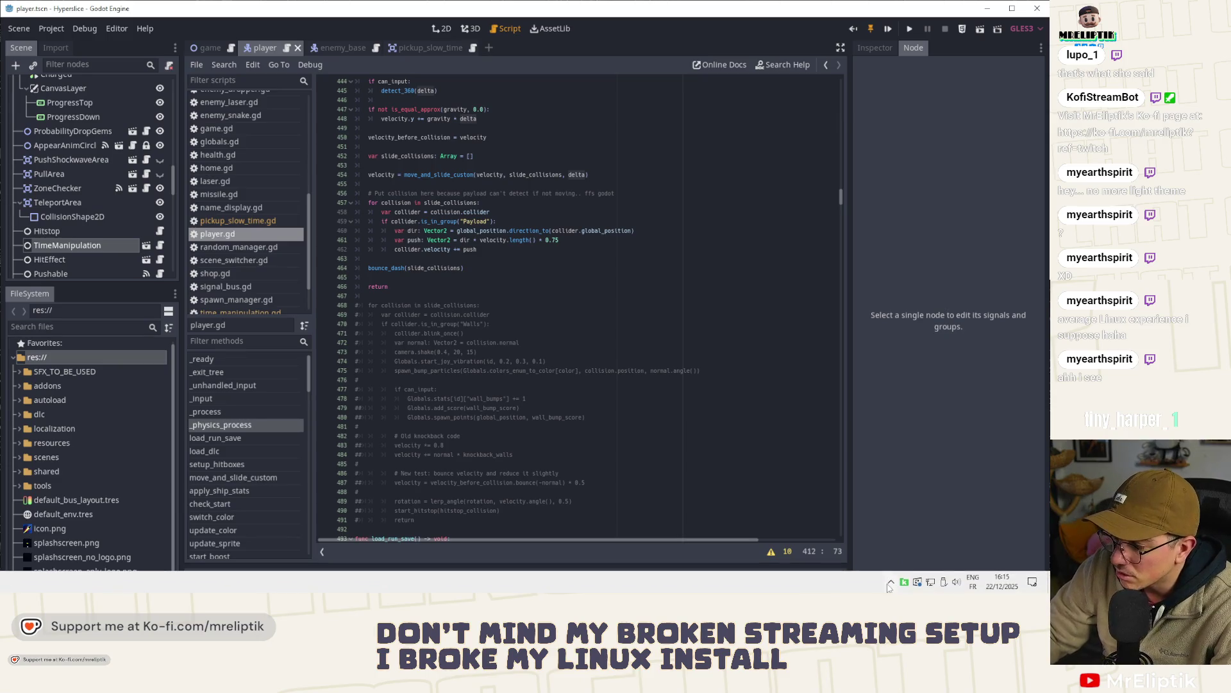
- Check the hidden system tray icons, then switch to the enemy_base scene
left_click(891, 582)
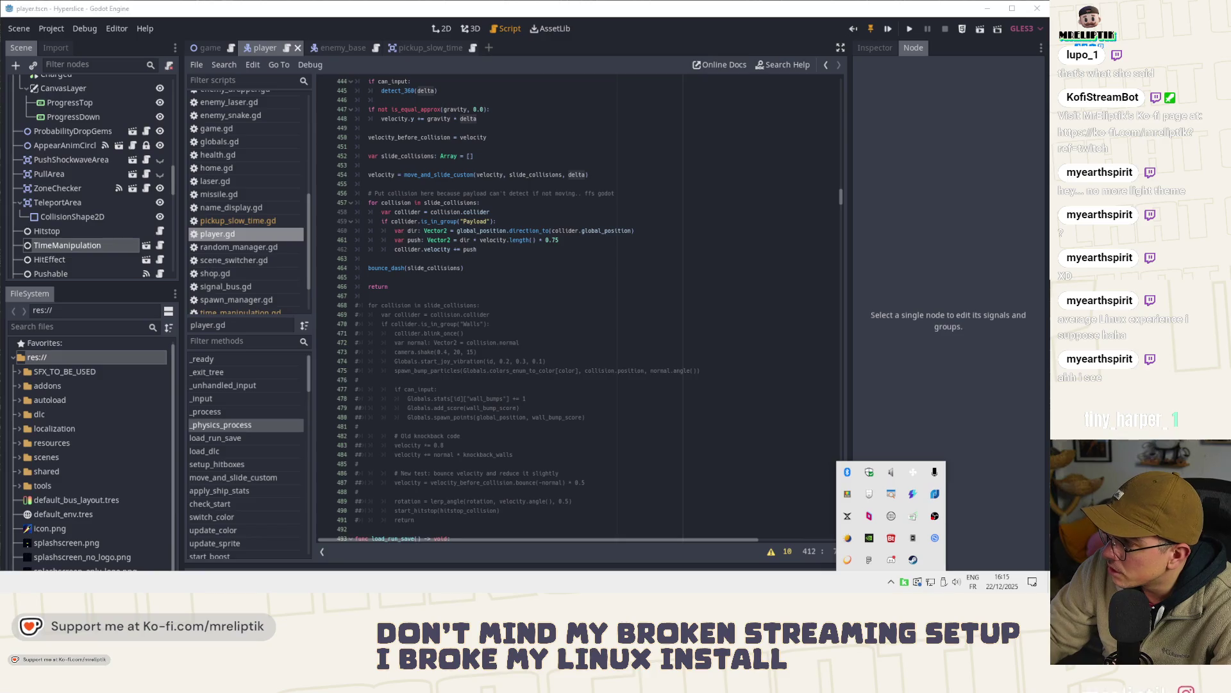
key("Escape")
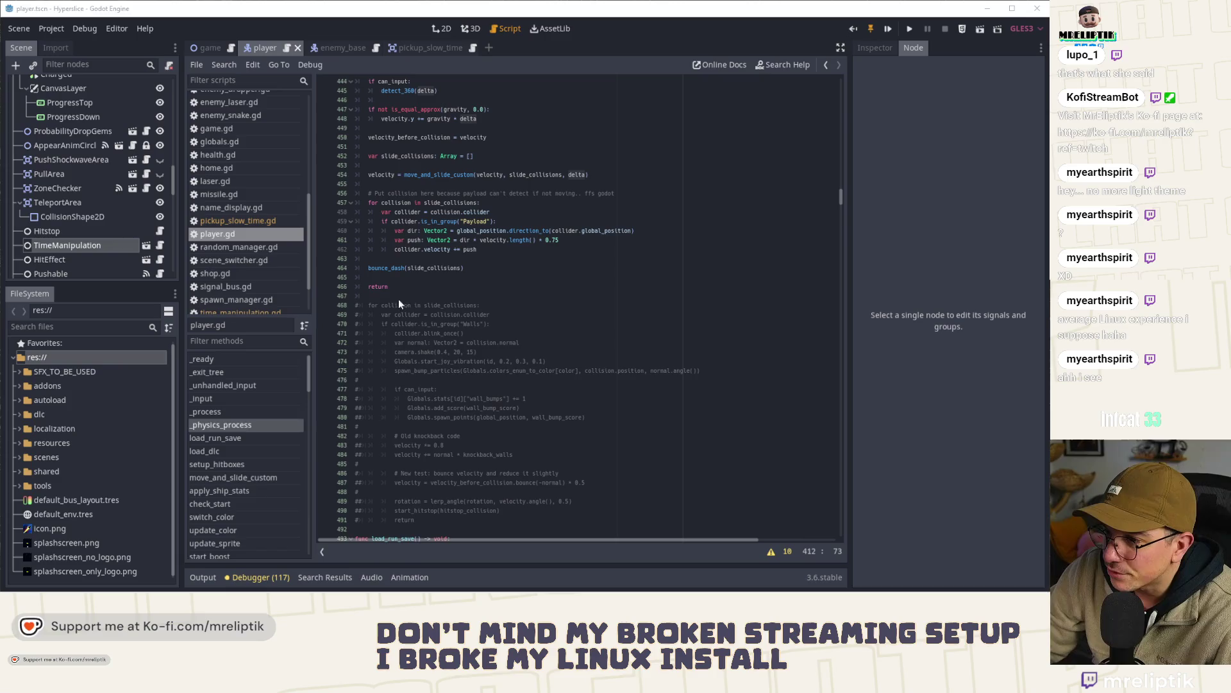
left_click(501, 305)
left_click(343, 49)
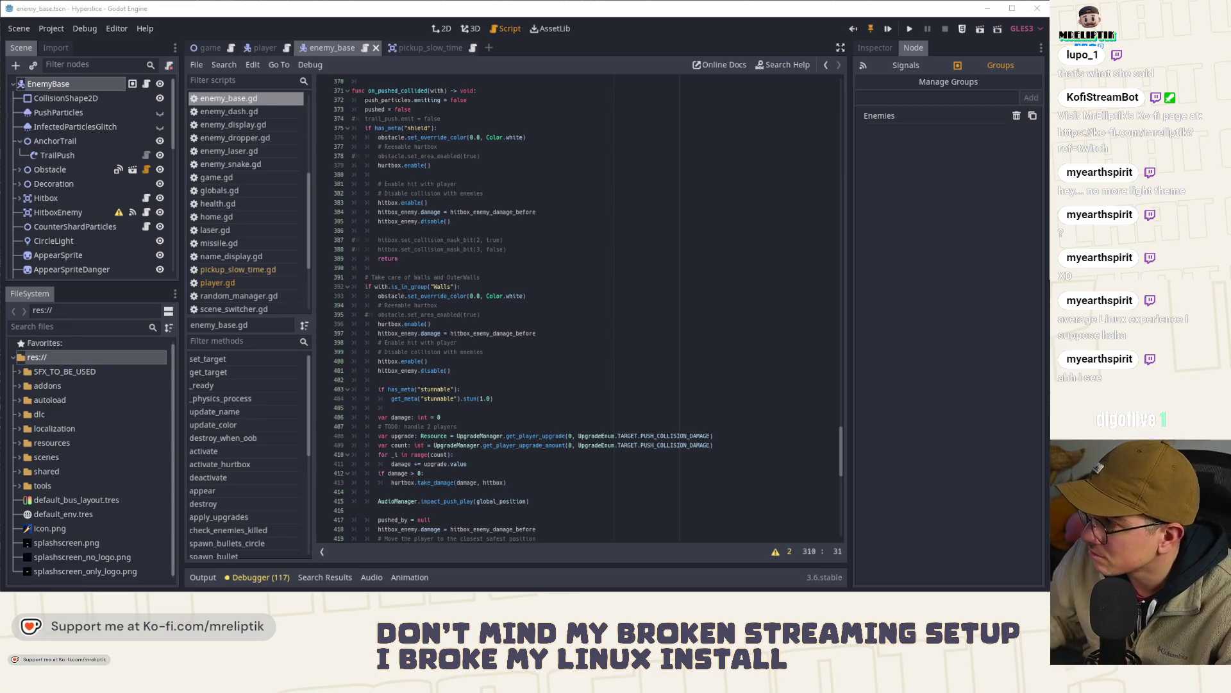
- Inspect lines 385 and 393 of enemy_base.gd, then Quick Open scripts matching 'upgrade'
left_click(495, 223)
left_click(513, 296)
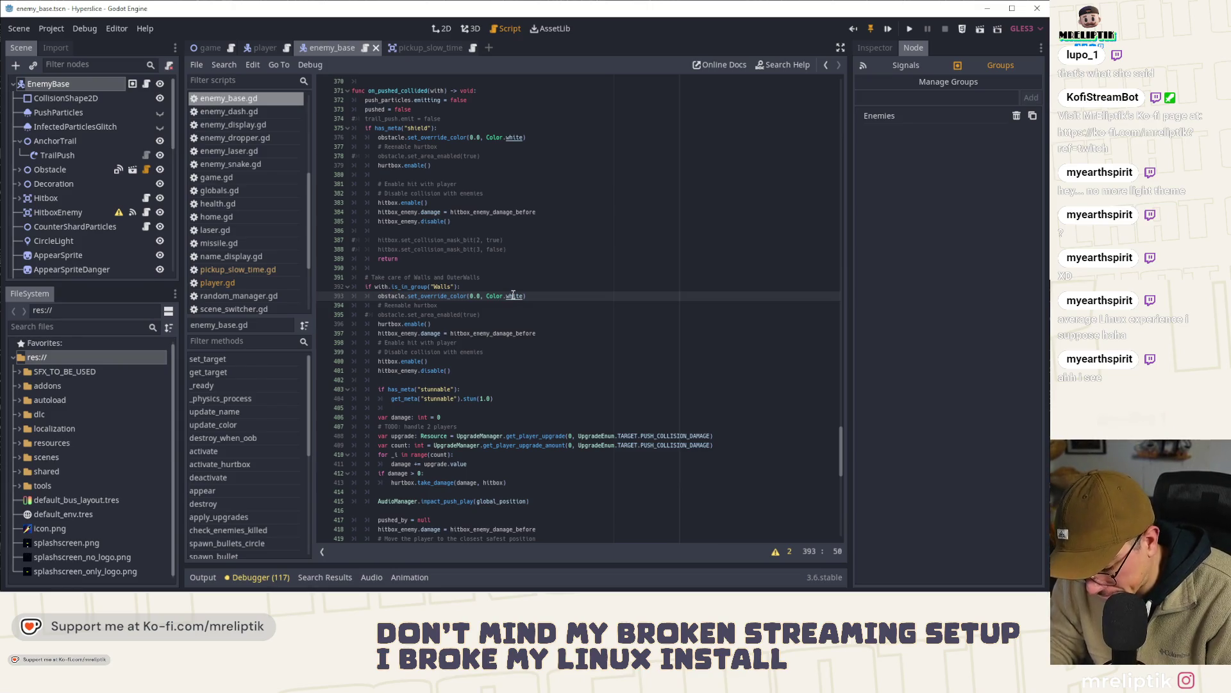
key("ctrl+alt+o")
type("upgrade")
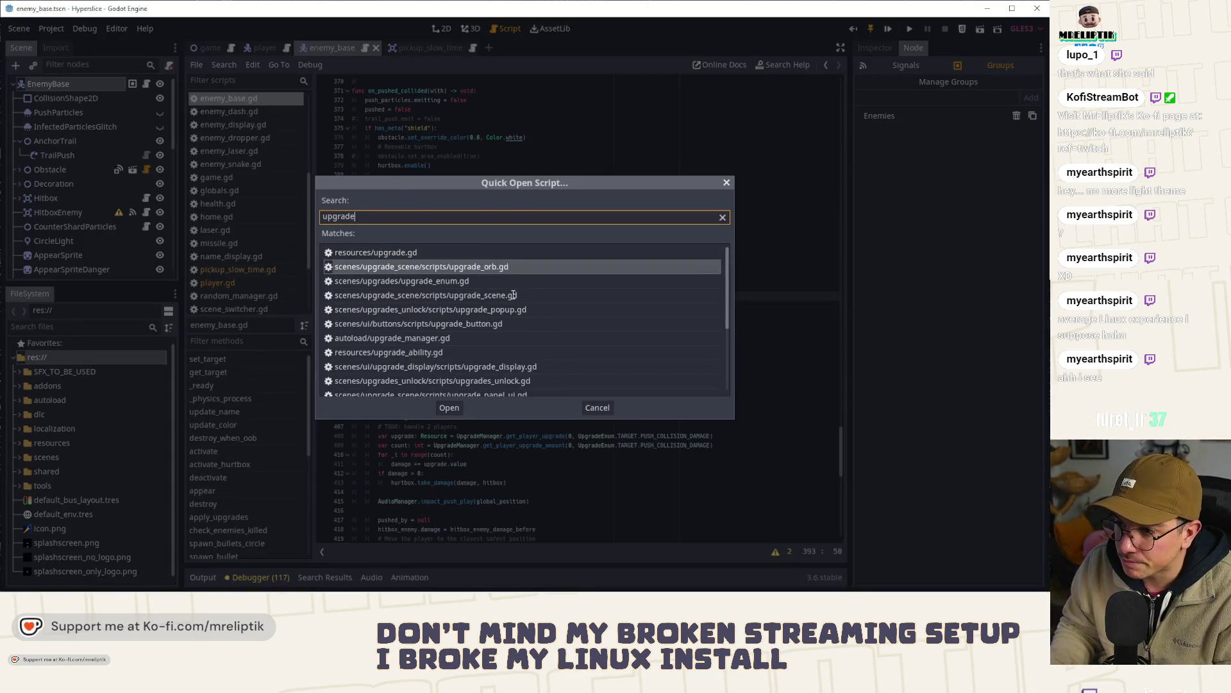
double_click(417, 281)
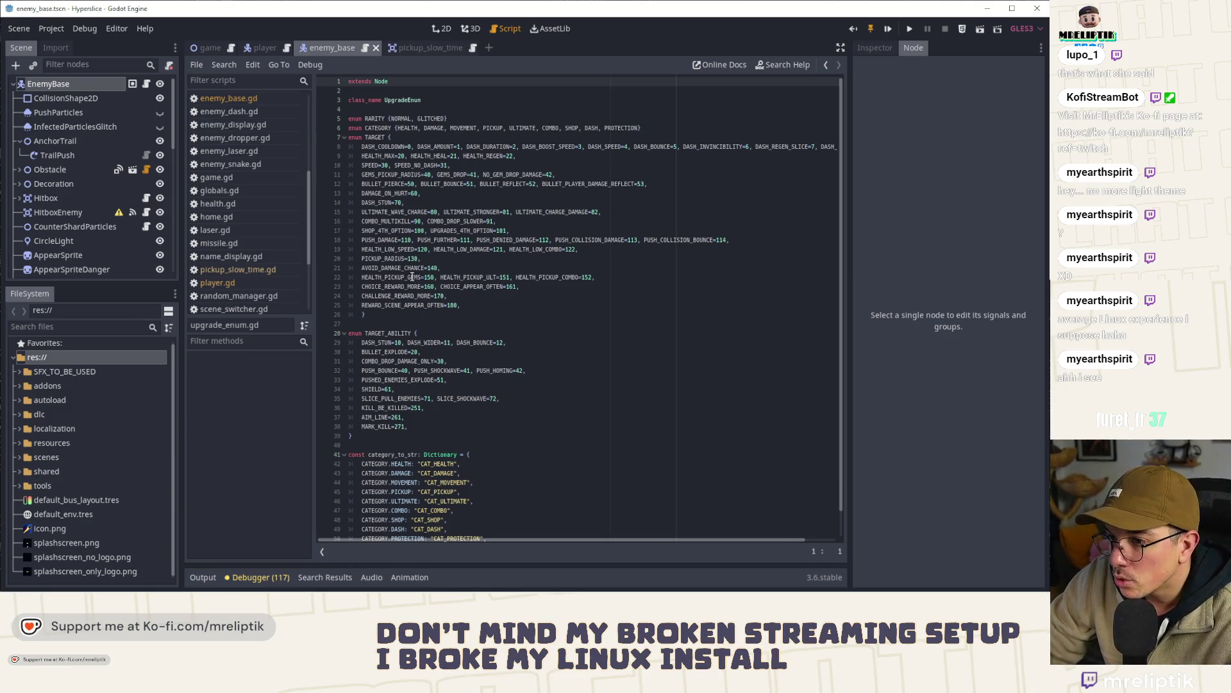
left_click(463, 240)
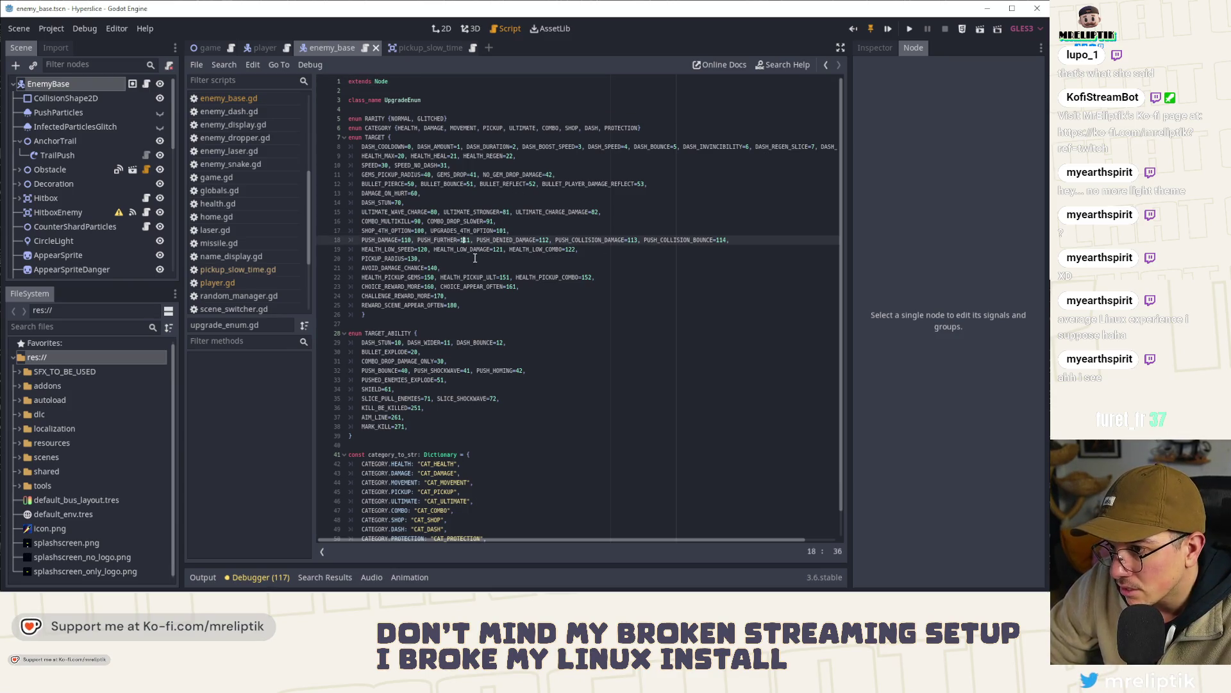
left_click(399, 184)
double_click(503, 184)
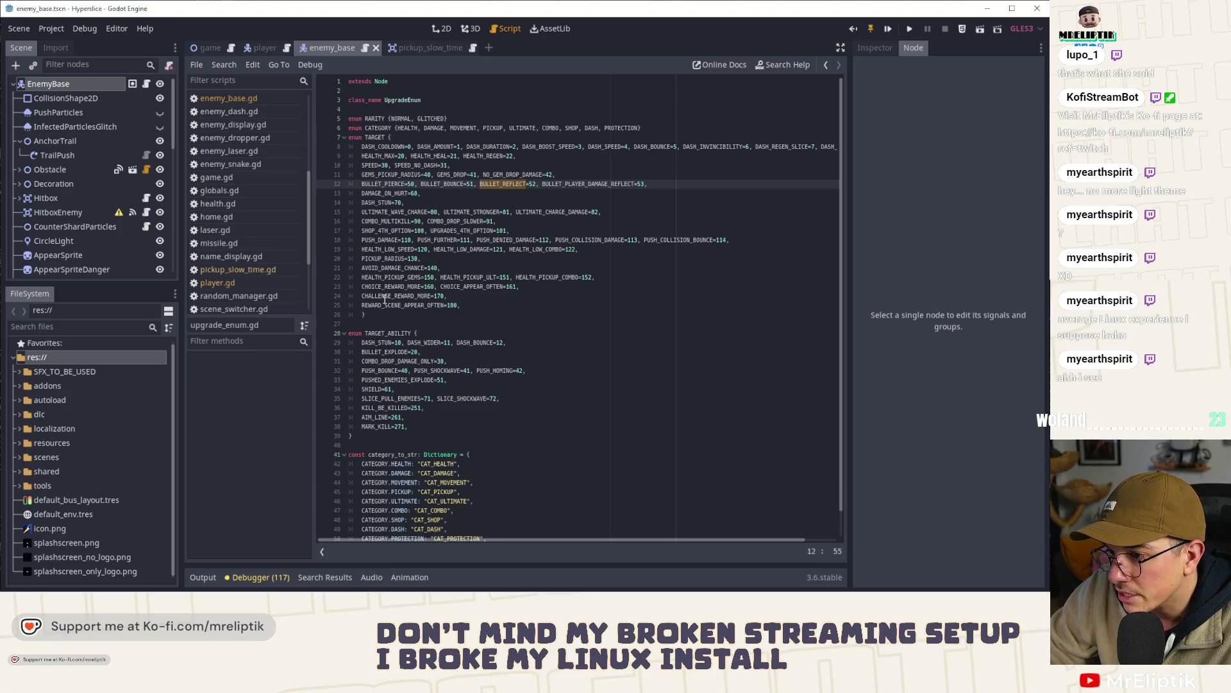
double_click(376, 305)
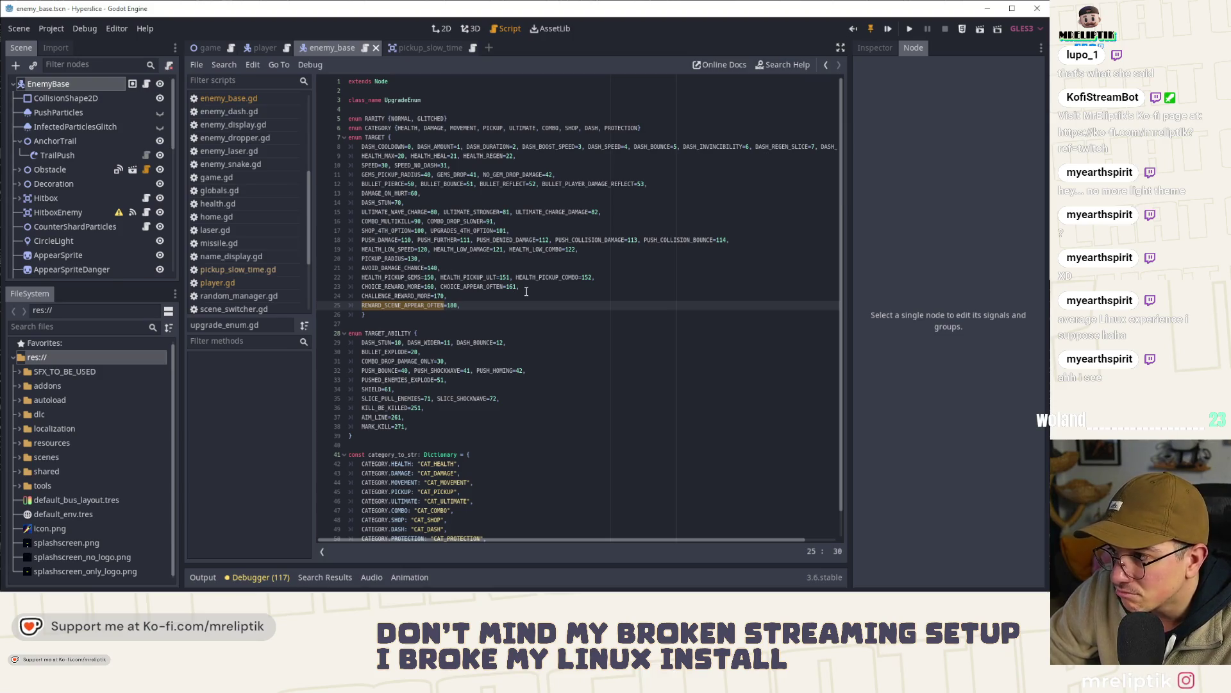
left_click(497, 304)
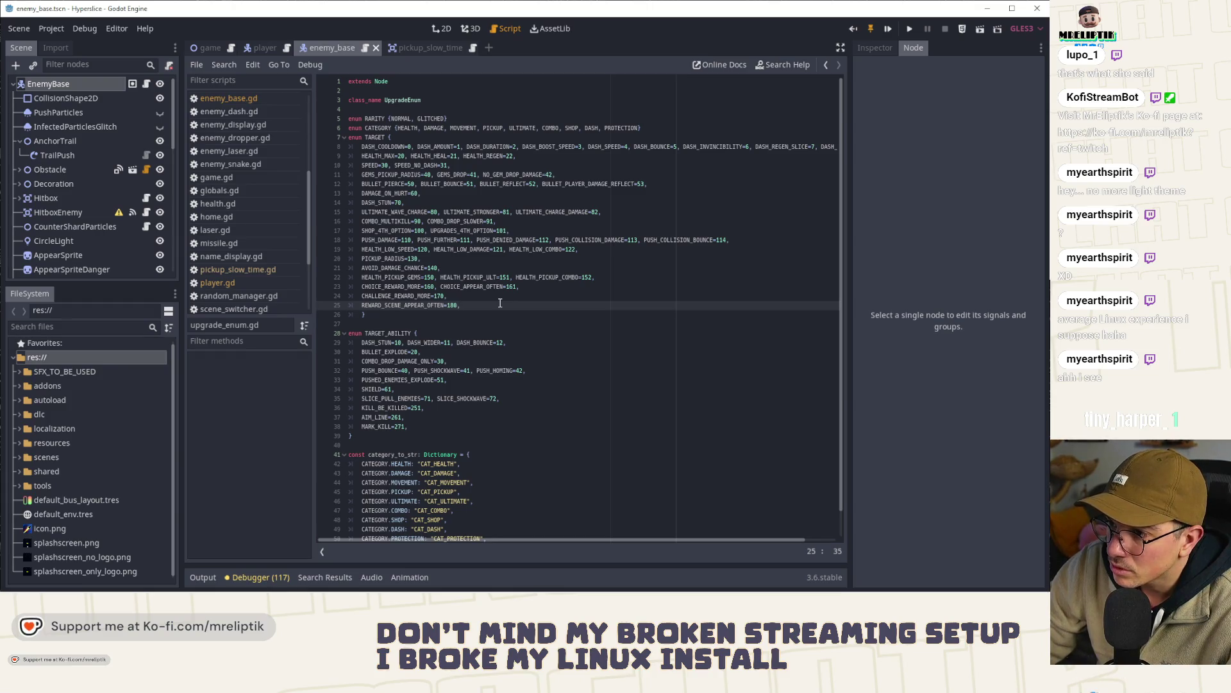
double_click(586, 184)
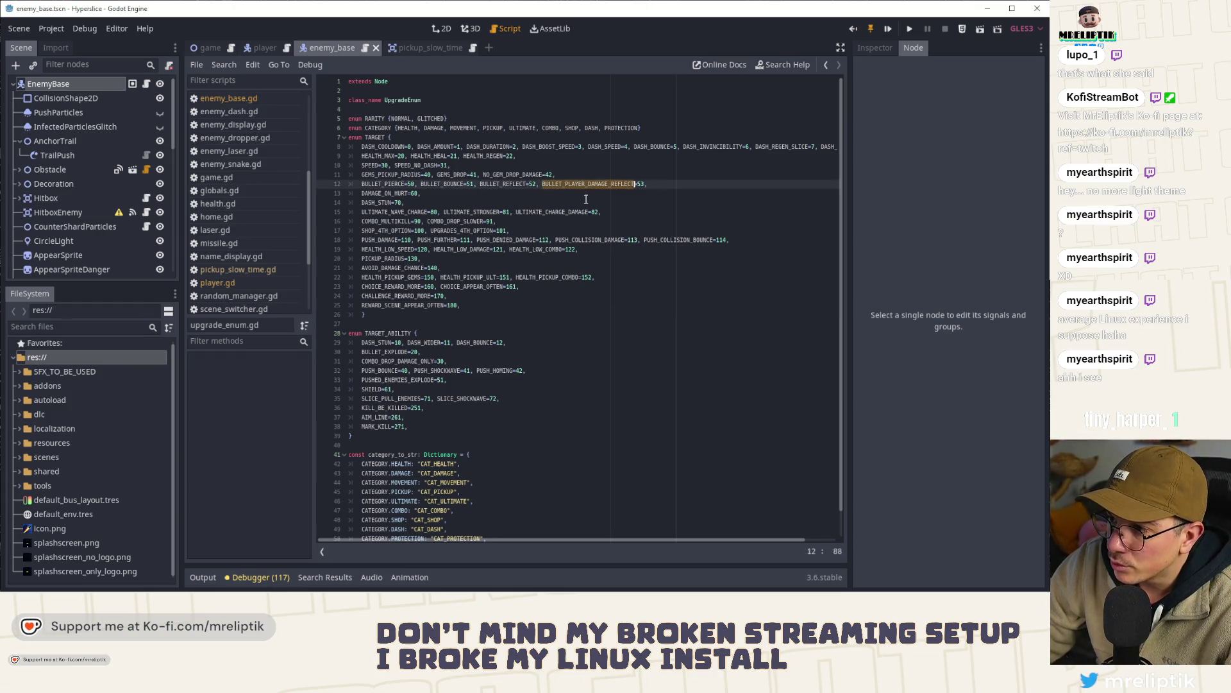
double_click(392, 193)
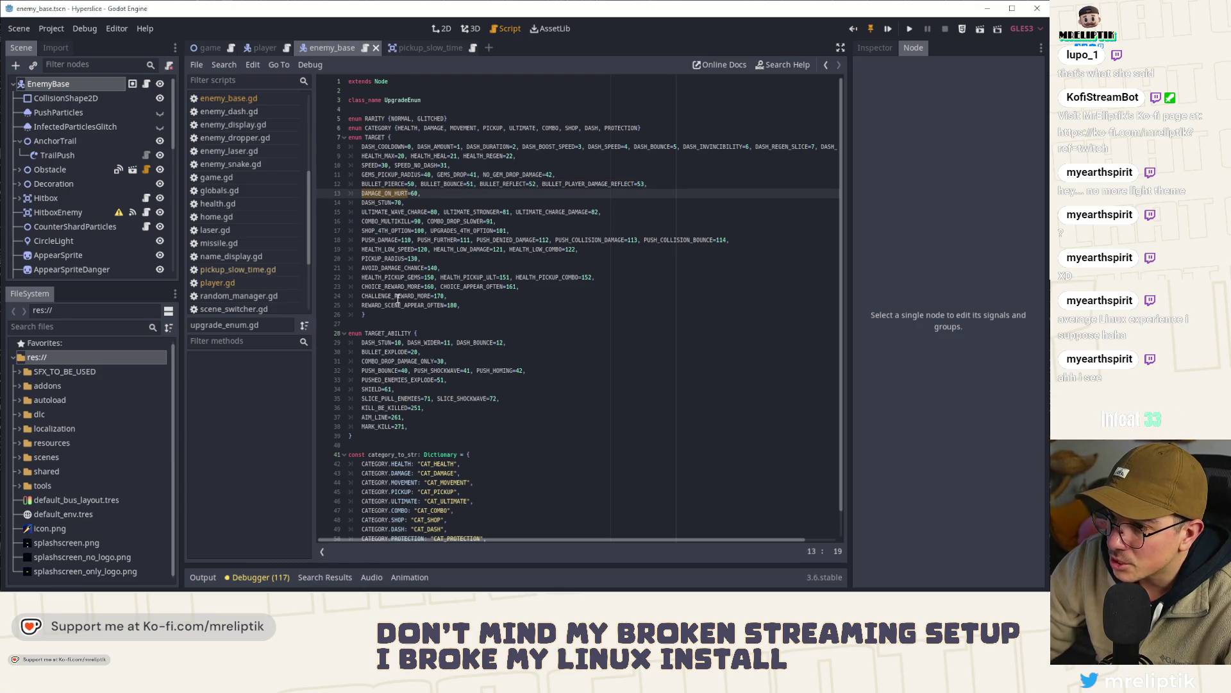
double_click(383, 203)
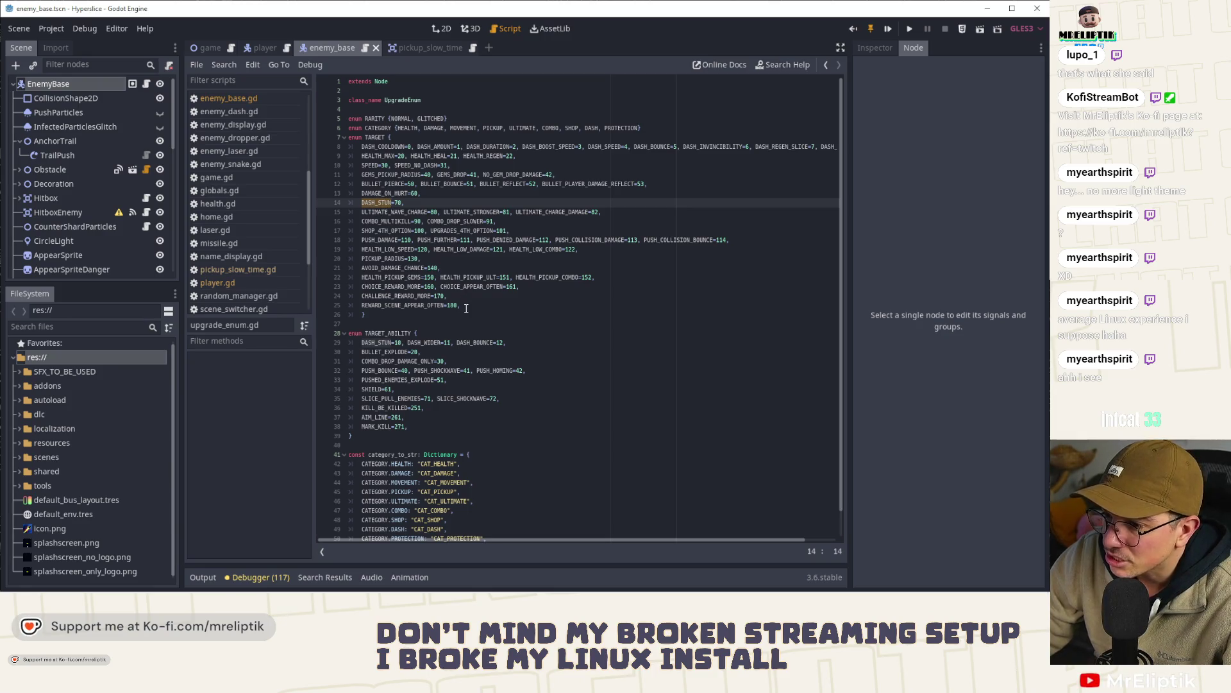
left_click(385, 343)
double_click(383, 203)
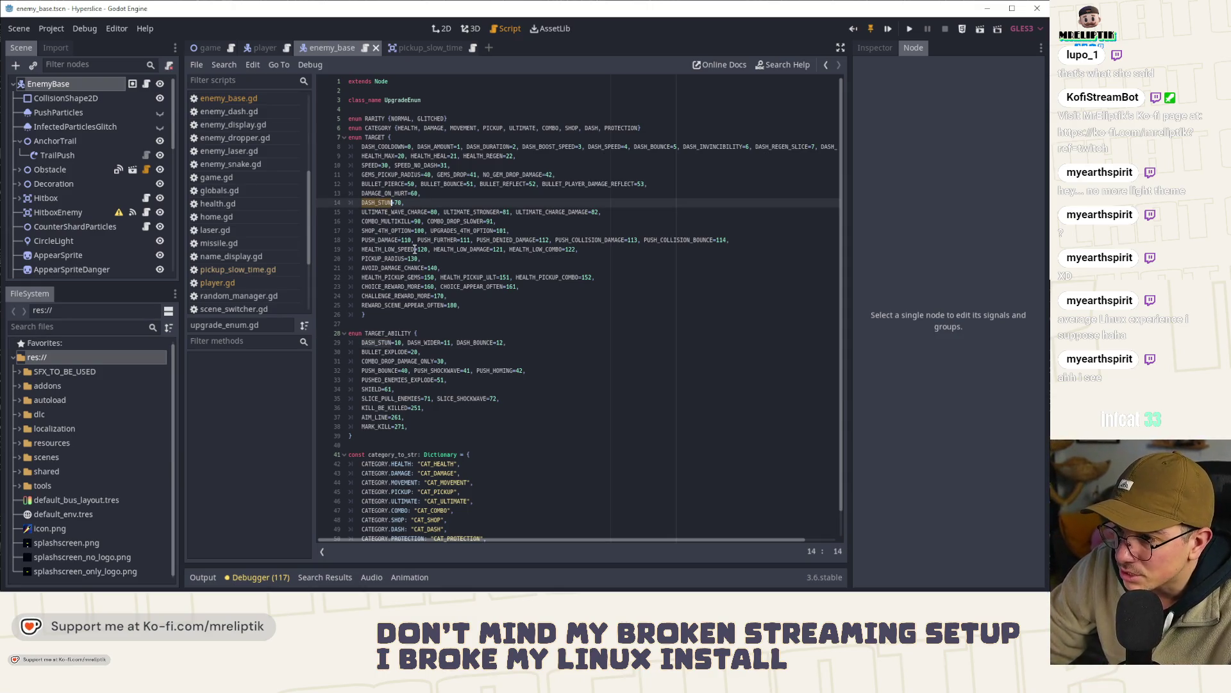
left_click(476, 306)
- Append ENEMY_BULLET_SLOWER=190 to the TARGET enum, save upgrade_enum.gd, and minimize Godot
key("Return")
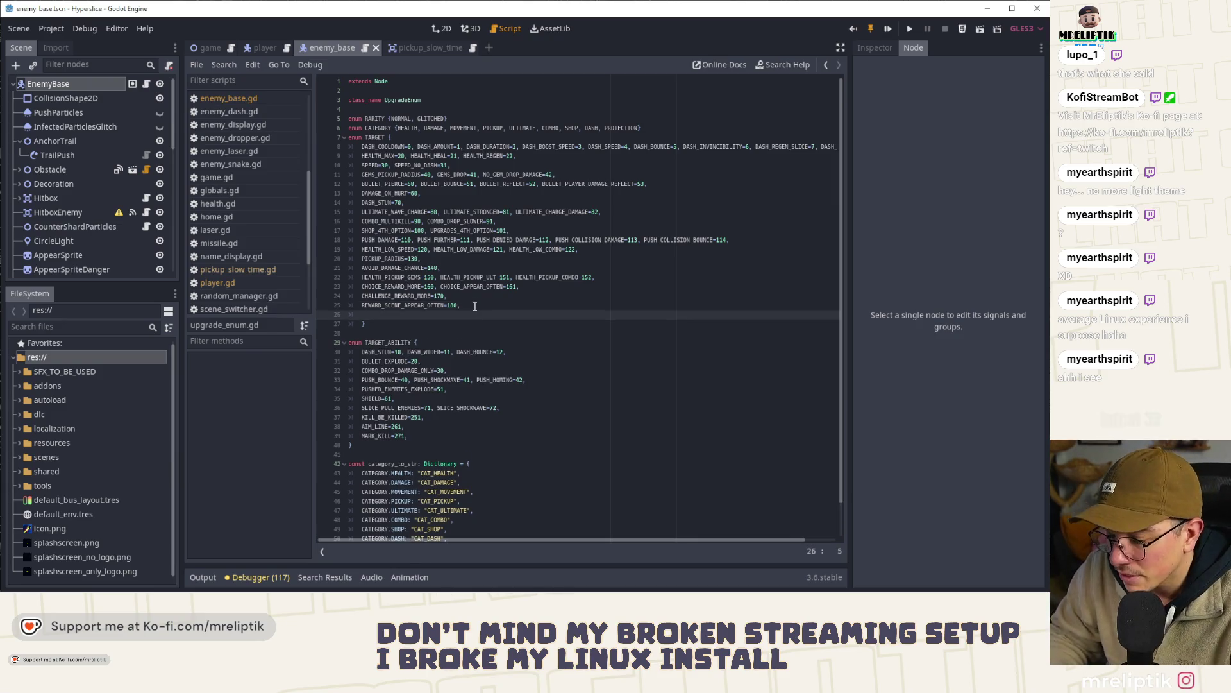
type("ENEMY")
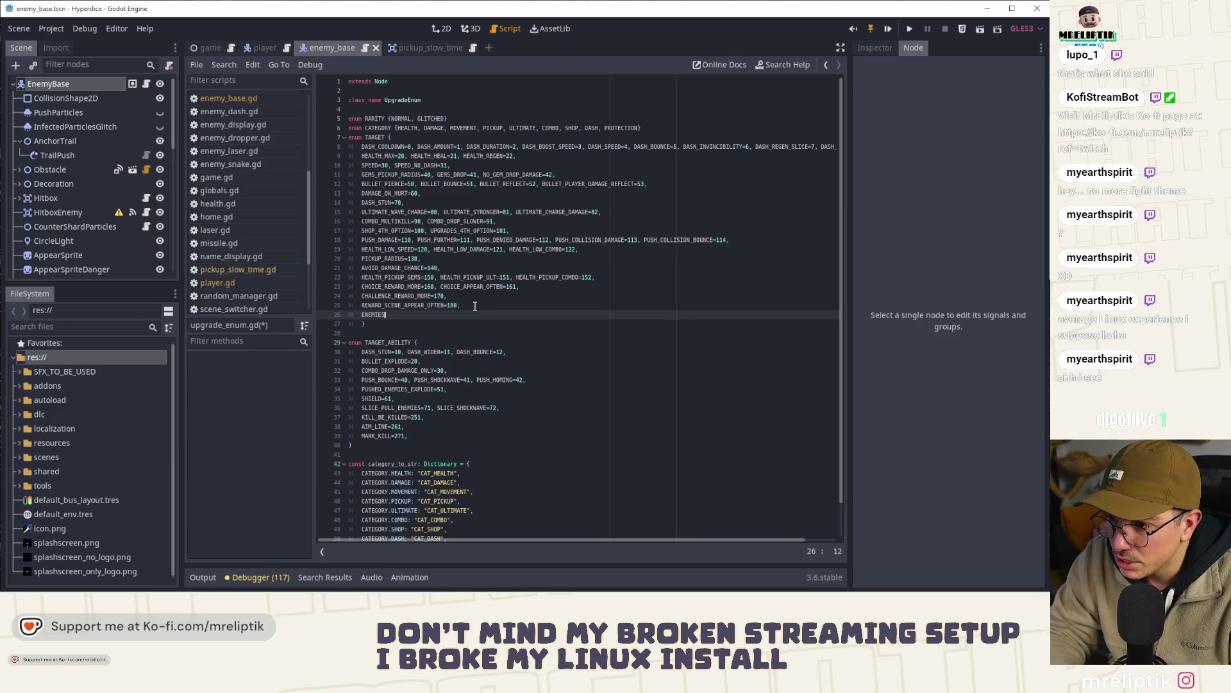
key("BackSpace")
key("BackSpace")
key("BackSpace")
type("_BULLET_")
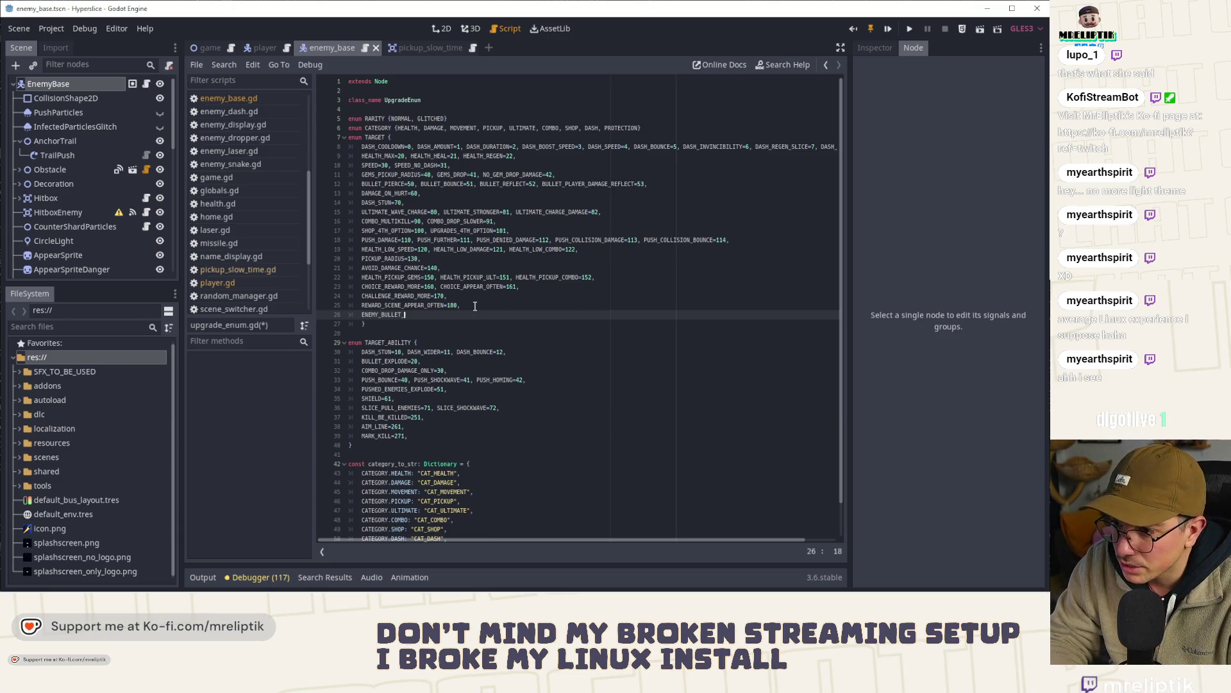
type("ER=190")
key("ctrl+s")
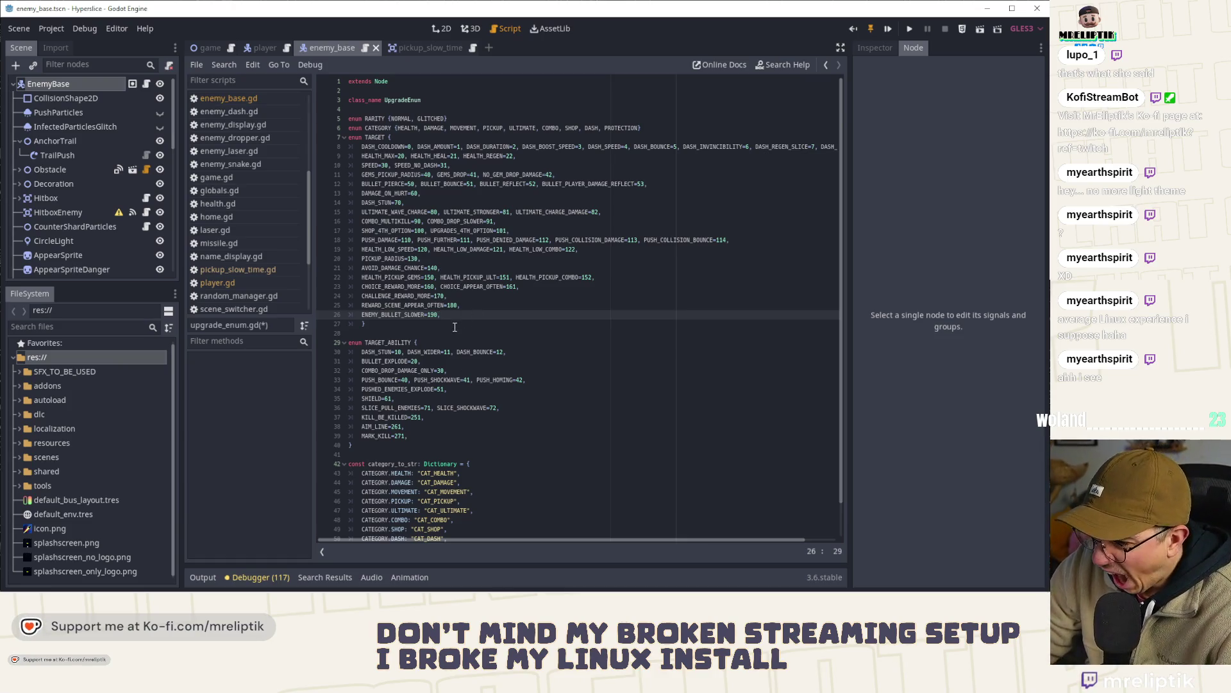
double_click(397, 314)
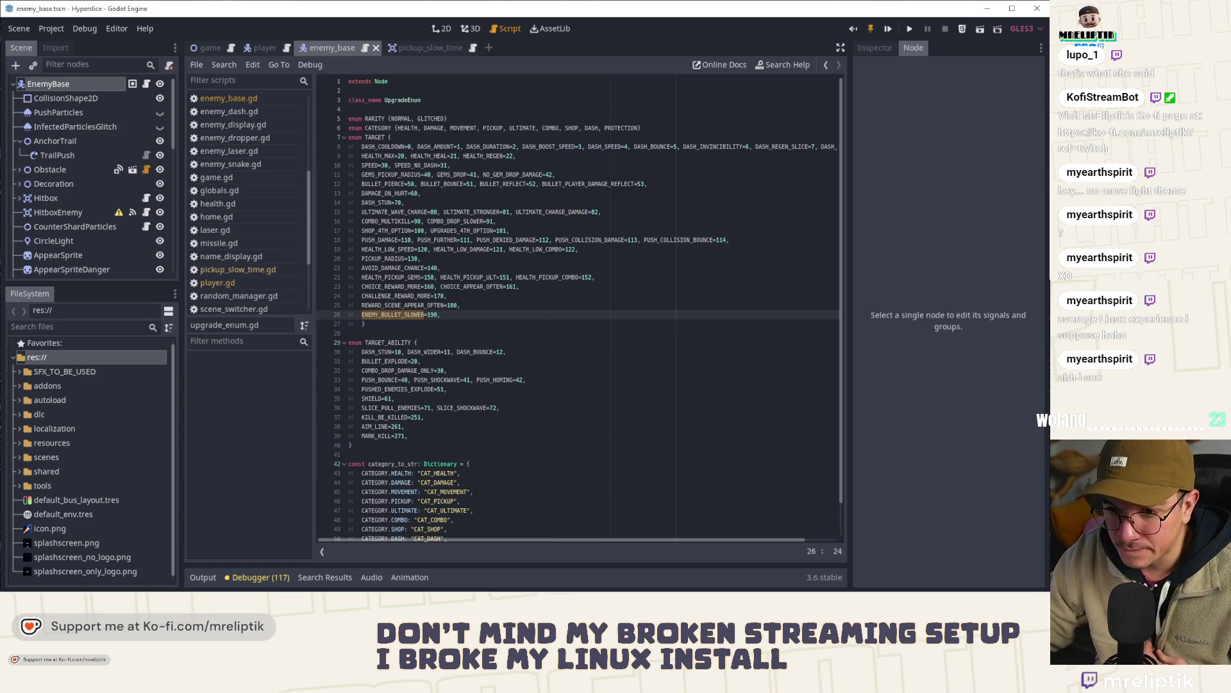
left_click(30, 584)
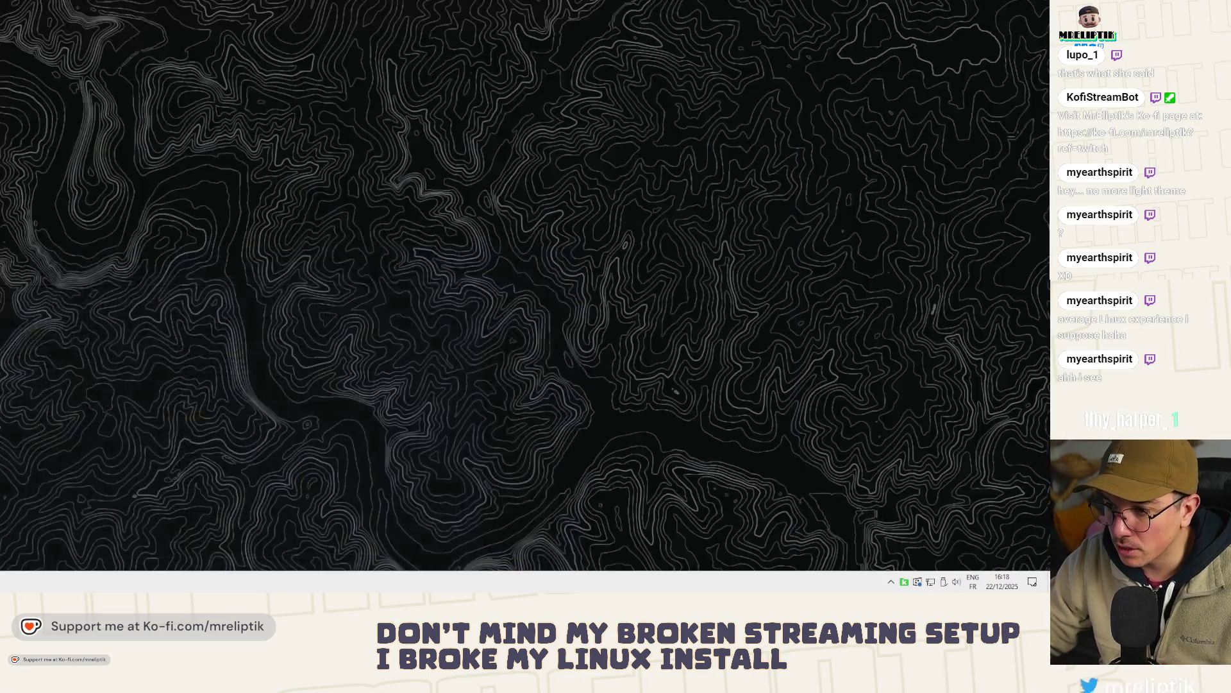
- Launch Affinity Designer from the Start menu and open hyperslice_assets.afdesign from Recent
left_click(29, 583)
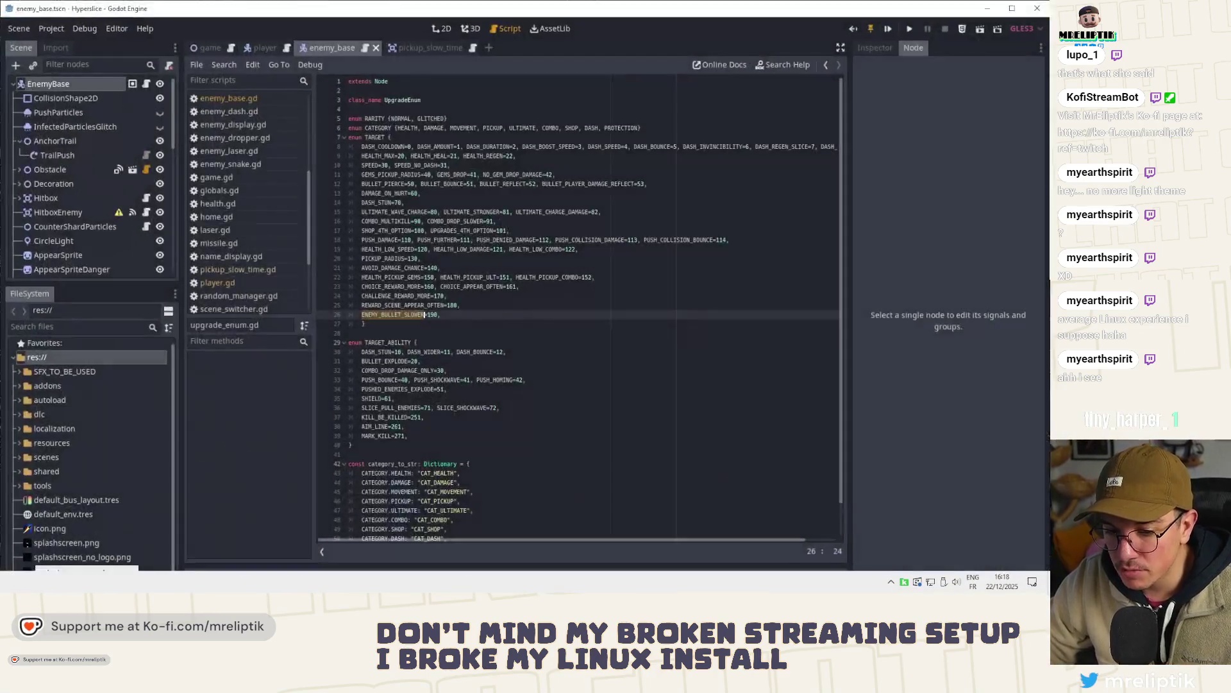
key("super")
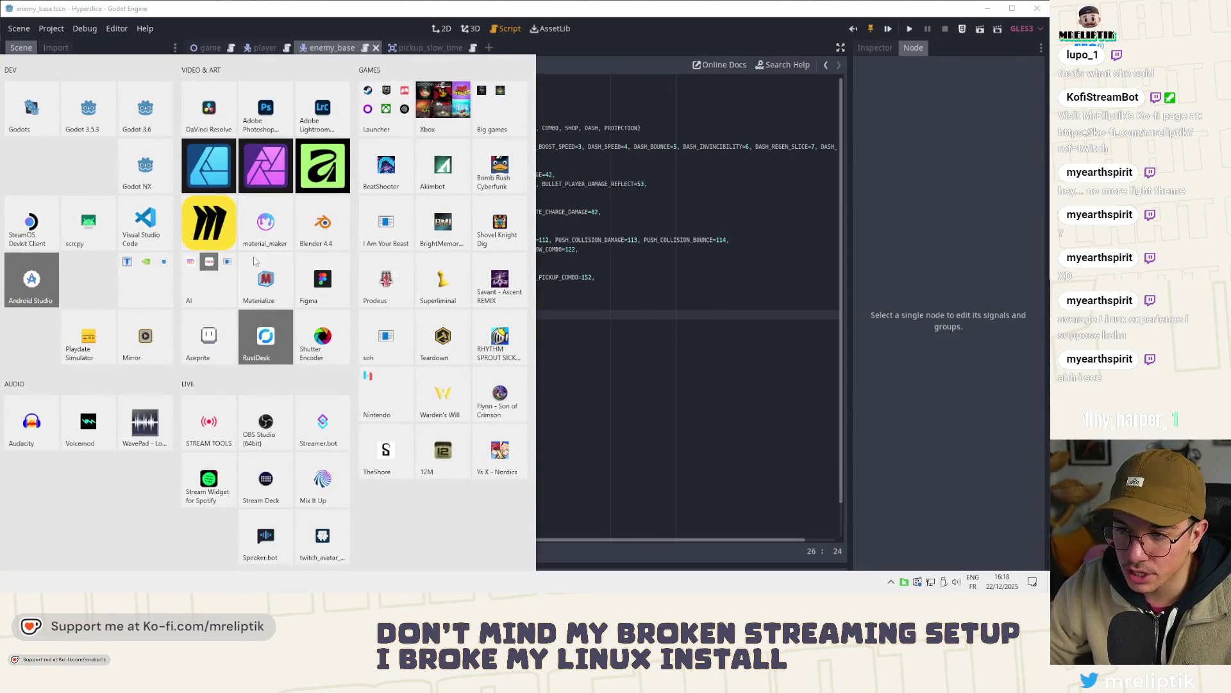
left_click(209, 165)
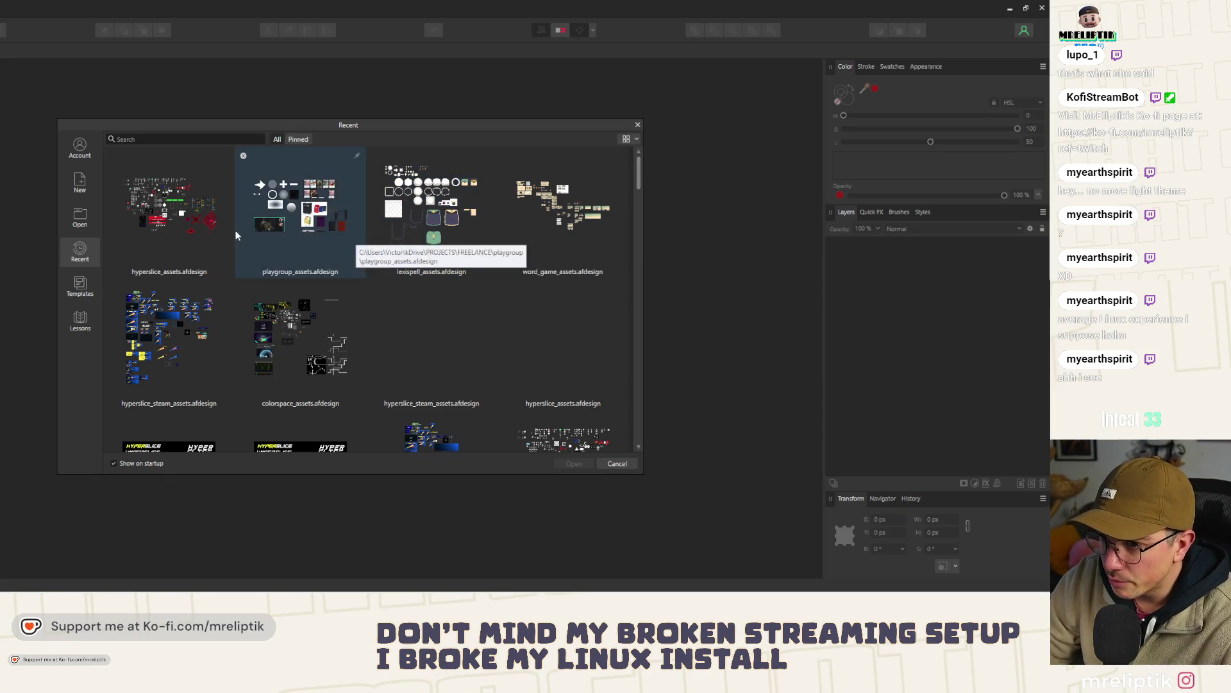
double_click(189, 240)
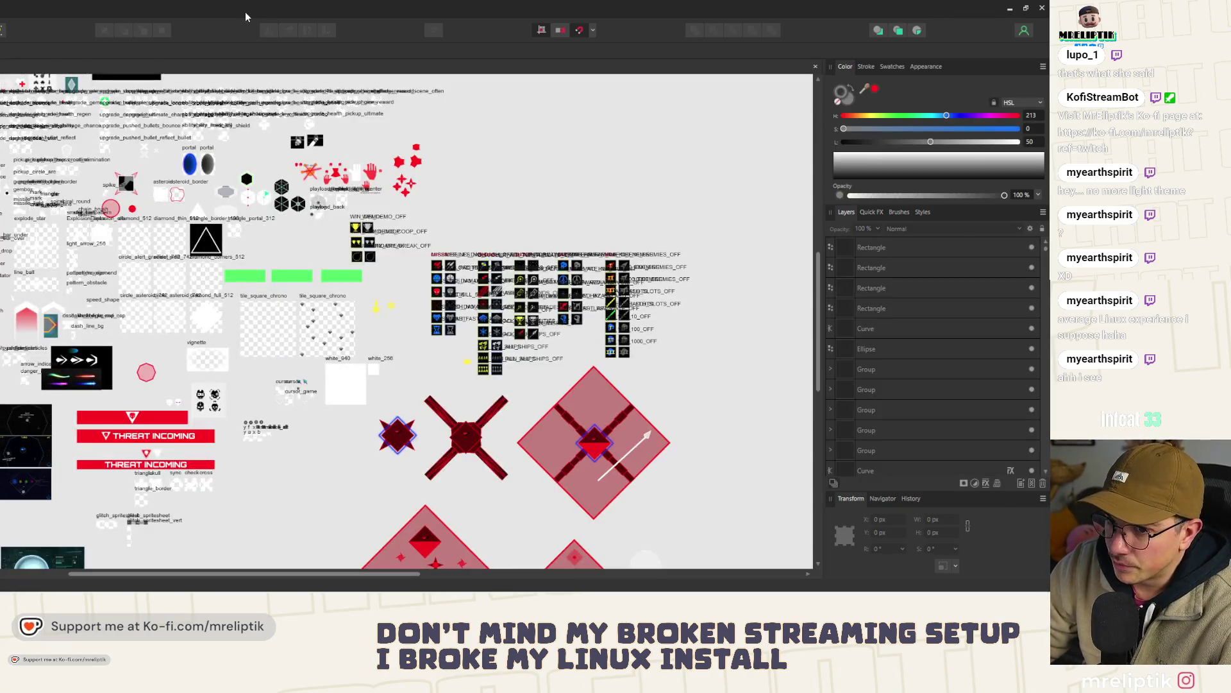
mouse_move(245, 12)
left_mouse_down()
mouse_move(377, 50)
mouse_move(378, 1)
left_mouse_up()
scroll(685, 200, "up", 6)
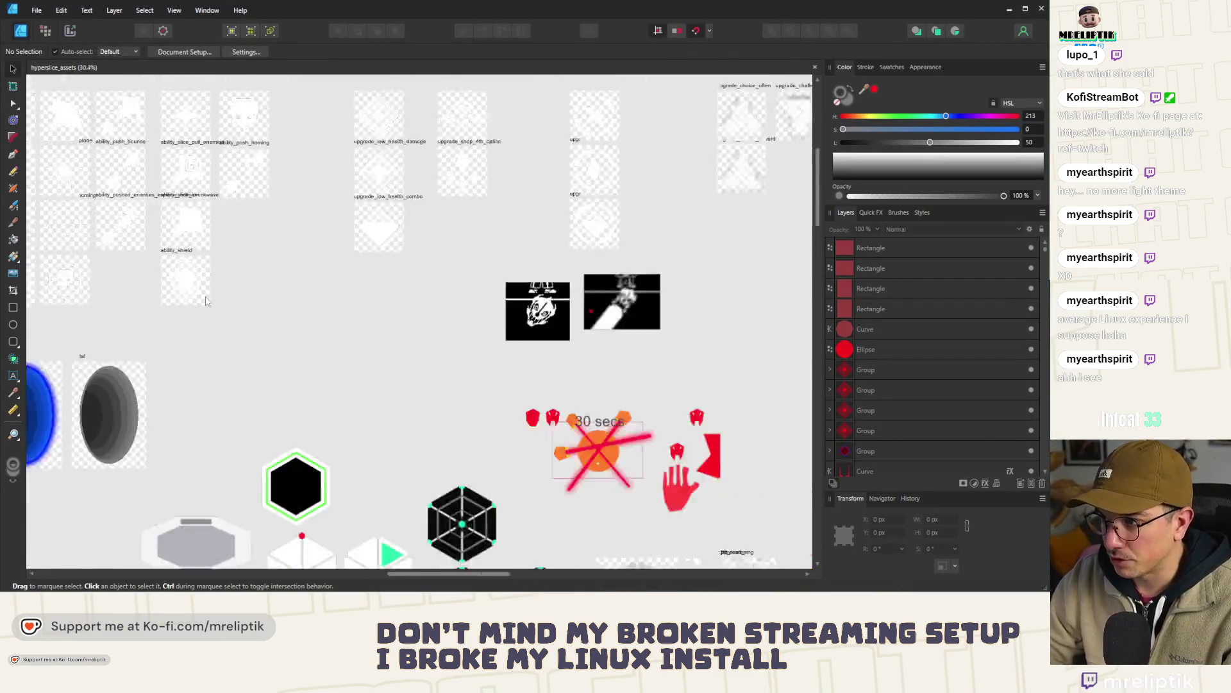
- Alt-drag a copy of the upgrade_reward_scene_often artboard and set its X to 12500 px
scroll(635, 179, "down", 3)
scroll(275, 201, "up", 4)
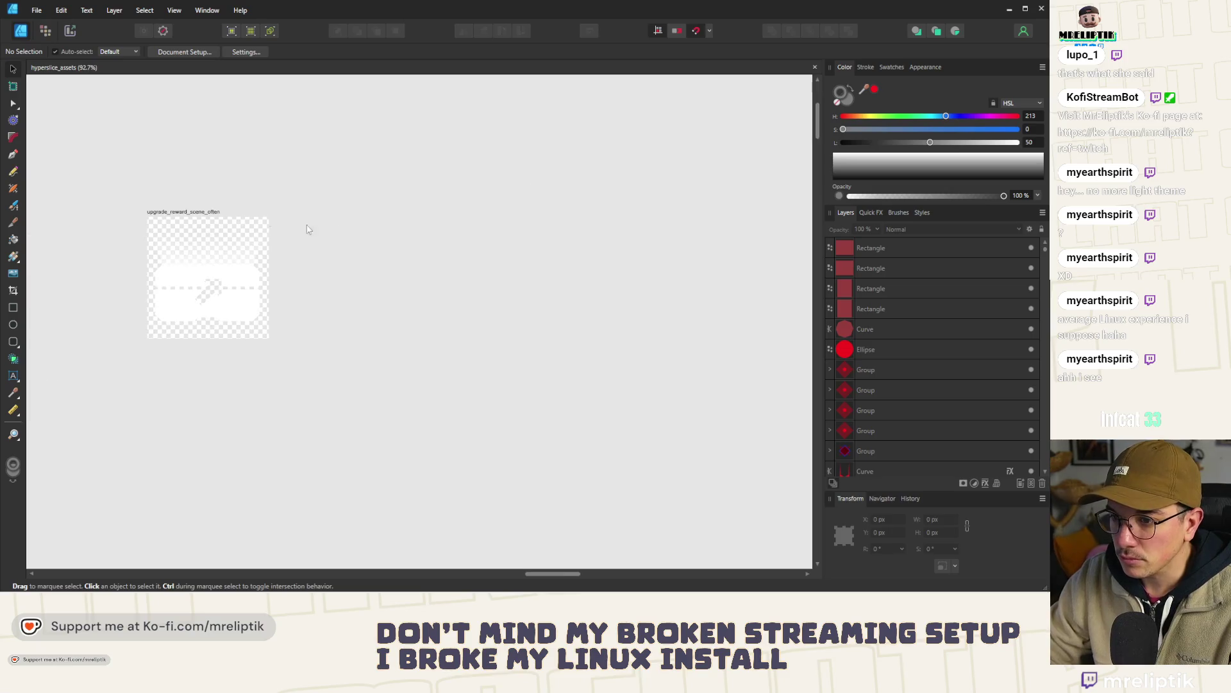
mouse_move(182, 208)
left_mouse_down()
mouse_move(519, 212)
mouse_move(497, 212)
mouse_move(550, 228)
left_mouse_up()
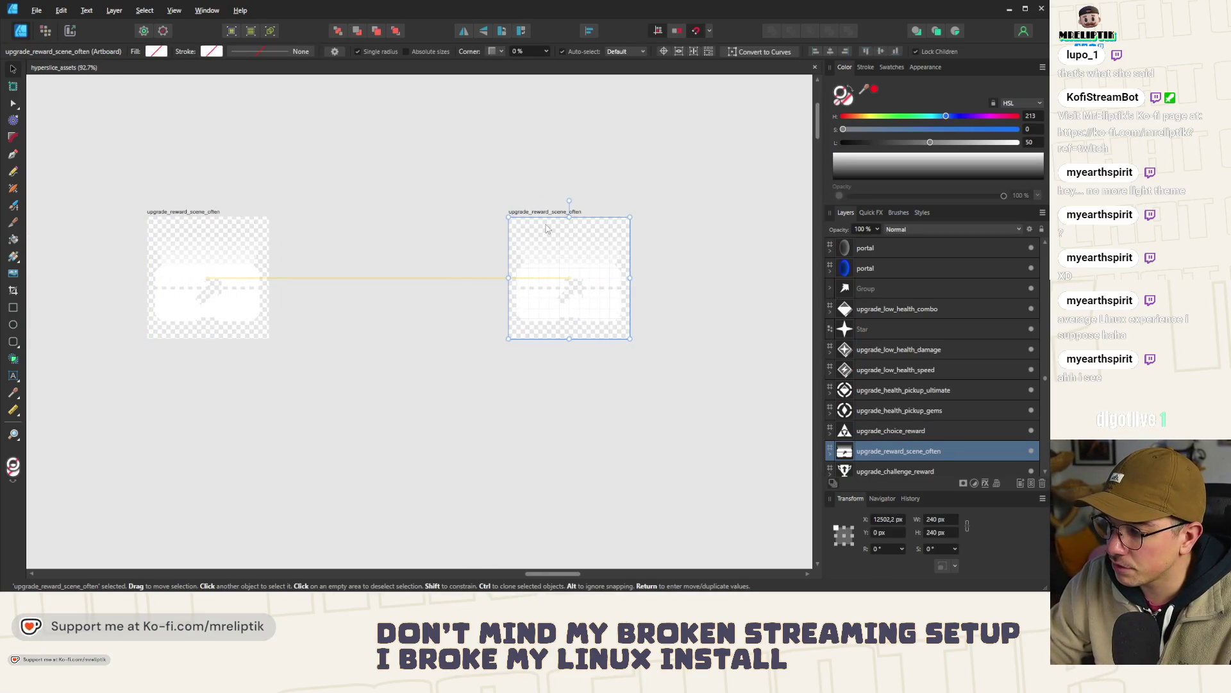
left_click(893, 520)
key("BackSpace")
key("BackSpace")
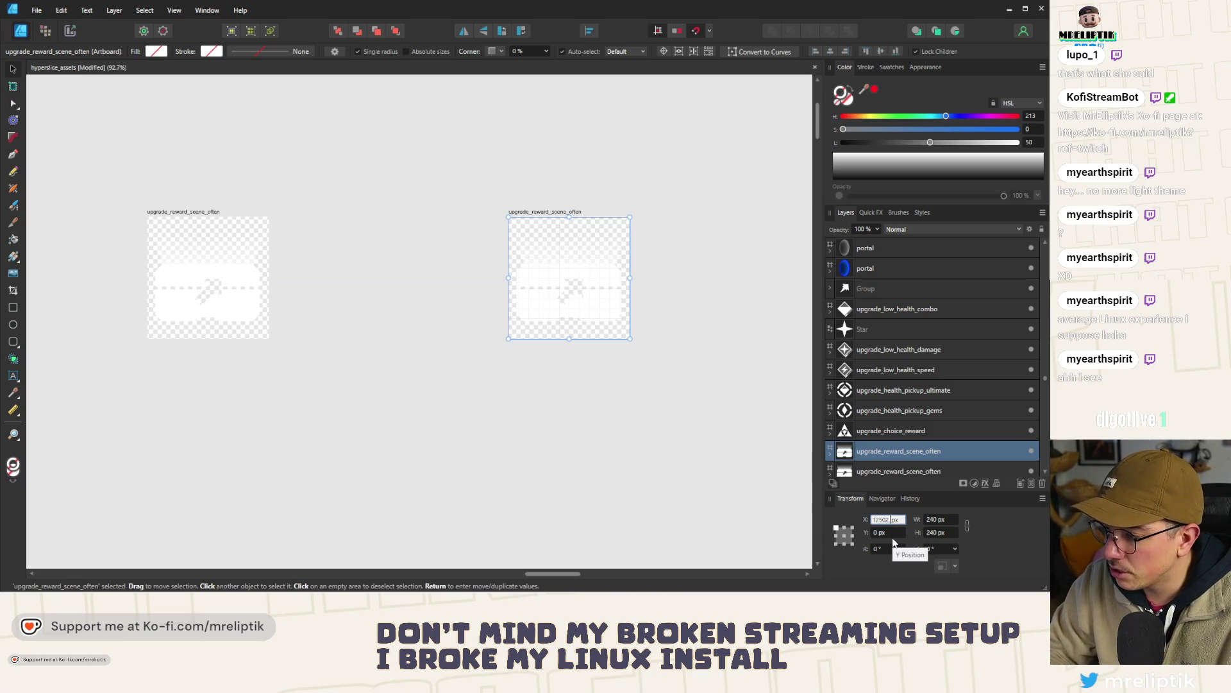
type("0")
key("Return")
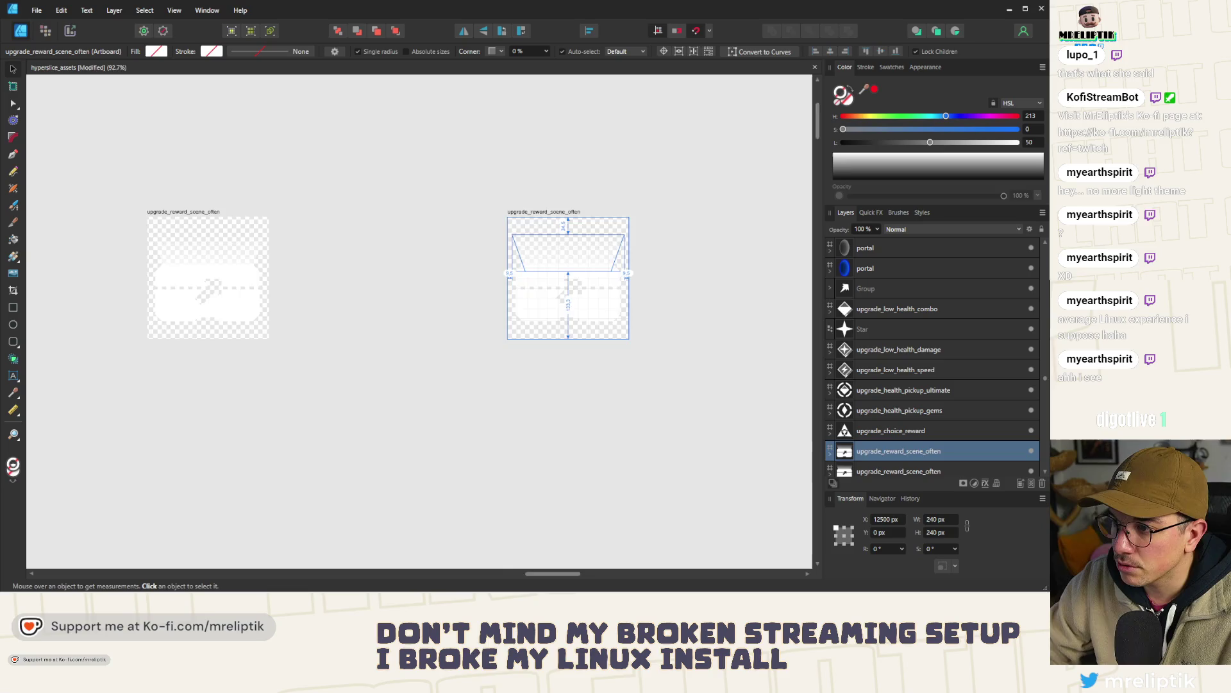
key("ctrl+alt+0")
- Rename the copied artboard to upgrade_enemy_bullets_slower and save the document
double_click(227, 243)
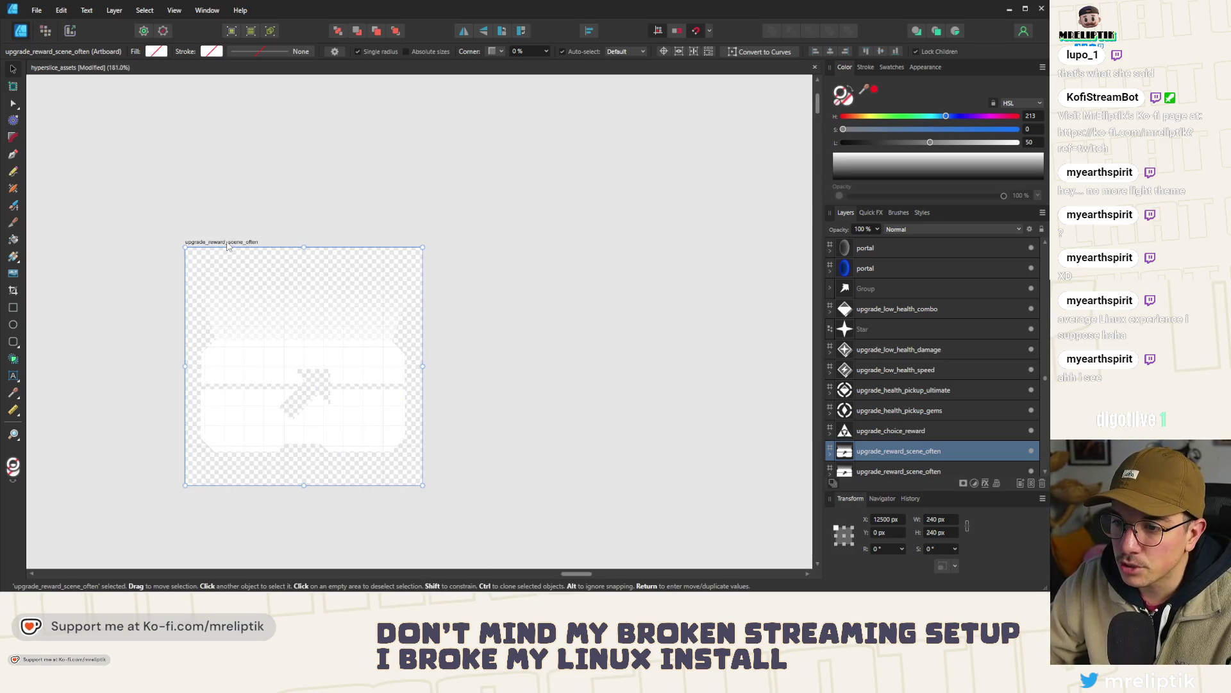
left_click_drag(519, 290, 606, 293)
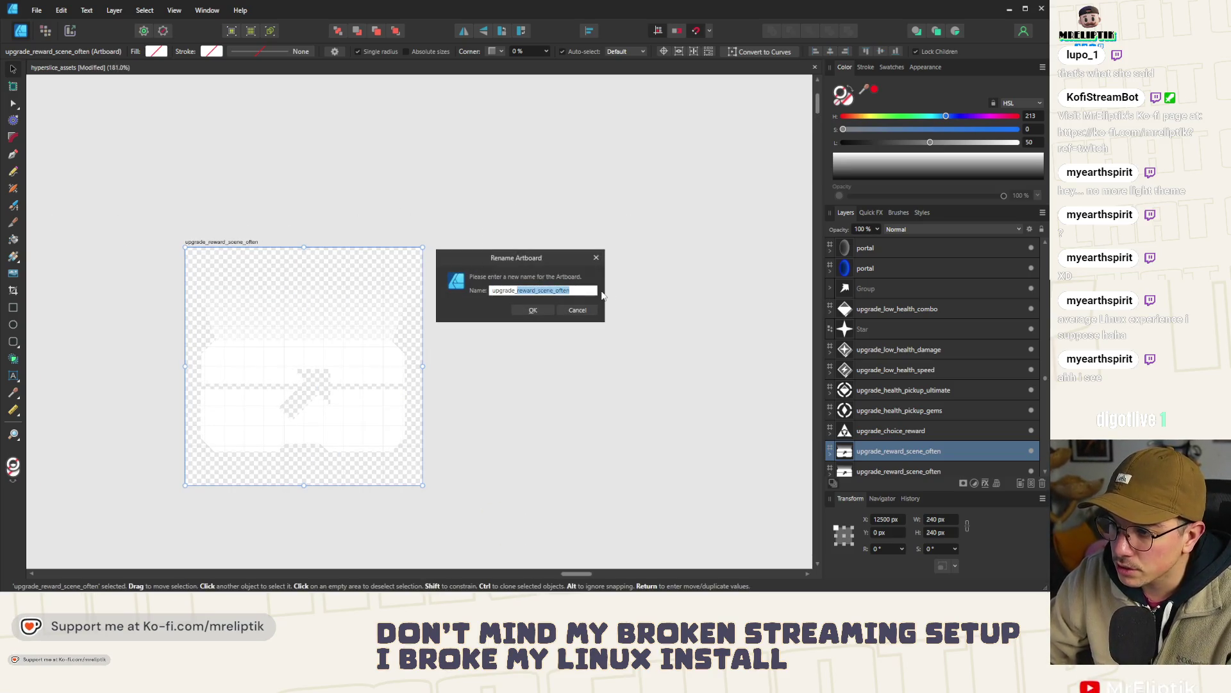
type("ebemy_")
key("BackSpace")
key("BackSpace")
key("BackSpace")
type("nemy_bu")
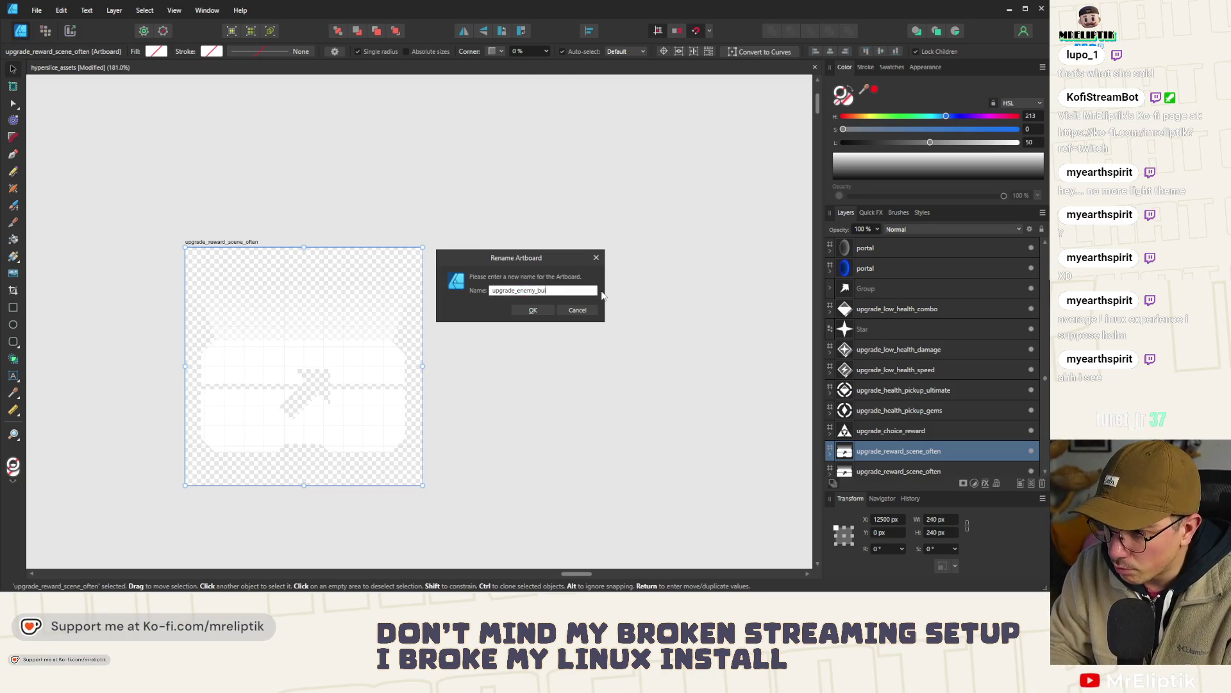
type("r")
key("Return")
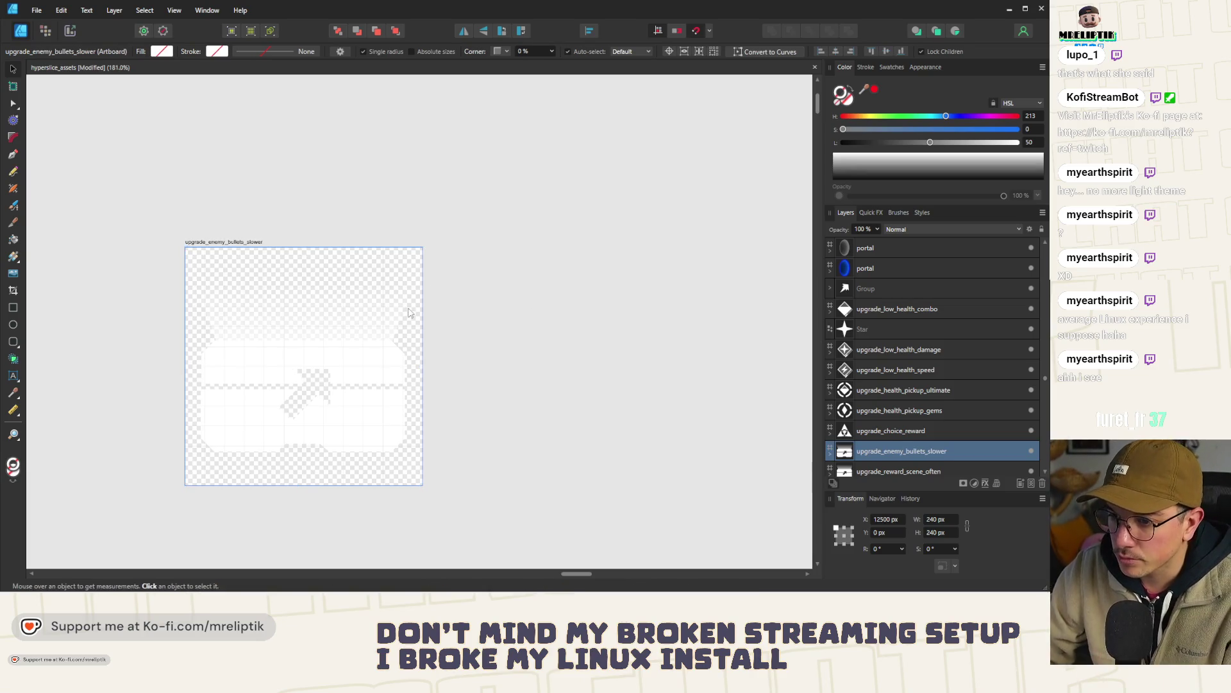
key("ctrl+s")
scroll(430, 276, "down", 2)
left_click(337, 347)
key("Delete")
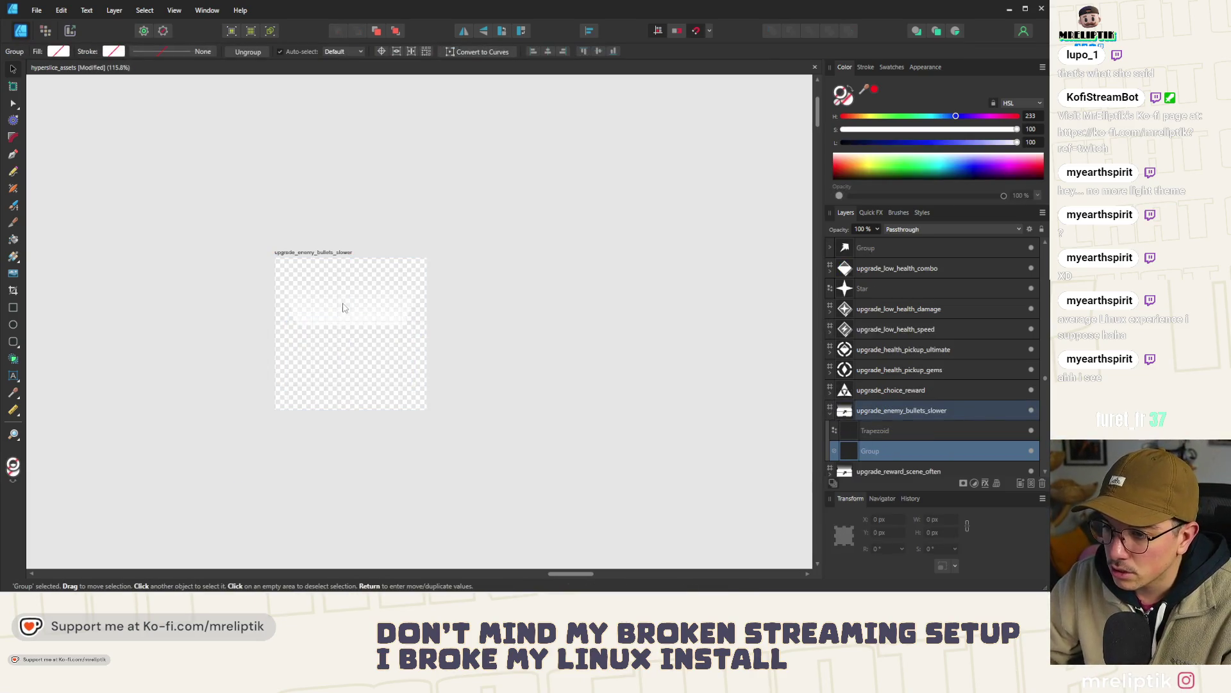
scroll(344, 308, "down", 5)
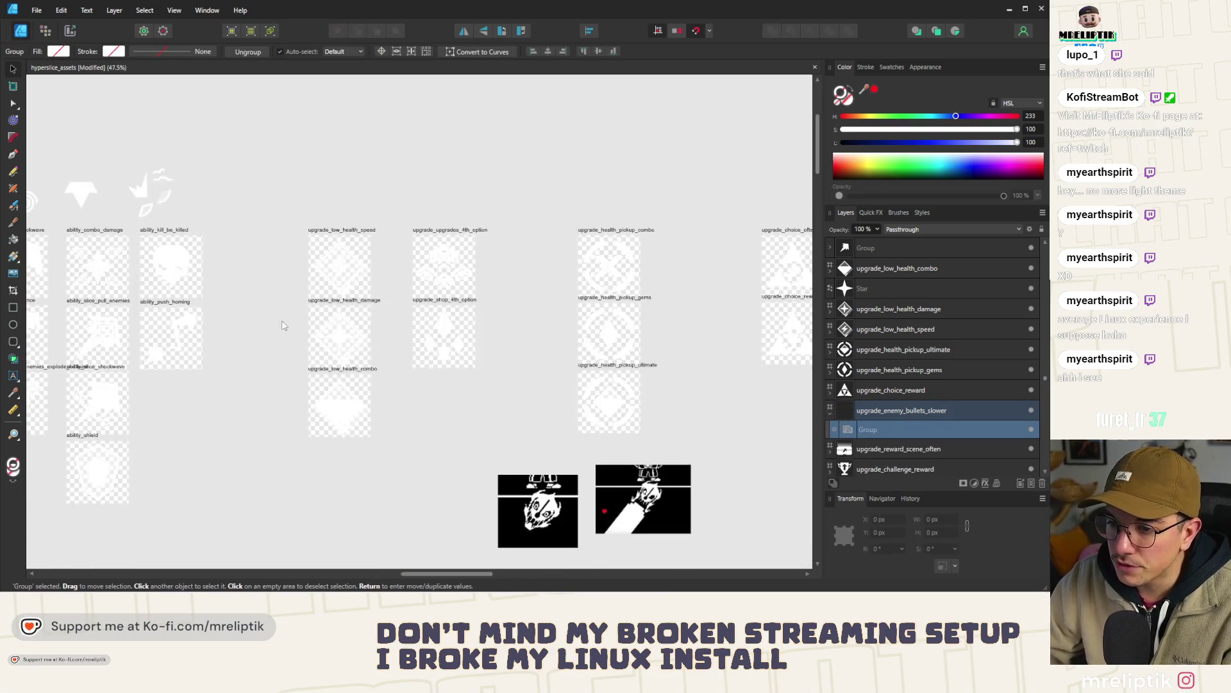
scroll(241, 325, "down", 3)
scroll(447, 290, "up", 4)
scroll(192, 346, "down", 4)
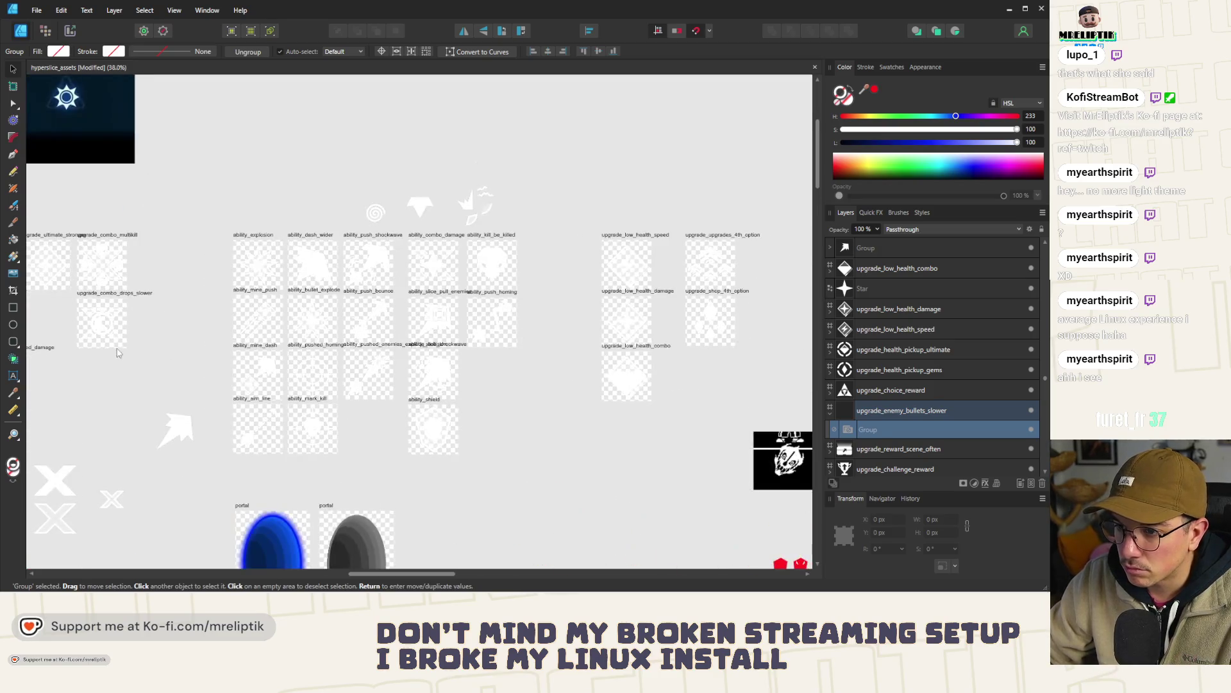
scroll(192, 321, "up", 5)
scroll(252, 311, "down", 3)
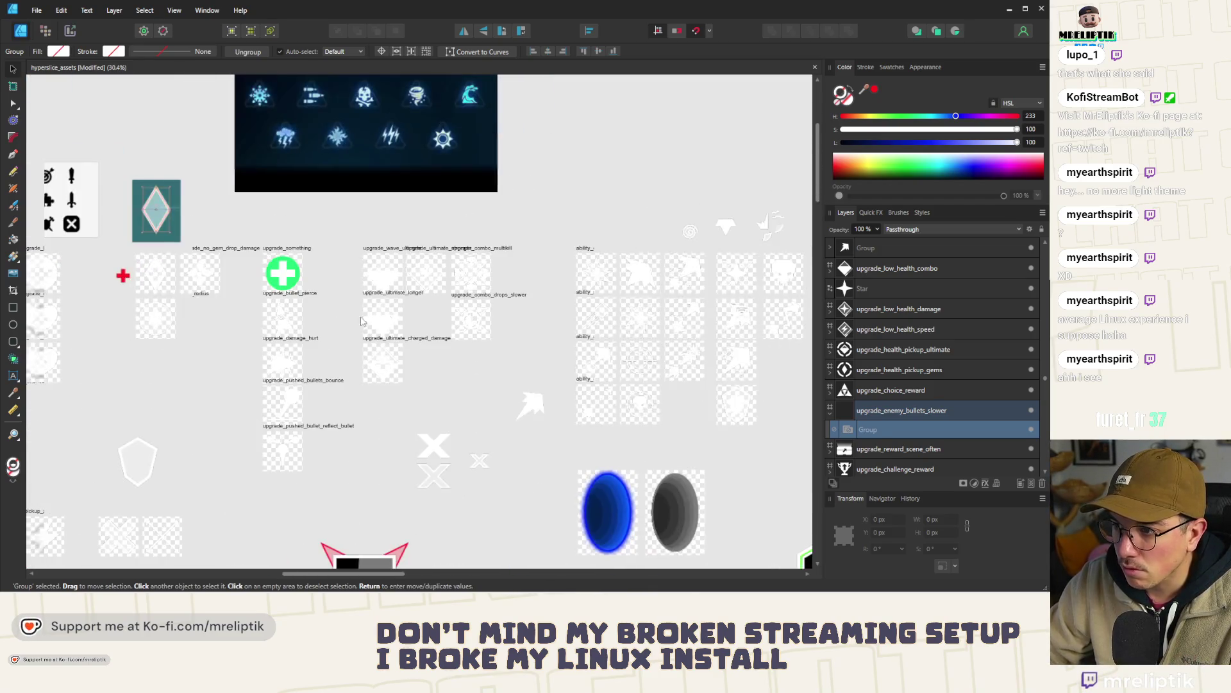
scroll(167, 346, "up", 2)
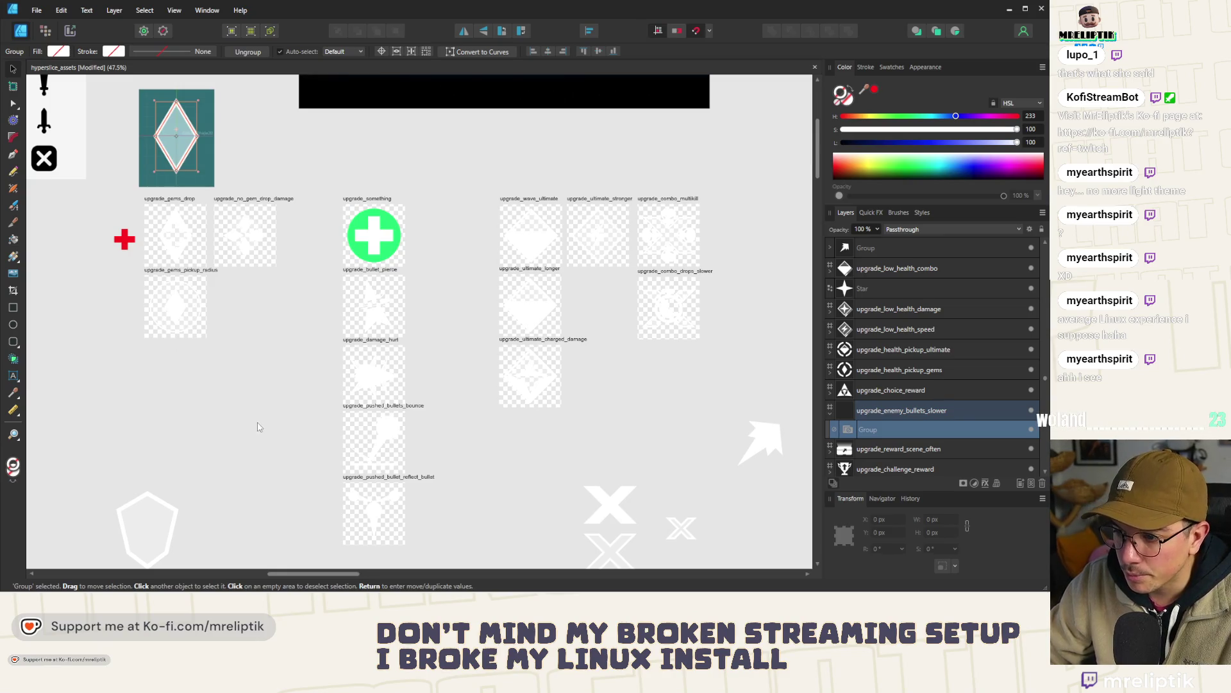
scroll(350, 452, "up", 2)
left_click_drag(454, 389, 324, 483)
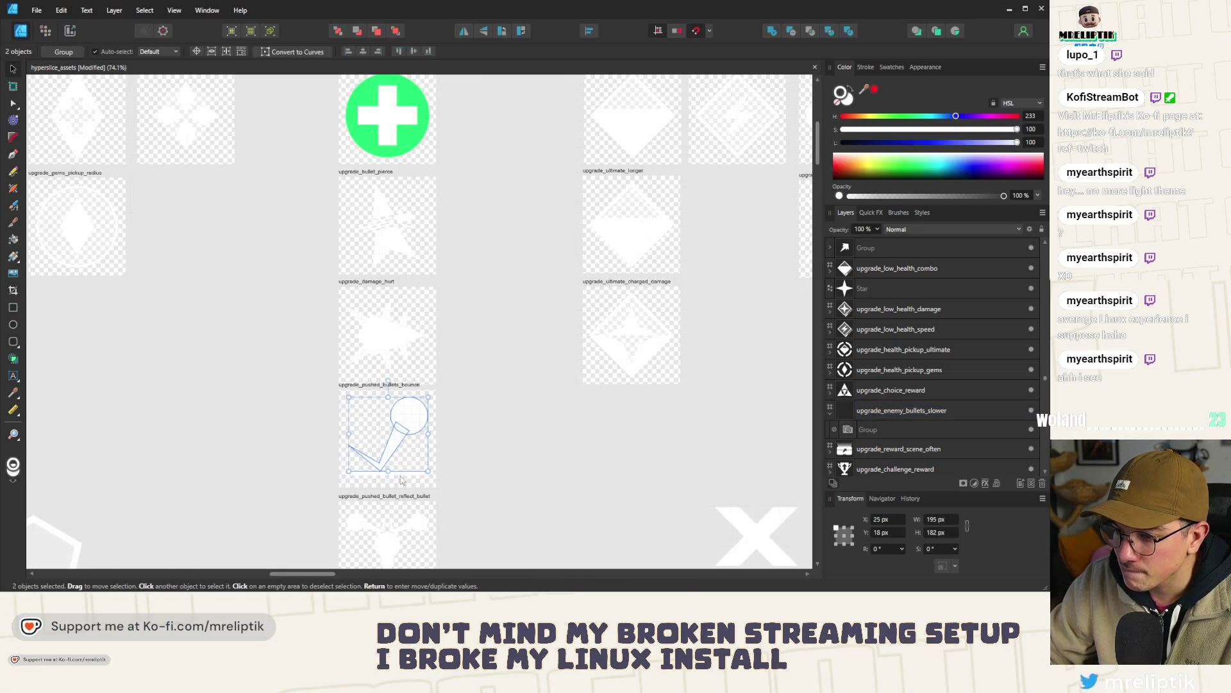
scroll(375, 458, "down", 2)
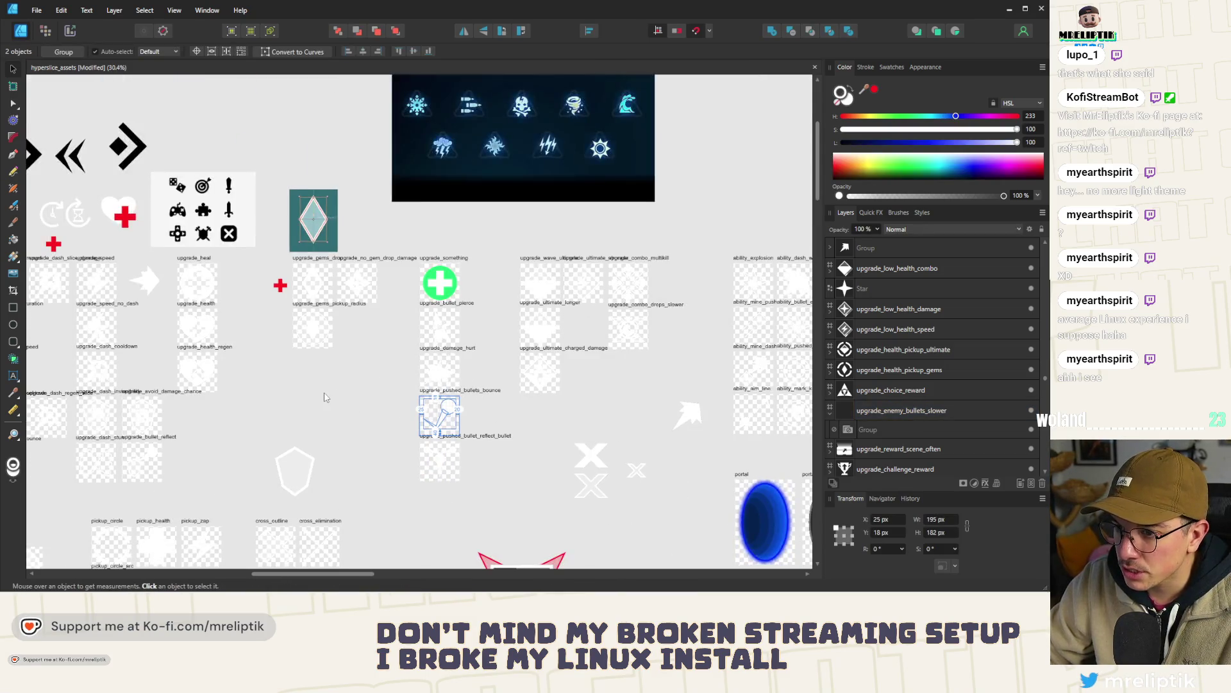
scroll(384, 410, "up", 1)
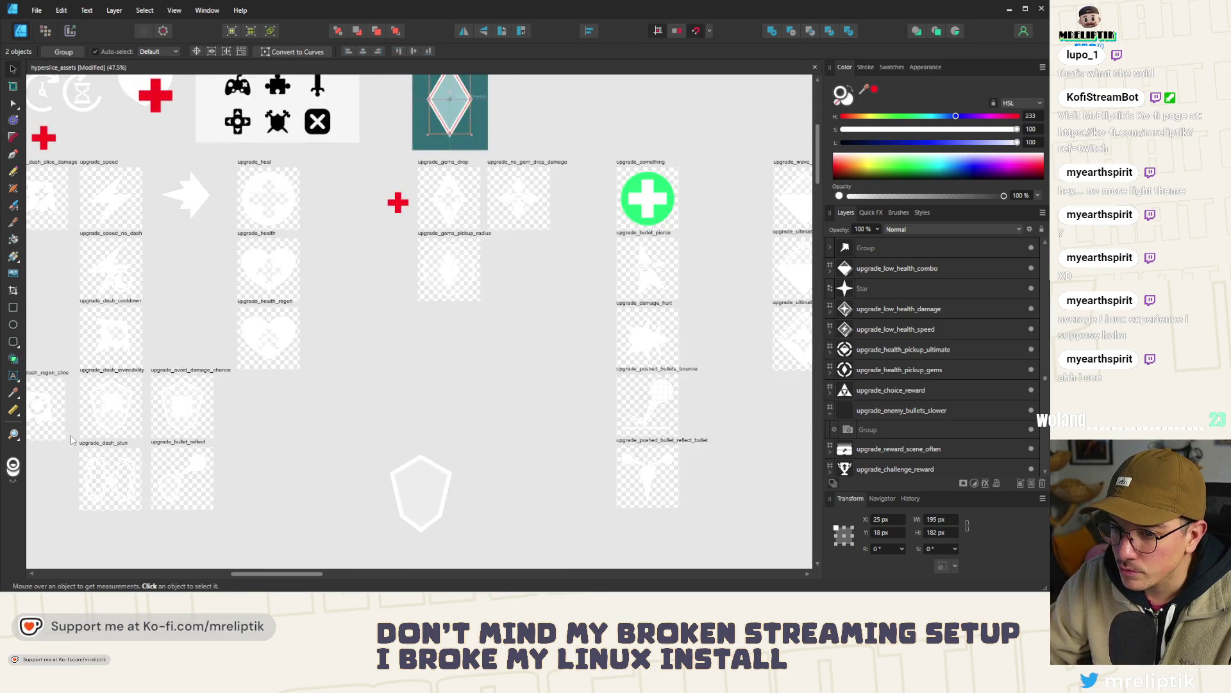
scroll(395, 426, "down", 1)
scroll(557, 409, "down", 2)
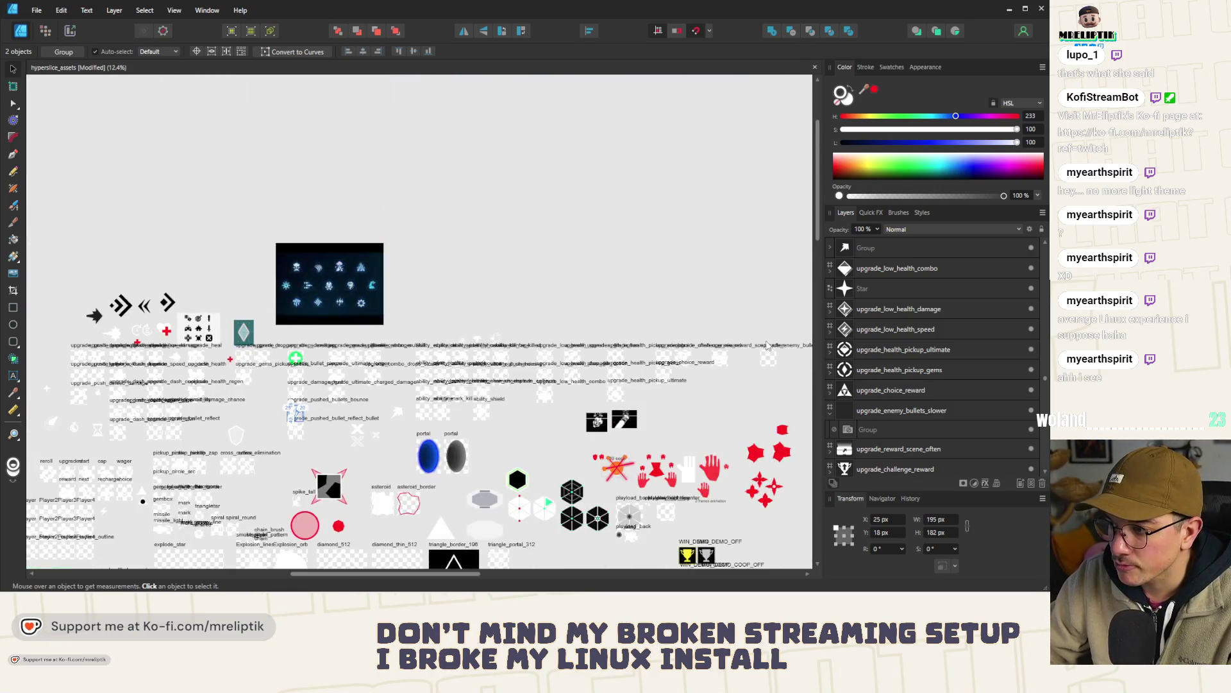
scroll(773, 347, "up", 5)
scroll(791, 350, "up", 3)
scroll(387, 362, "up", 1)
- Delete the curve's two lower nodes and drag its left node down into a tapering tail
left_click(387, 362)
left_click(391, 404)
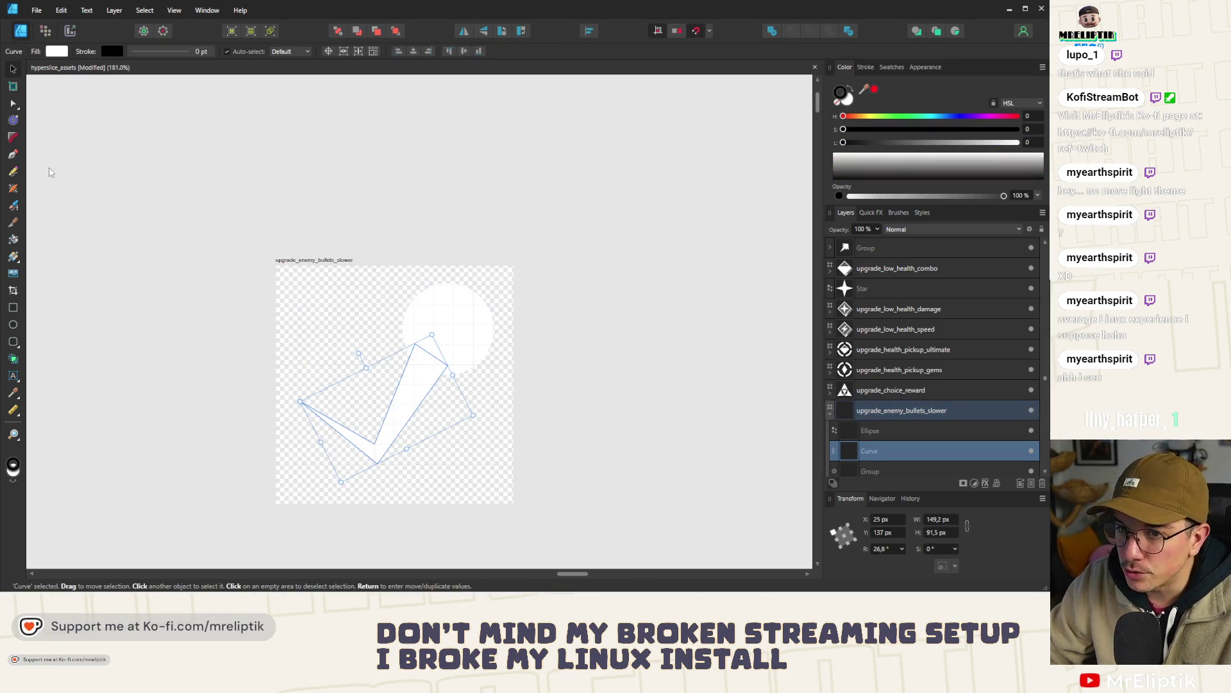
left_click(13, 103)
mouse_move(398, 442)
left_mouse_down()
mouse_move(385, 488)
mouse_move(395, 478)
left_mouse_up()
key("Delete")
left_click(374, 444)
key("Delete")
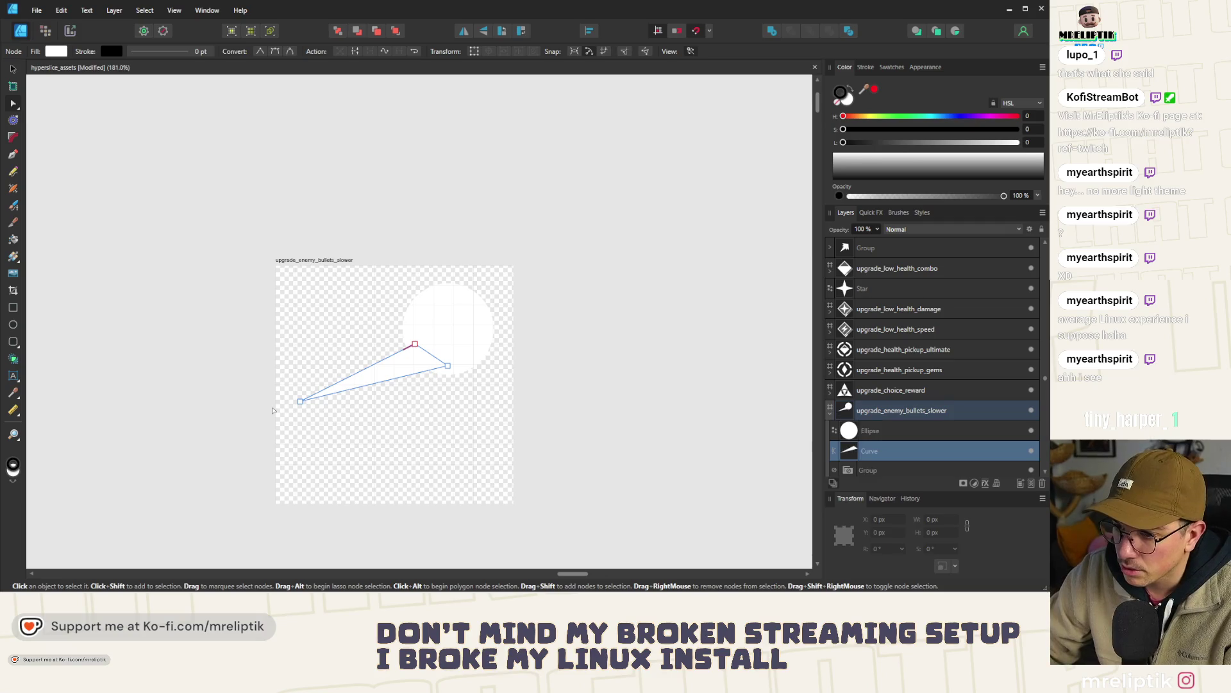
mouse_move(300, 402)
left_mouse_down()
mouse_move(295, 485)
mouse_move(314, 479)
left_mouse_up()
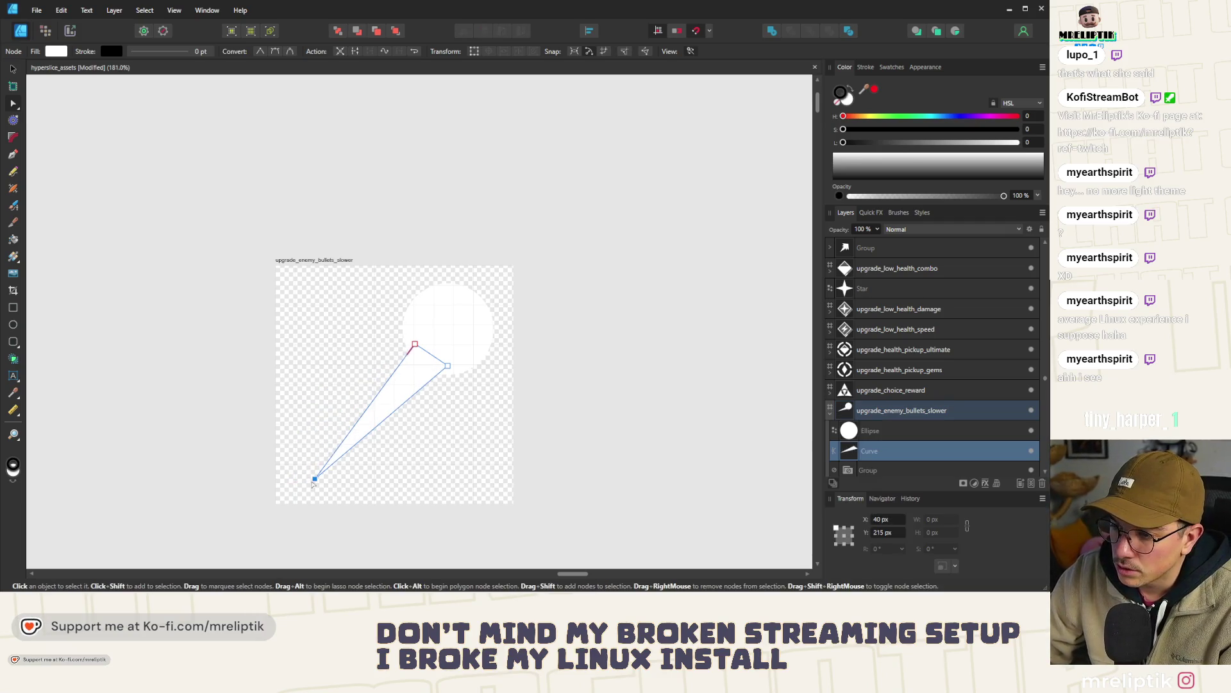
left_click(545, 411)
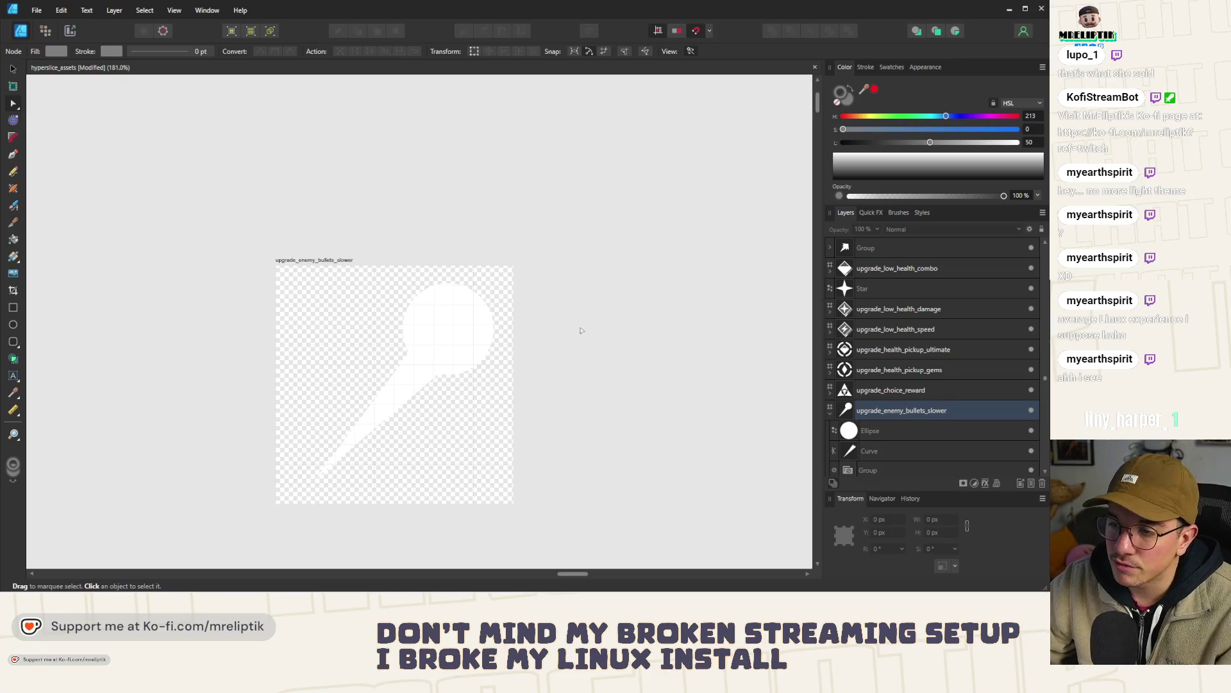
scroll(654, 337, "down", 10)
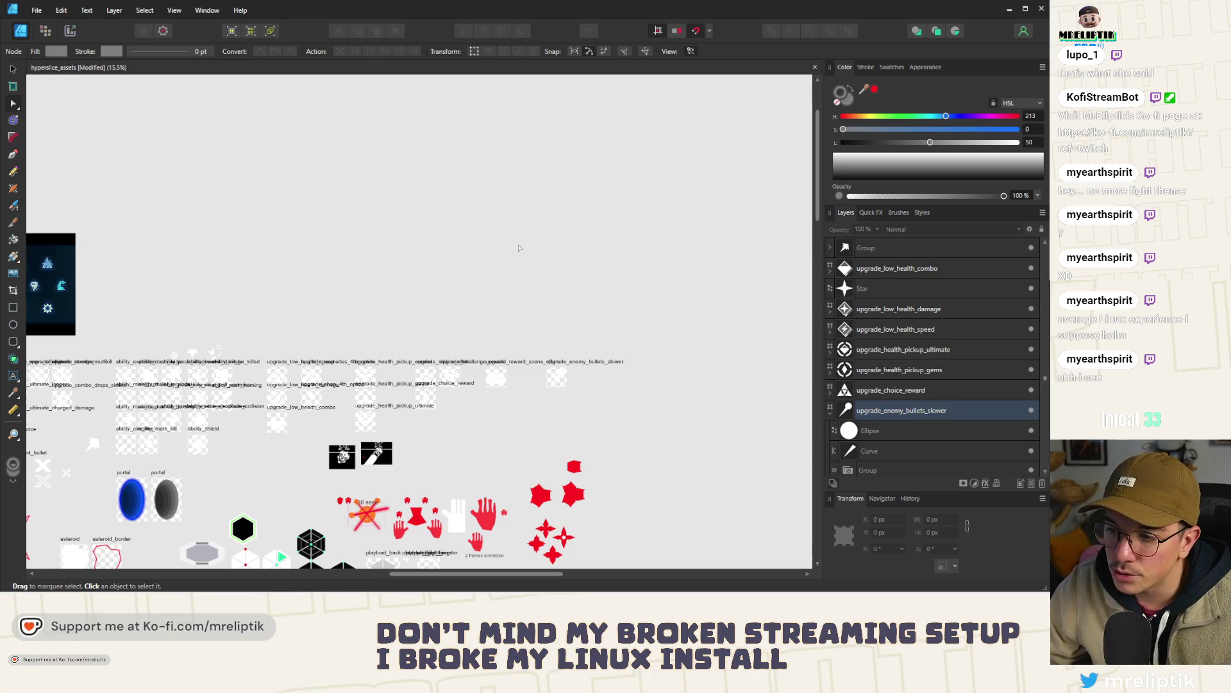
scroll(514, 248, "up", 5)
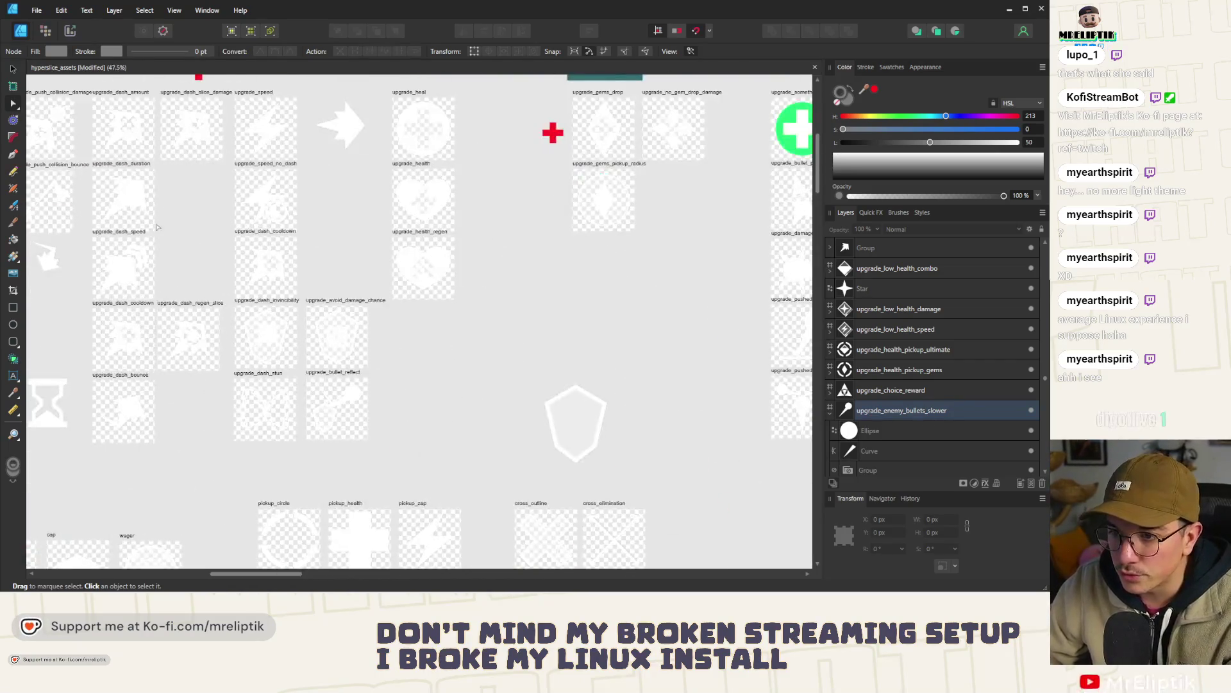
scroll(157, 227, "up", 2)
scroll(202, 267, "down", 3)
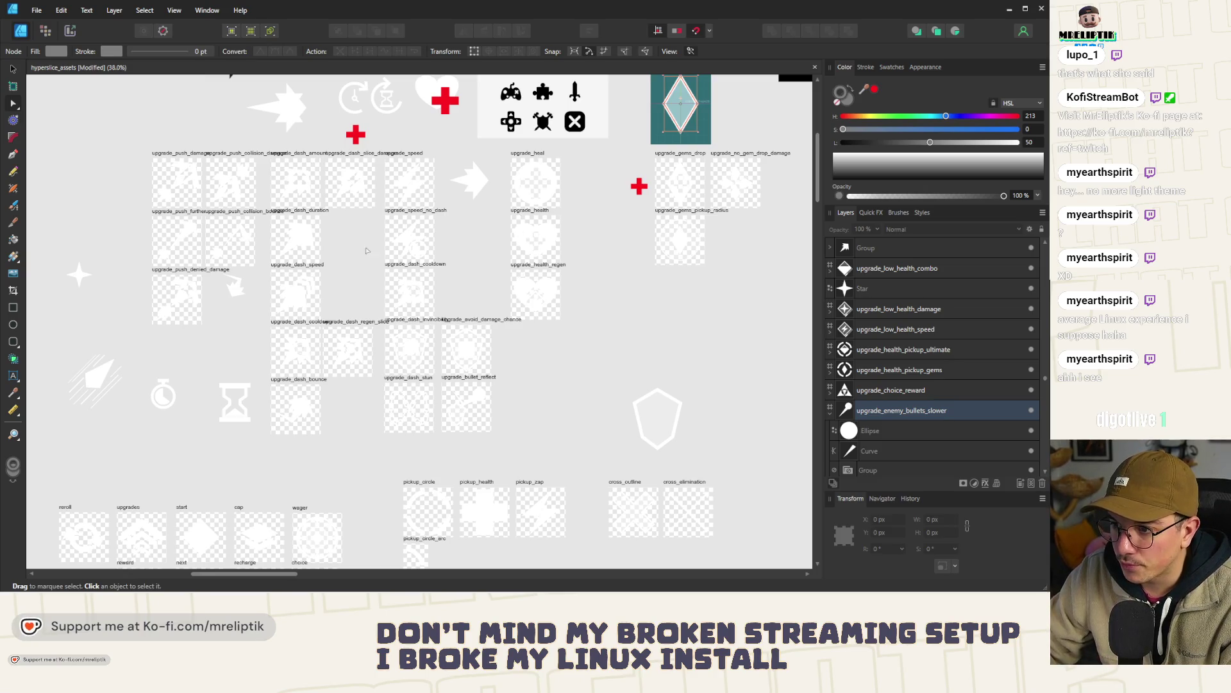
scroll(417, 275, "down", 2)
scroll(475, 320, "up", 1)
scroll(429, 279, "down", 2)
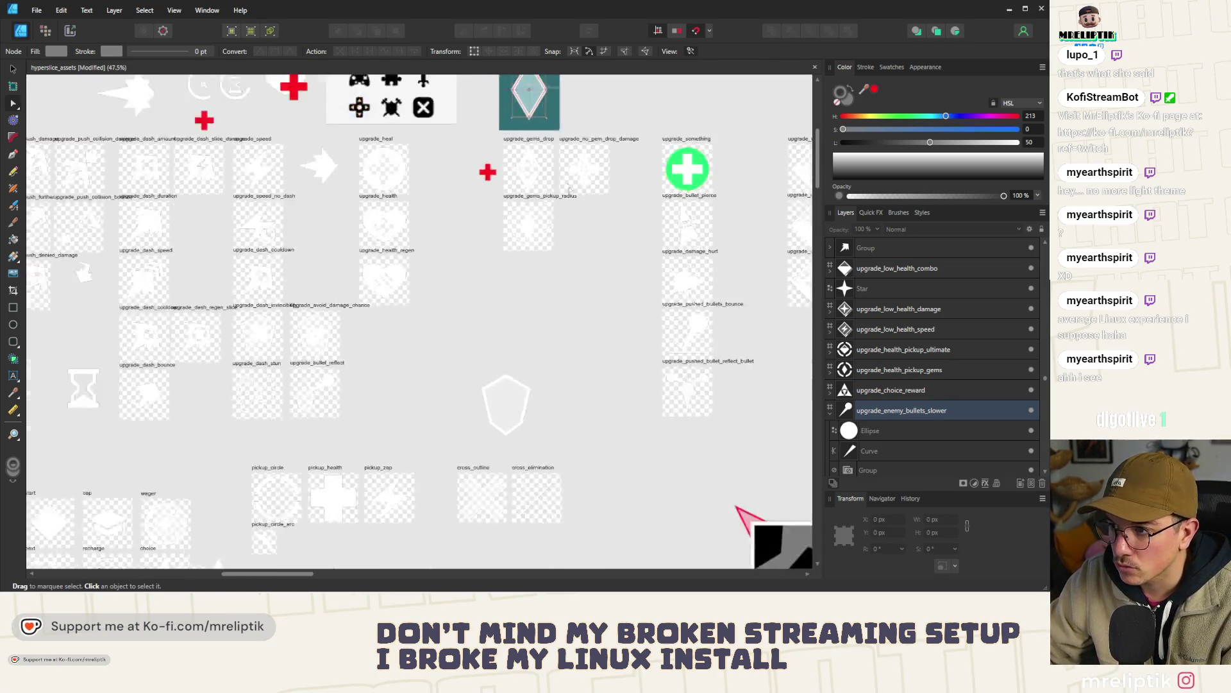
scroll(577, 217, "up", 2)
scroll(140, 273, "down", 2)
scroll(248, 327, "up", 2)
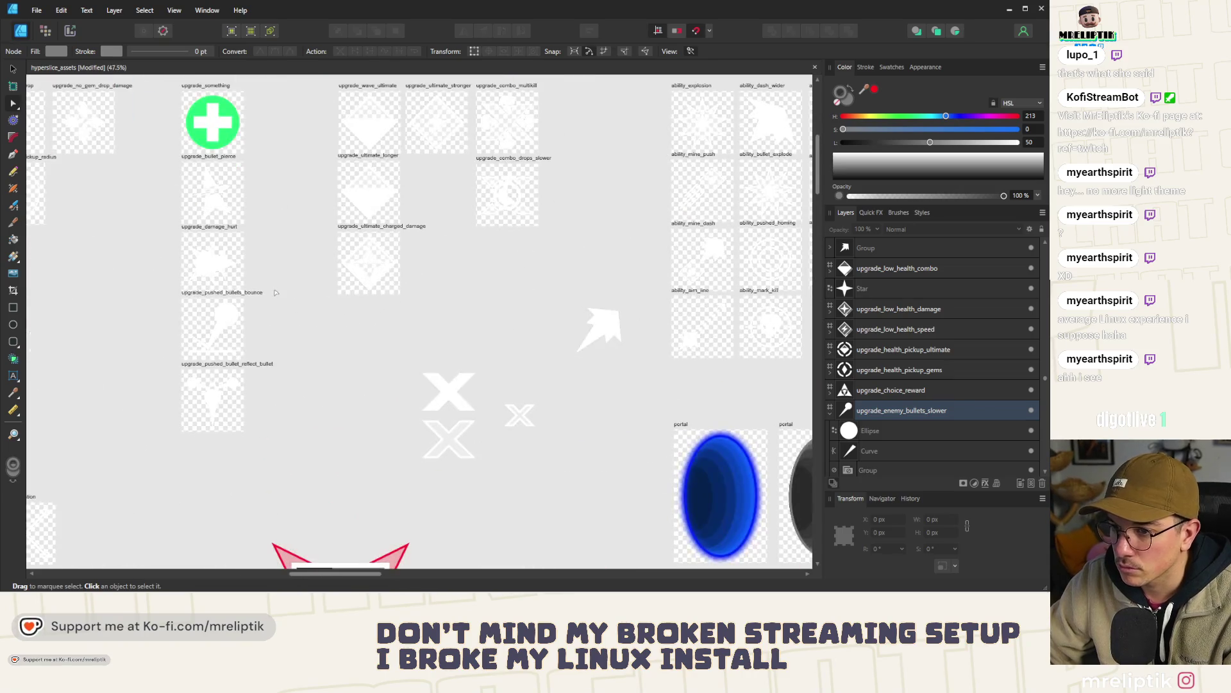
scroll(248, 327, "down", 3)
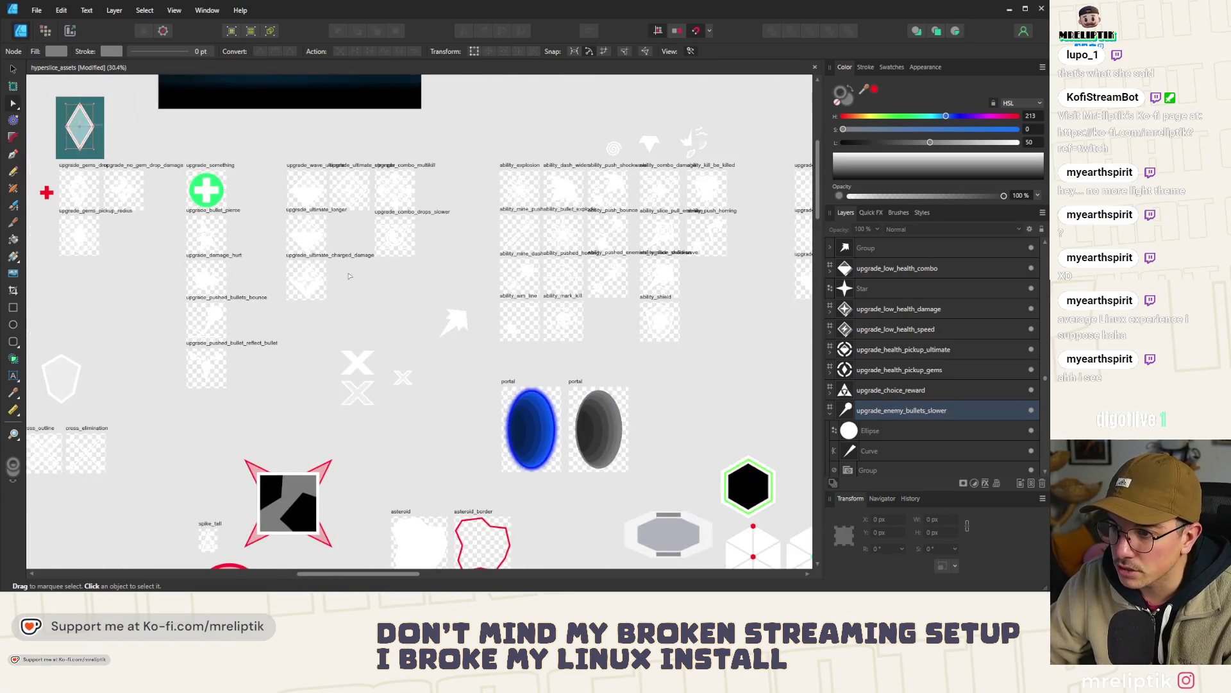
scroll(403, 297, "up", 2)
scroll(369, 335, "up", 2)
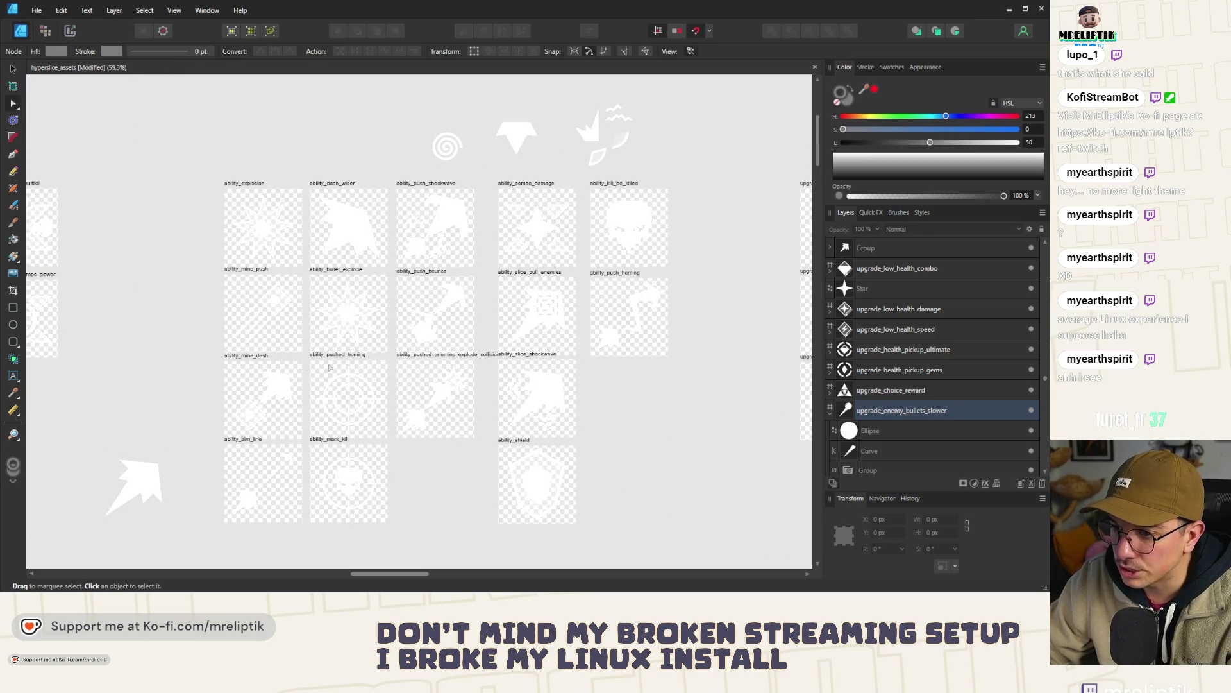
scroll(212, 332, "down", 2)
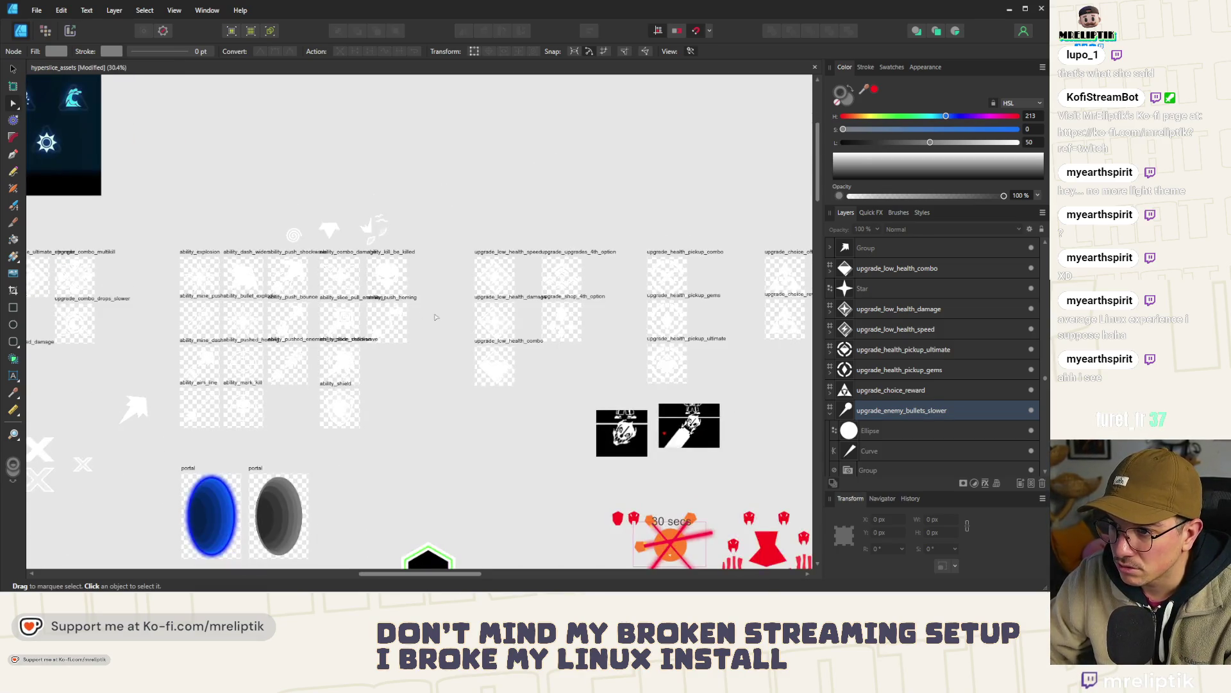
scroll(412, 314, "up", 2)
scroll(398, 340, "right", 5)
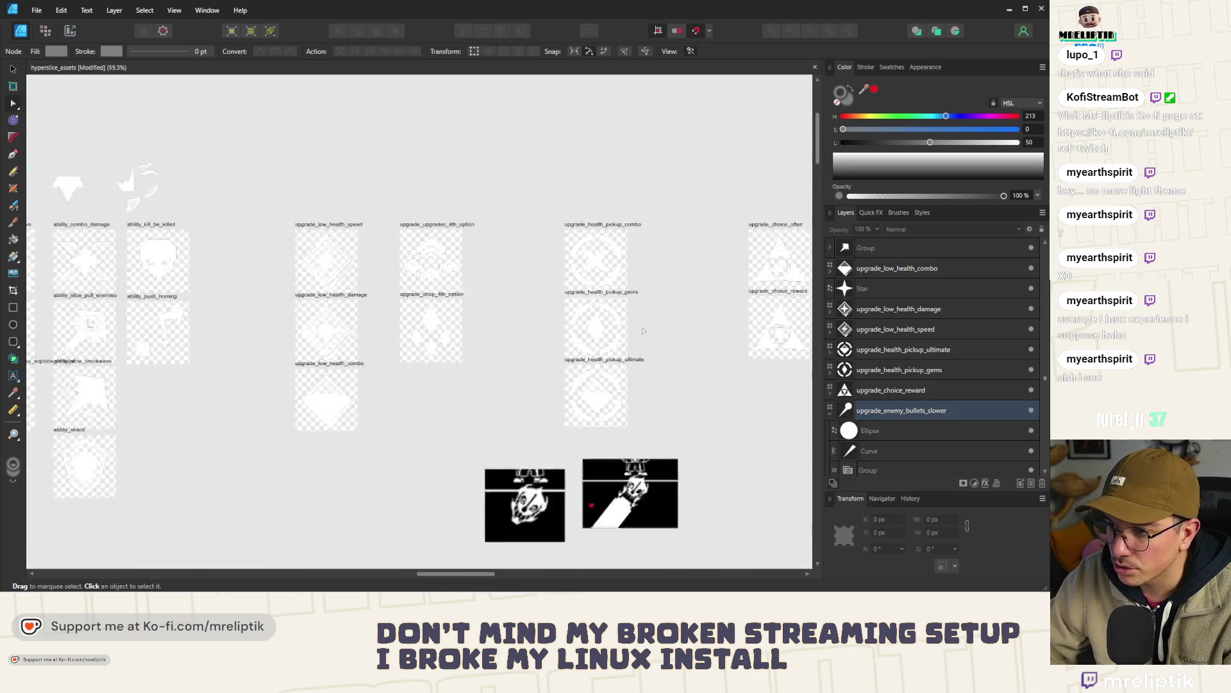
scroll(361, 372, "right", 1)
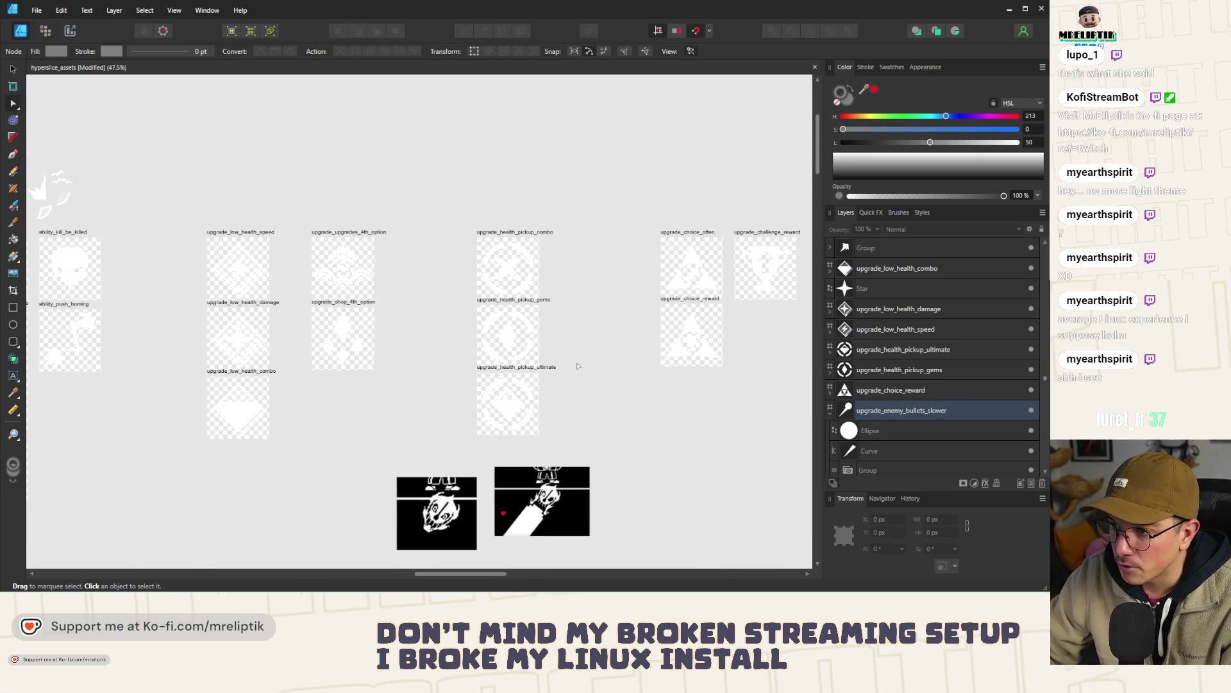
scroll(577, 364, "down", 2)
scroll(586, 365, "up", 3)
scroll(577, 366, "down", 3)
scroll(564, 367, "up", 3)
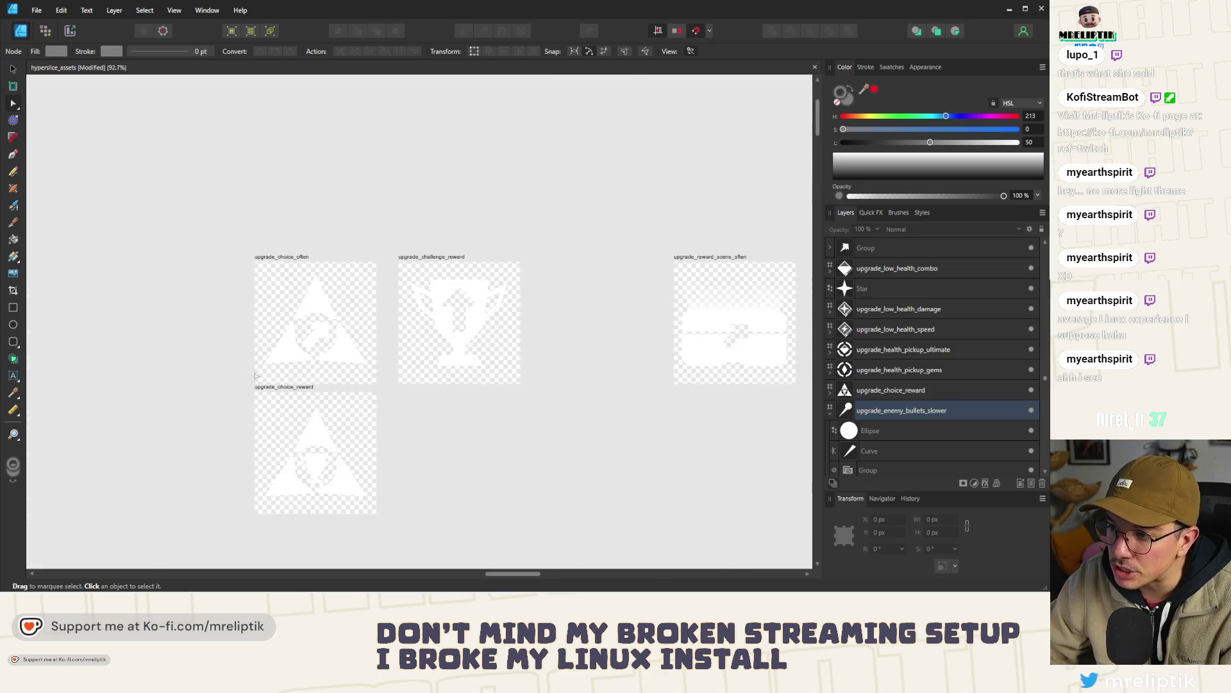
scroll(545, 368, "down", 3)
scroll(522, 372, "up", 1)
scroll(522, 371, "up", 2)
scroll(449, 385, "down", 3)
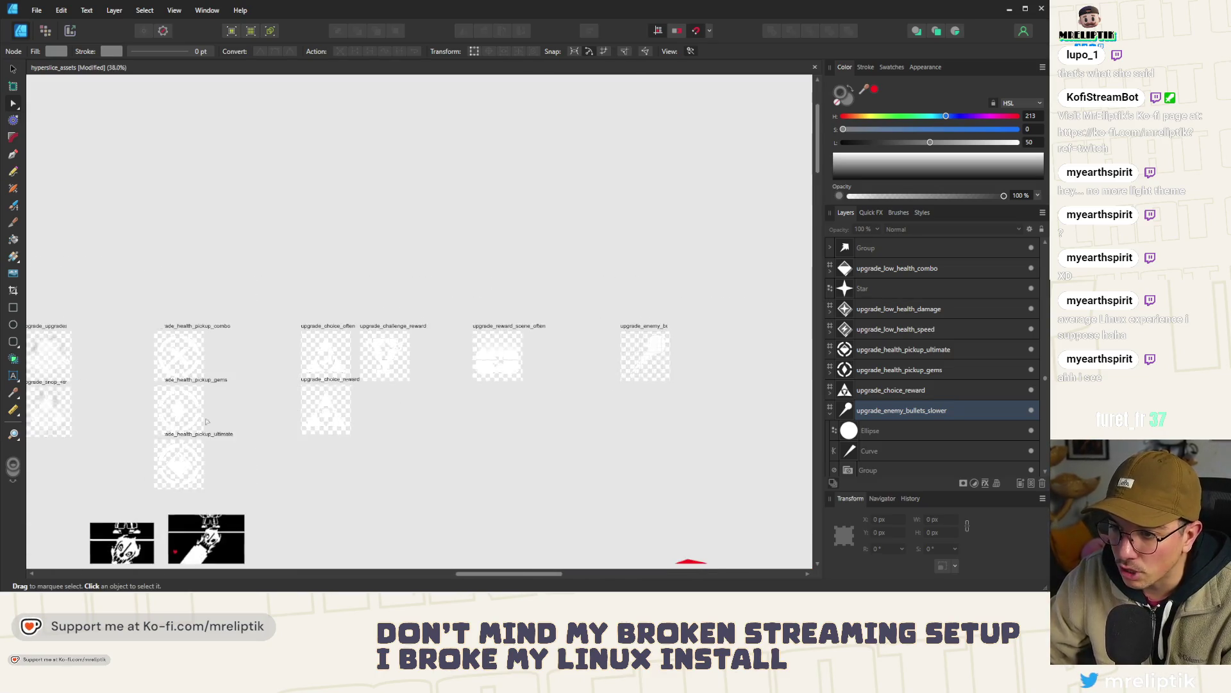
scroll(321, 417, "up", 3)
scroll(216, 465, "down", 2)
scroll(215, 466, "up", 2)
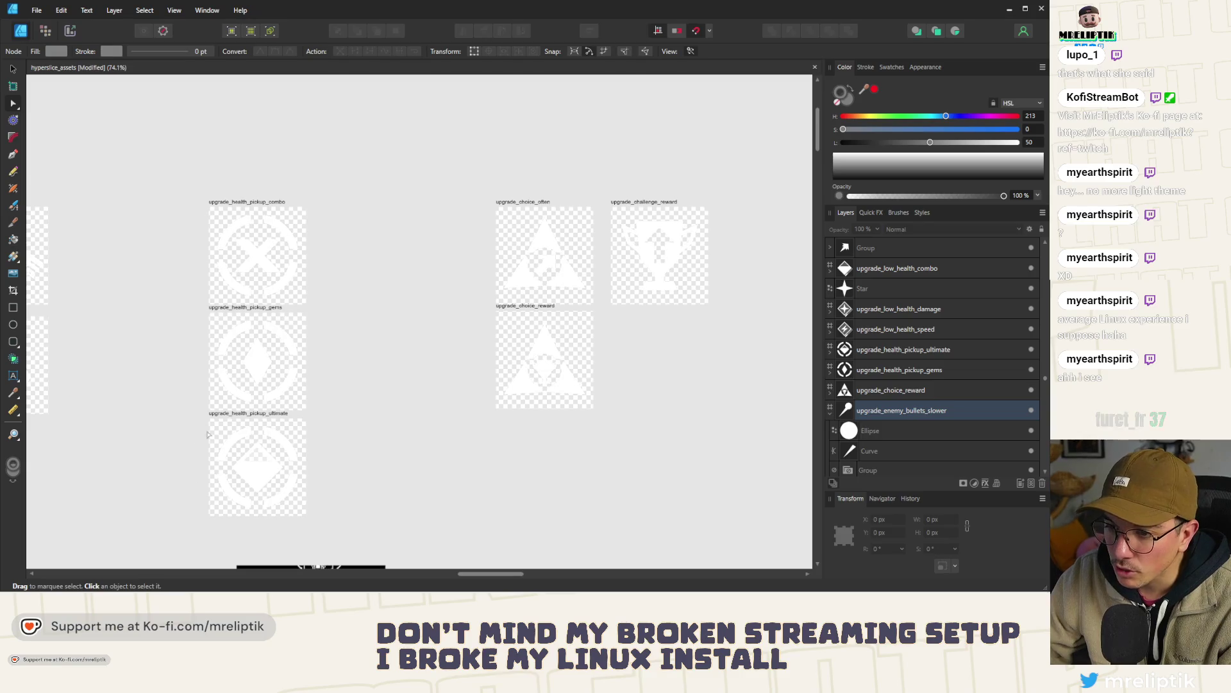
scroll(237, 299, "down", 3)
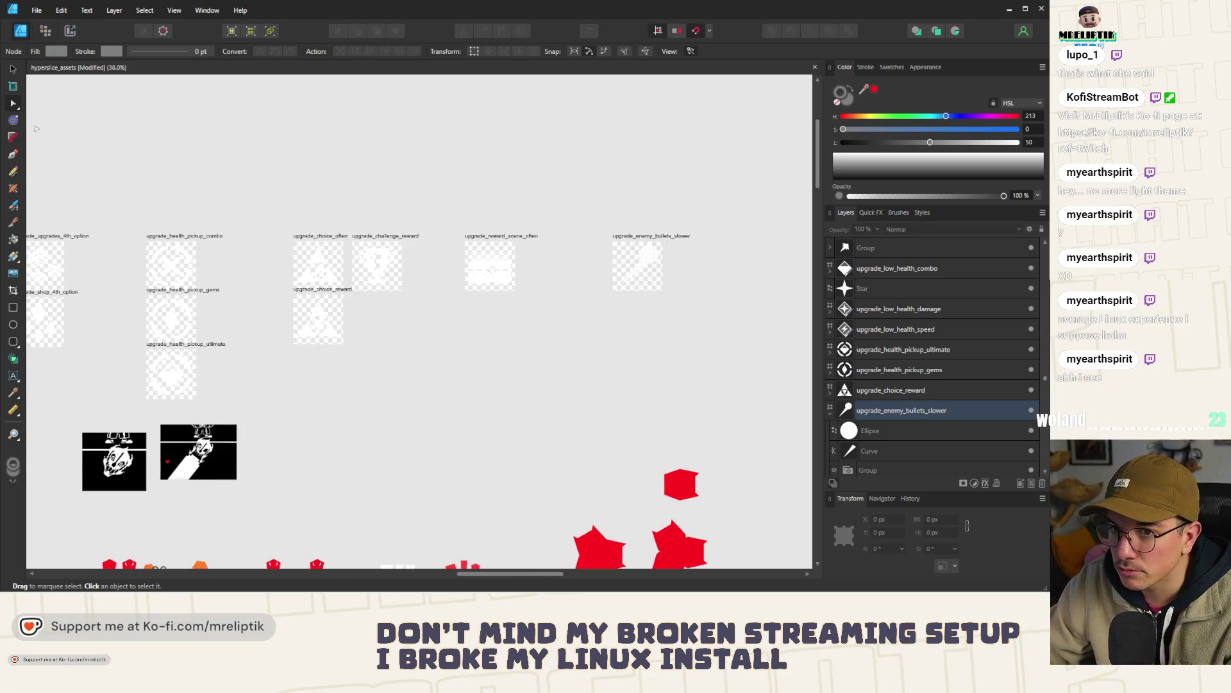
key("v")
left_click(632, 238)
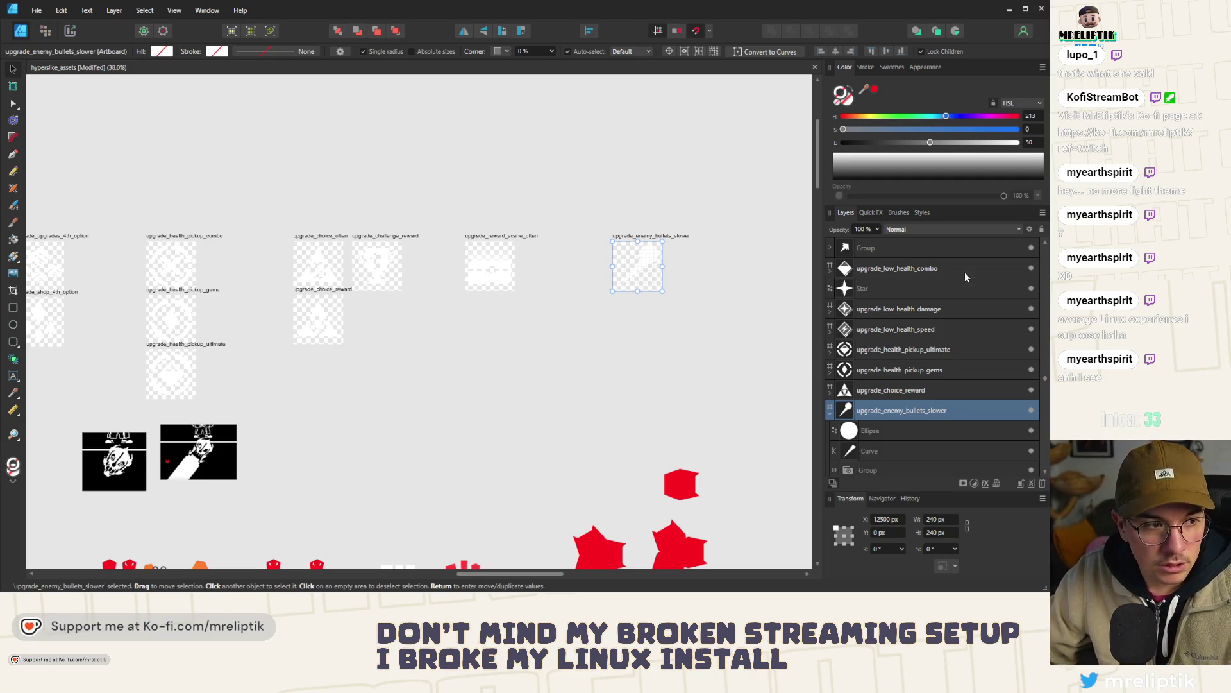
- Clear the selection and zoom in on the bullet icon on the upgrade_enemy_bullets_slower artboard
left_click(489, 309)
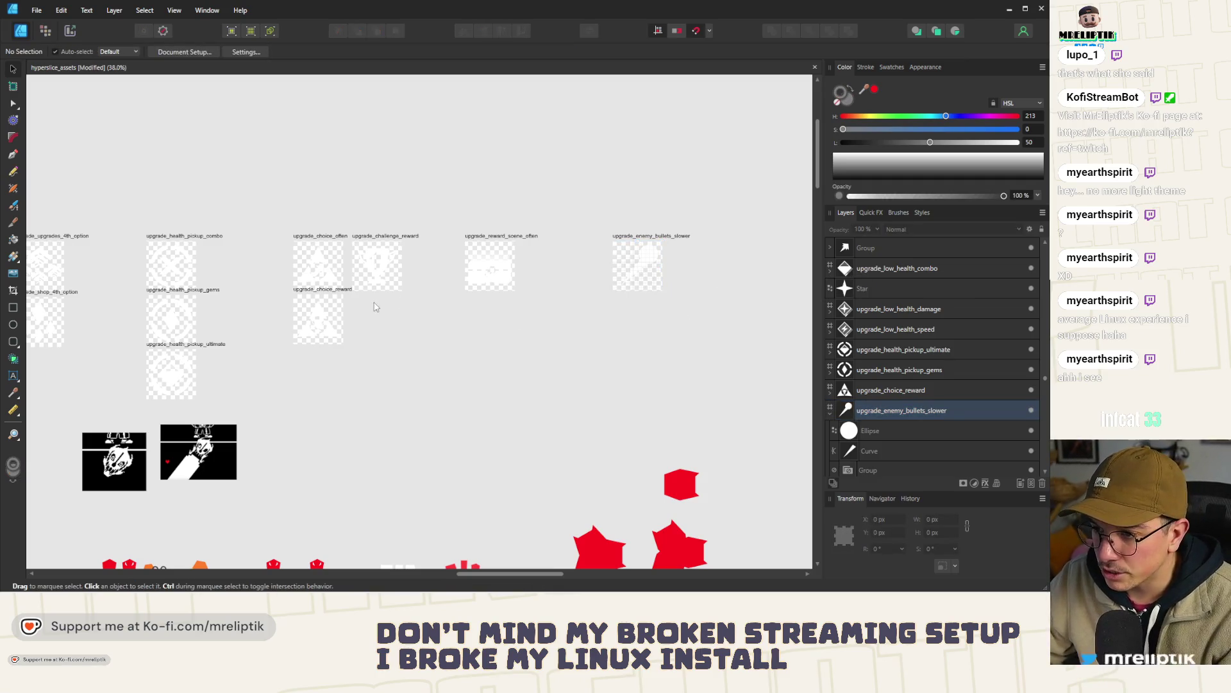
scroll(380, 290, "down", 3)
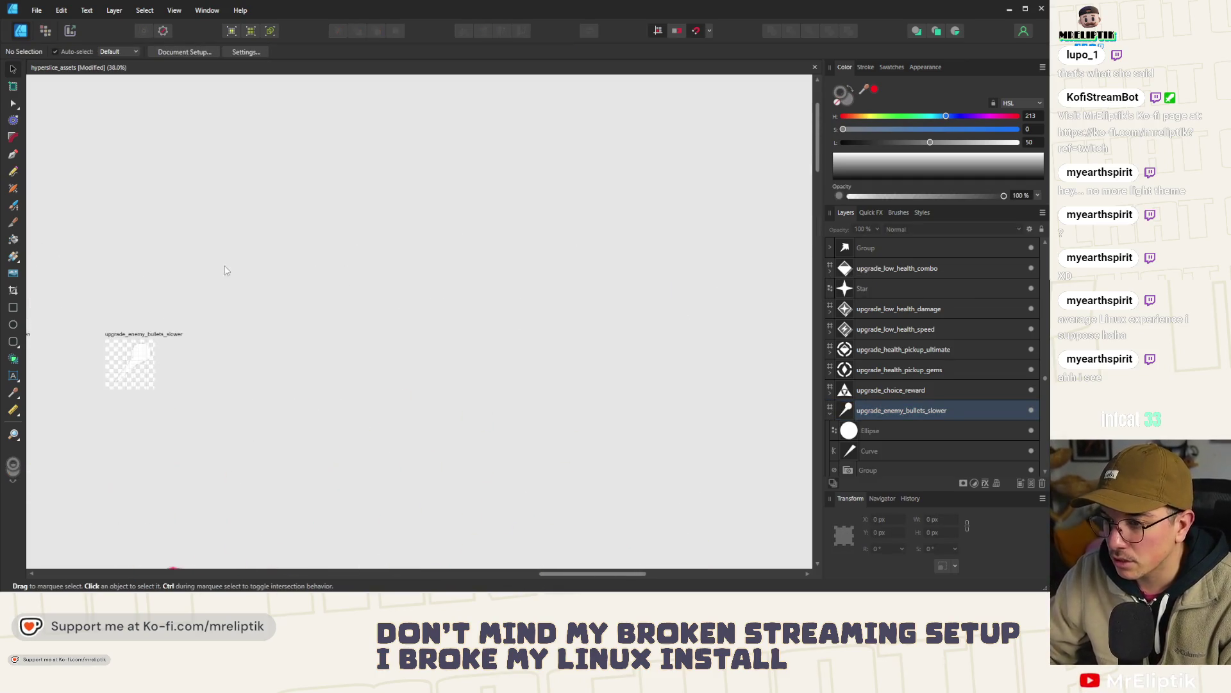
scroll(315, 342, "up", 12)
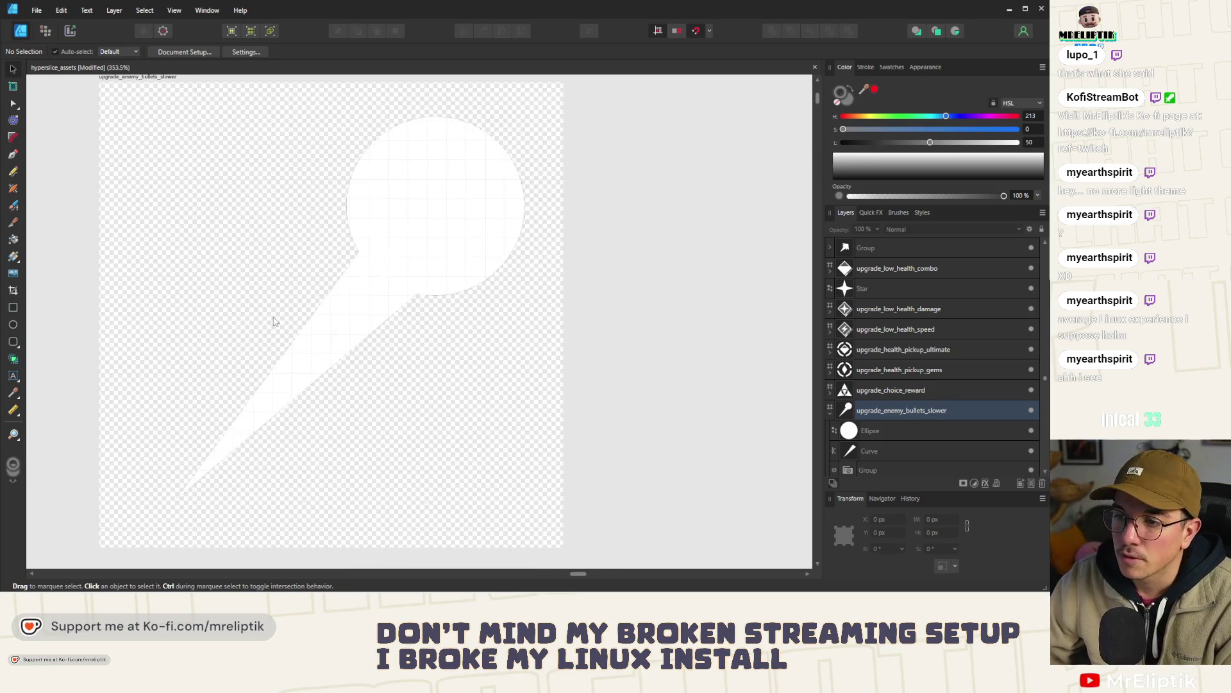
scroll(333, 241, "down", 2)
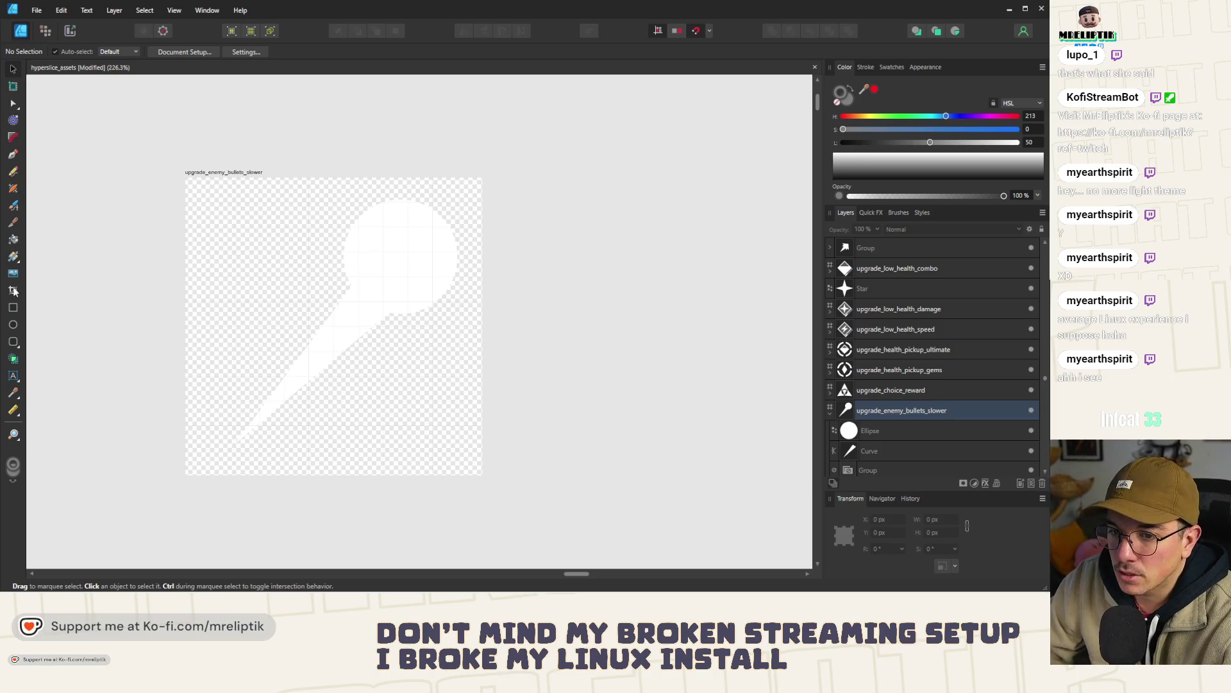
- Move the bullet's circle lower and to the right
left_click(352, 331)
left_click(397, 251, "shift")
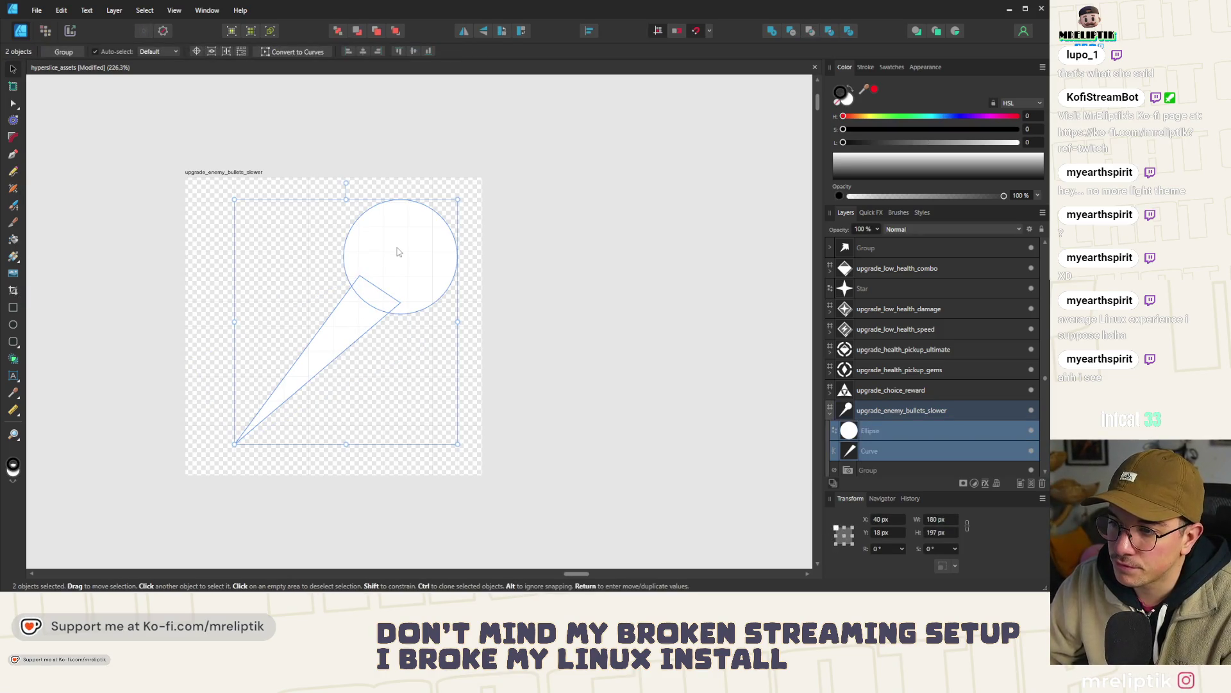
mouse_move(409, 262)
left_mouse_down()
mouse_move(421, 390)
mouse_move(423, 339)
left_mouse_up()
- Edit the tail's nodes into a wider wedge tapering straight left from the circle
left_click(336, 341)
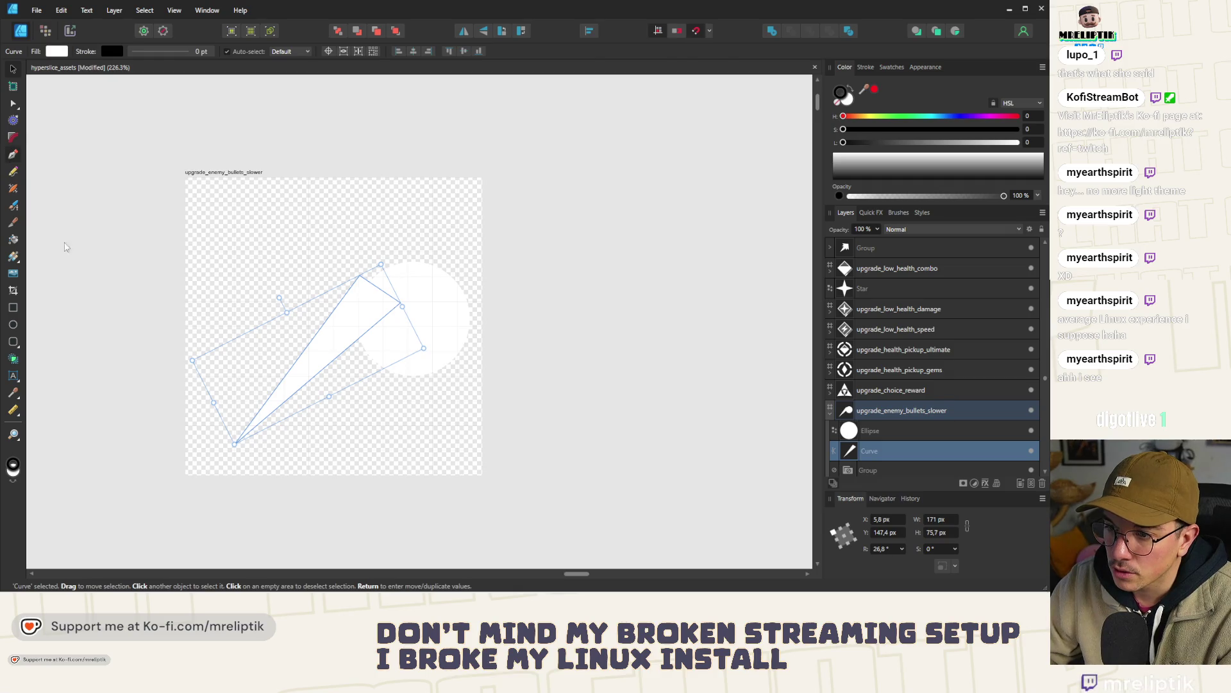
key("p")
left_click(13, 104)
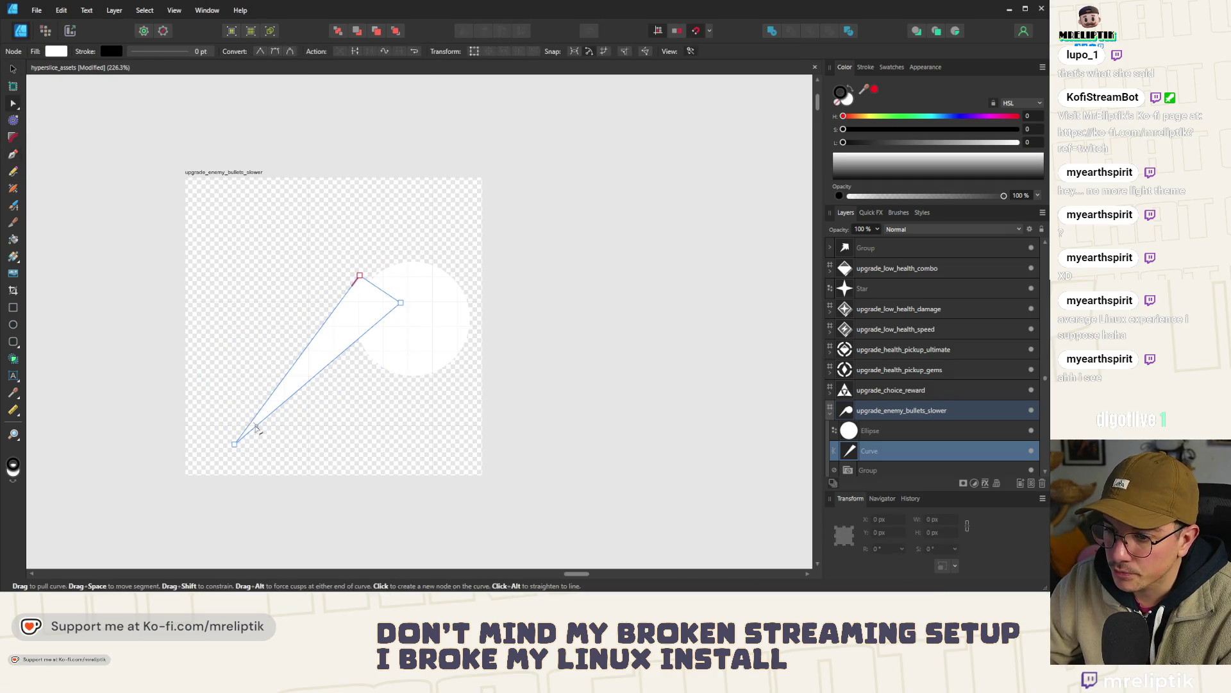
left_click_drag(234, 444, 195, 319)
left_click_drag(210, 327, 210, 327)
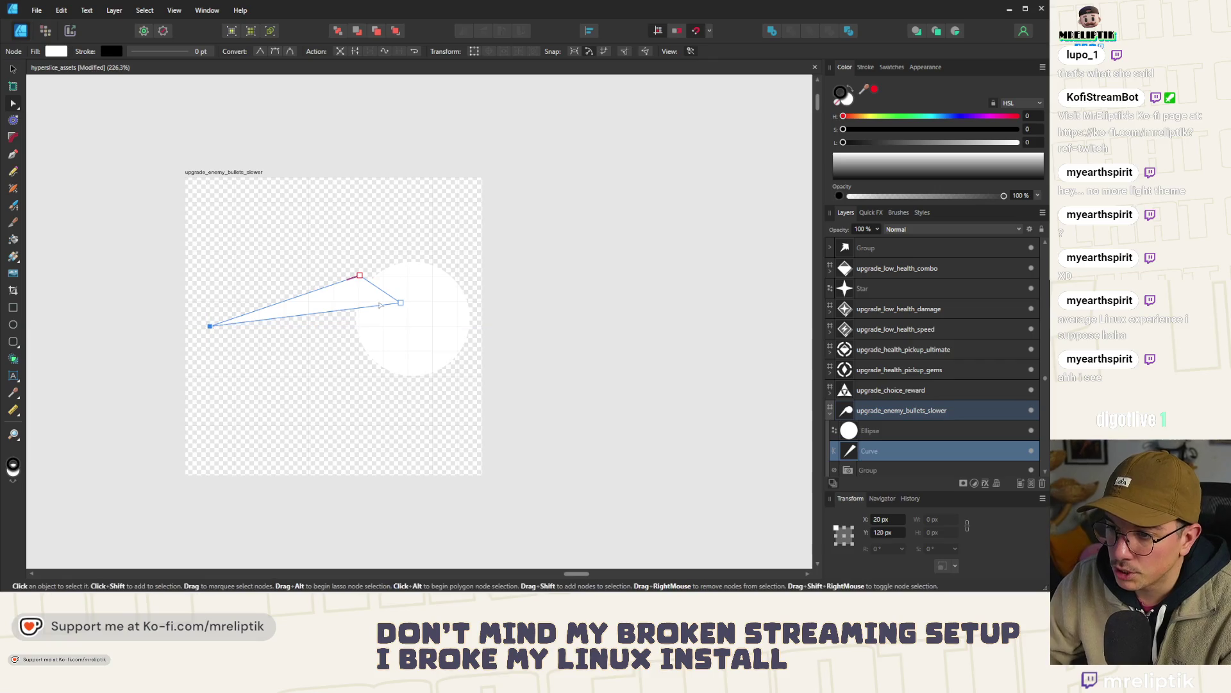
left_click_drag(424, 266, 352, 318)
key("v")
left_click(377, 314)
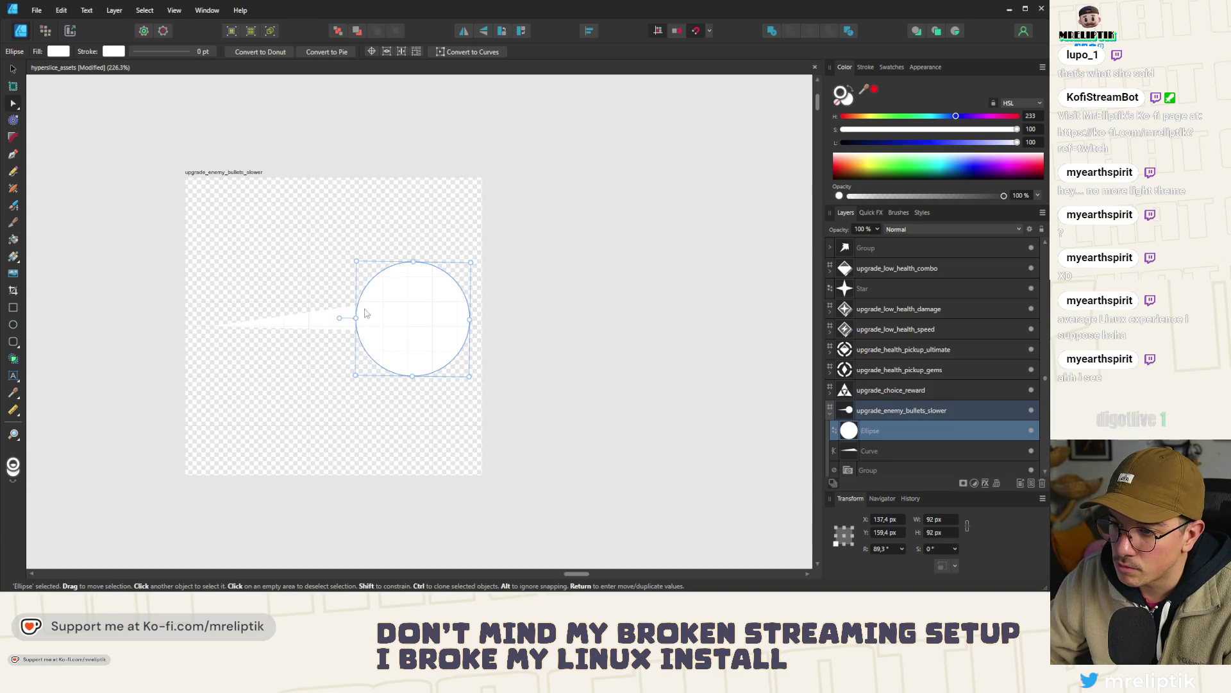
double_click(338, 318)
left_click_drag(367, 300, 371, 290)
left_click_drag(408, 331, 373, 348)
- Move the circle and tail together about 68 px lower on the artboard
left_click(12, 69)
left_click(418, 338)
key("ctrl+z")
left_click(414, 319, "shift")
mouse_move(414, 318)
left_mouse_down()
mouse_move(393, 330)
mouse_move(393, 349)
left_mouse_up()
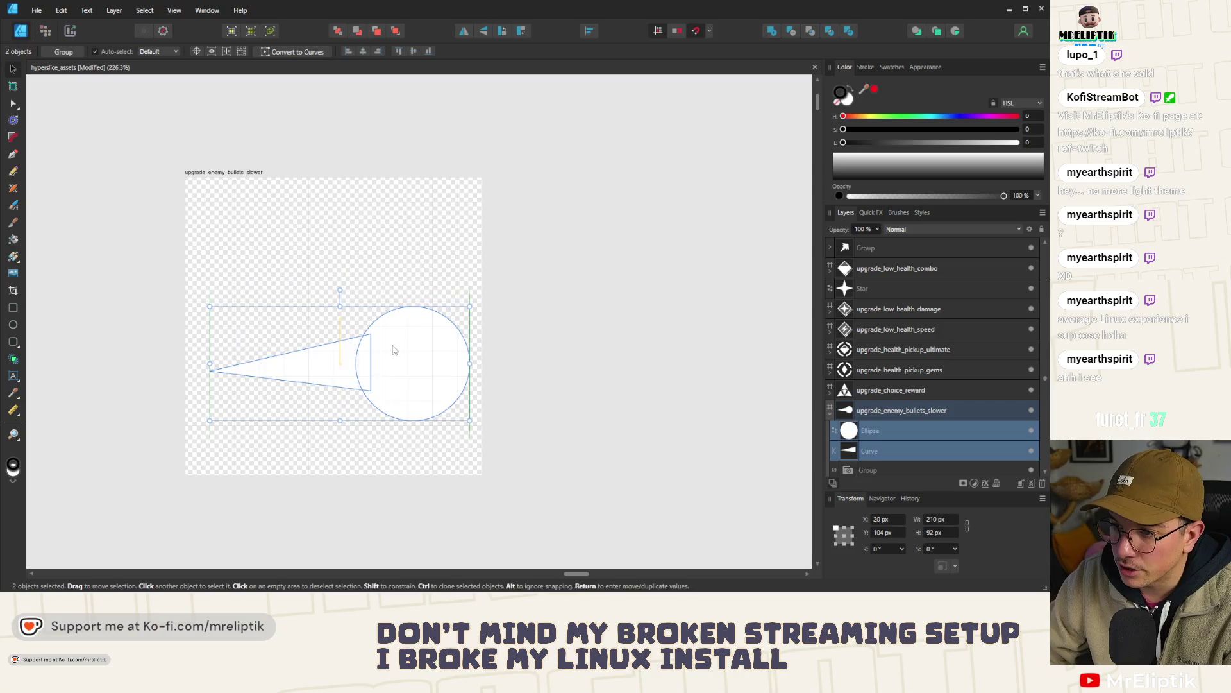
left_click(585, 324)
left_click(13, 341)
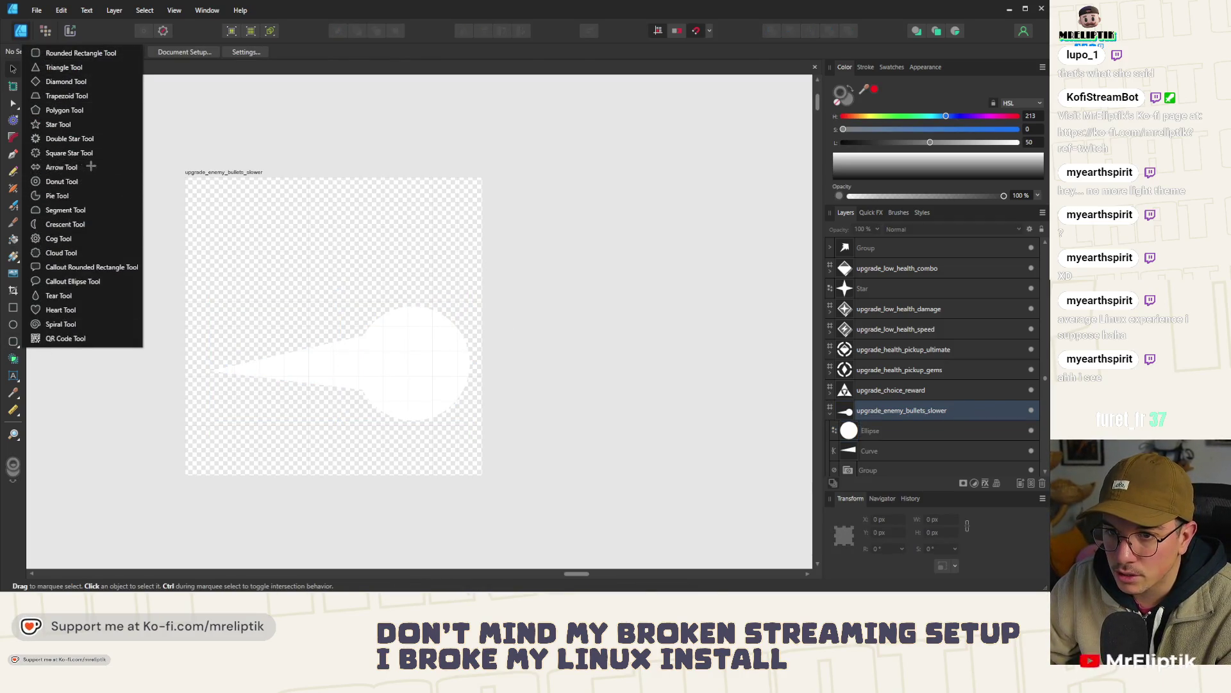
- Draw an arrow above the bullet with no left head, 50% thickness and 68% head length
left_click(70, 167)
mouse_move(309, 214)
left_mouse_down()
mouse_move(369, 324)
mouse_move(365, 313)
mouse_move(507, 306)
left_mouse_up()
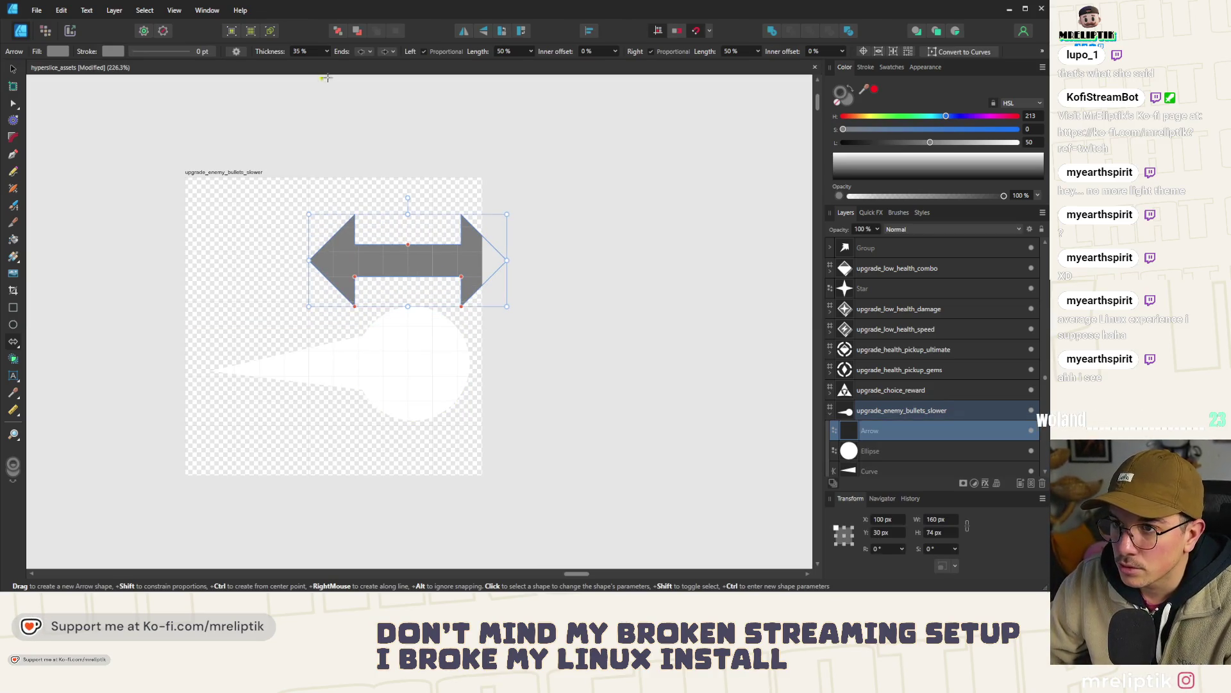
left_click(357, 51)
left_click(372, 71)
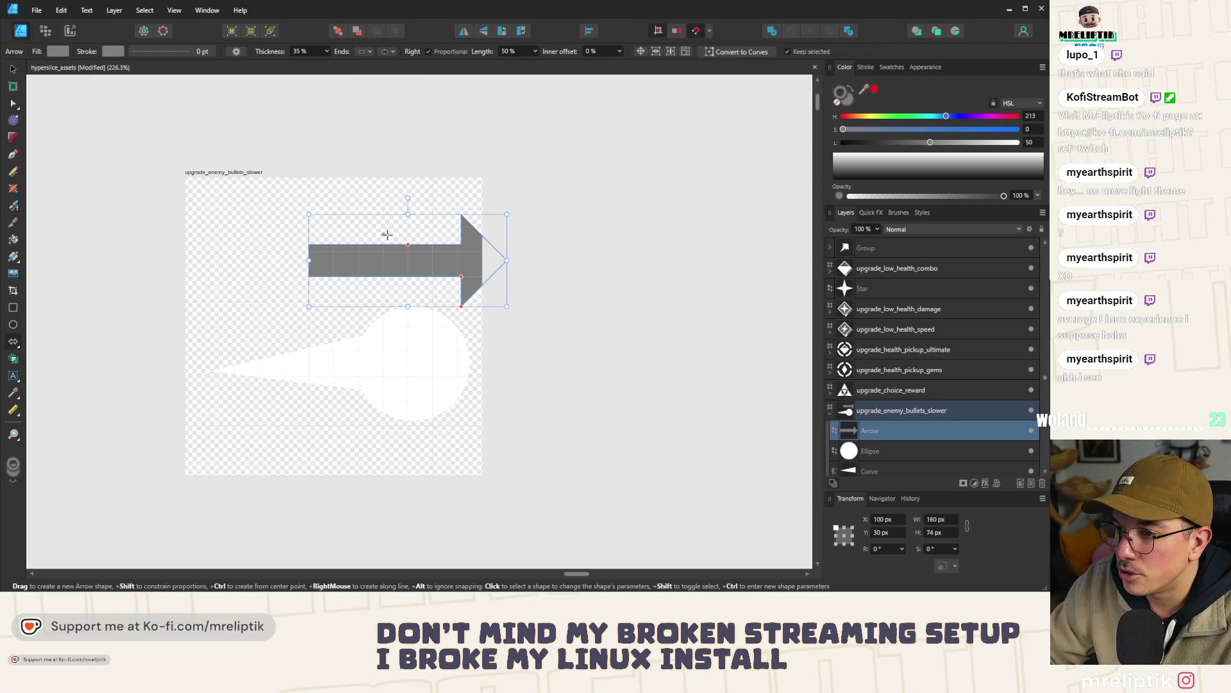
mouse_move(408, 245)
left_mouse_down()
mouse_move(408, 225)
mouse_move(408, 237)
left_mouse_up()
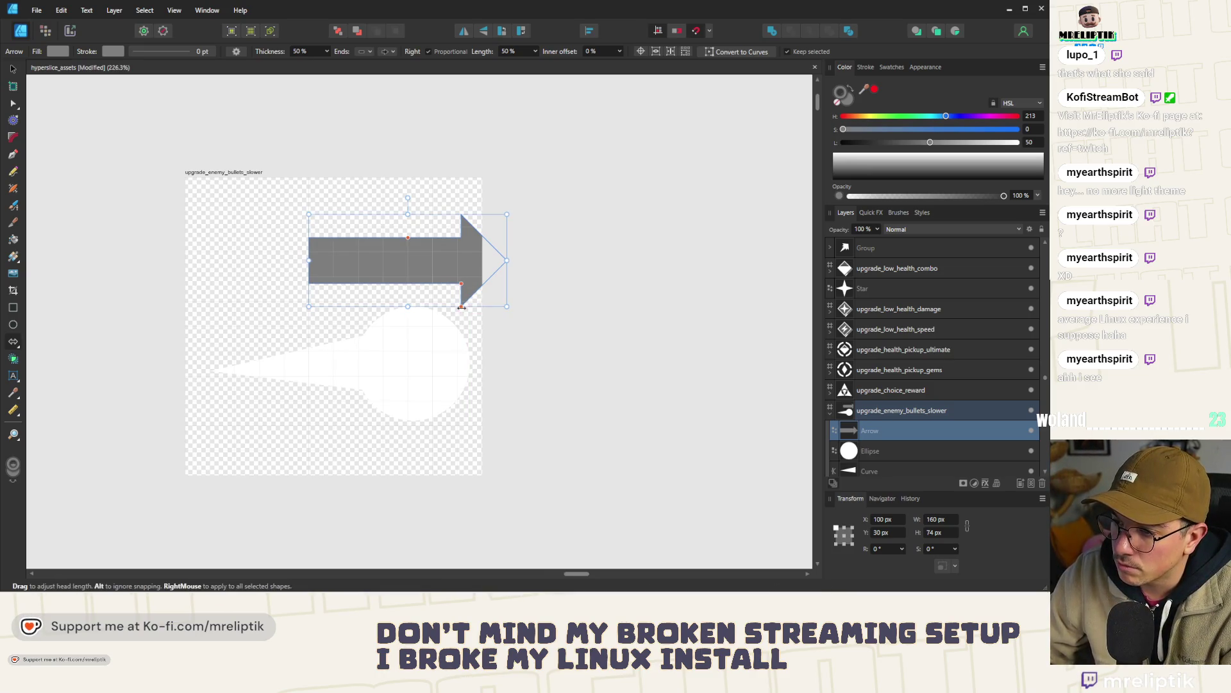
scroll(467, 319, "up", 4)
scroll(466, 319, "up", 1)
mouse_move(440, 282)
left_mouse_down()
mouse_move(274, 283)
mouse_move(389, 289)
left_mouse_up()
scroll(504, 344, "down", 3)
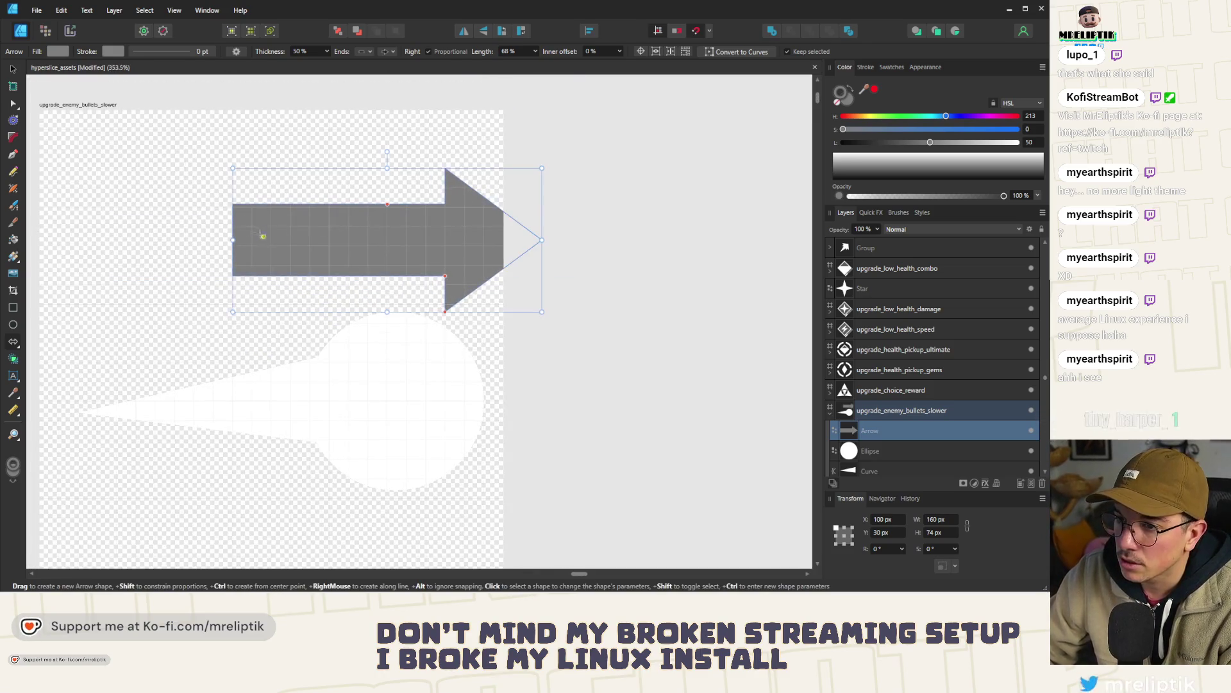
- Narrow the arrow to about 83 px, rotate it -90° to point down, and shift it left
key("v")
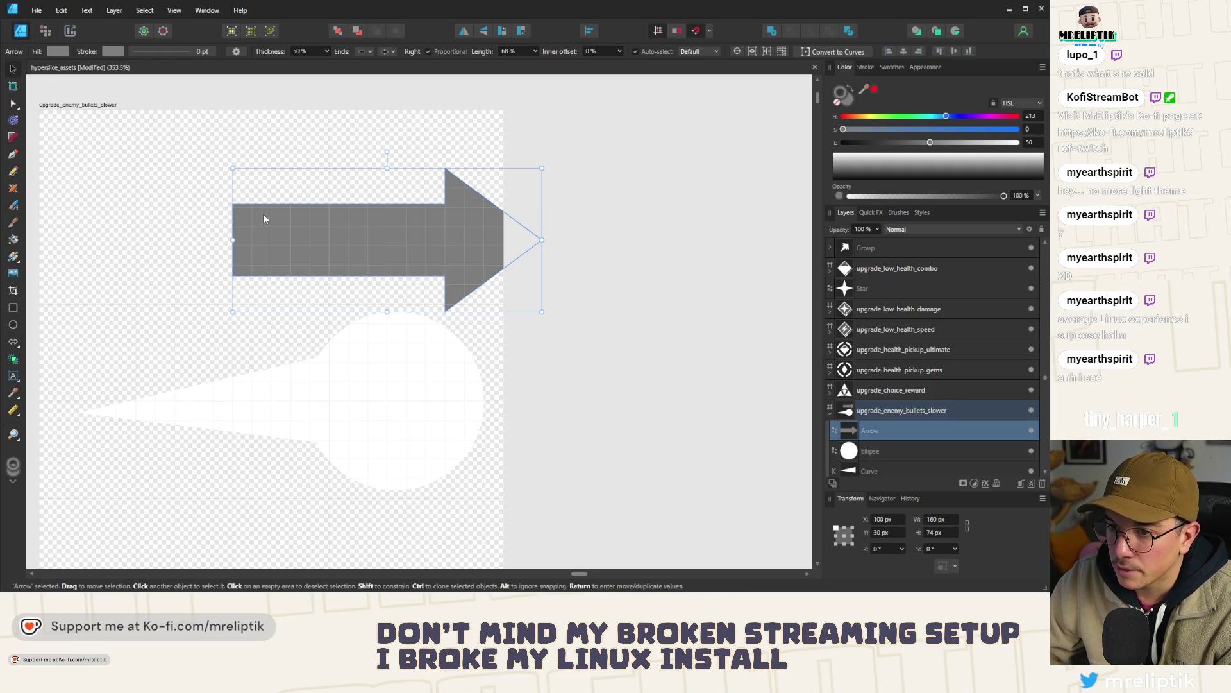
mouse_move(234, 241)
left_mouse_down()
mouse_move(435, 251)
mouse_move(349, 255)
left_mouse_up()
mouse_move(445, 152)
left_mouse_down()
mouse_move(605, 179)
mouse_move(620, 245)
left_mouse_up()
left_click_drag(449, 255, 264, 253)
scroll(322, 263, "down", 2)
scroll(349, 276, "up", 3)
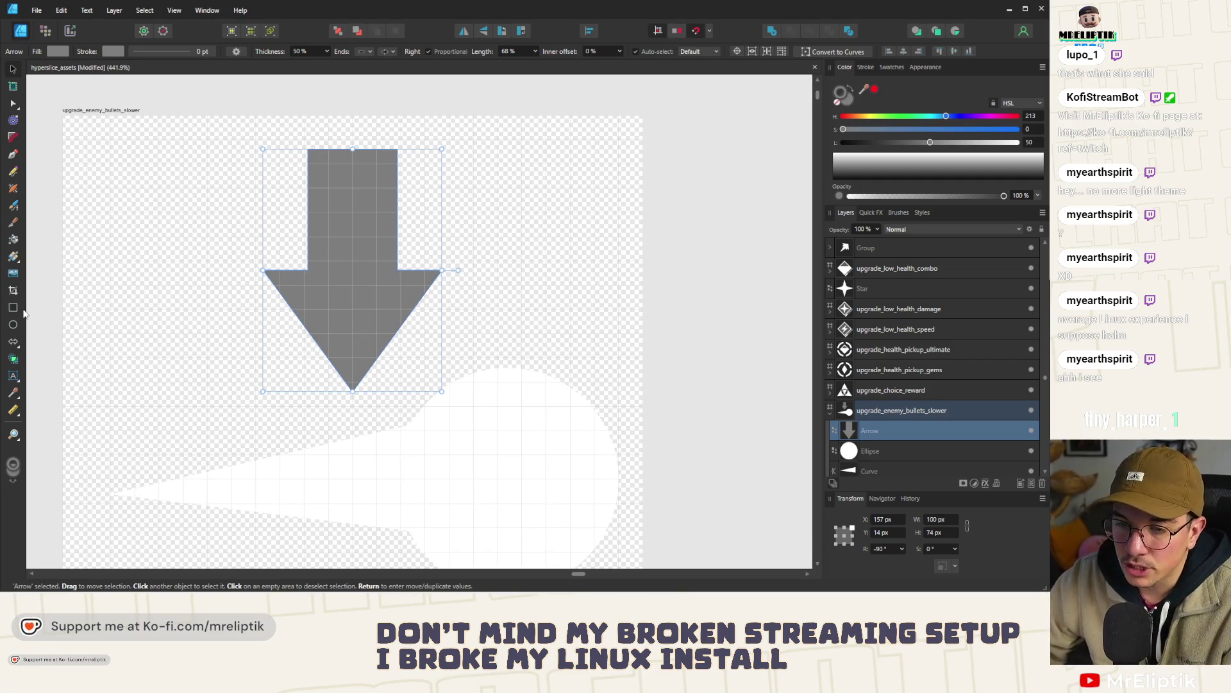
scroll(382, 305, "down", 10)
scroll(364, 375, "up", 3)
scroll(378, 340, "down", 3)
scroll(391, 308, "up", 8)
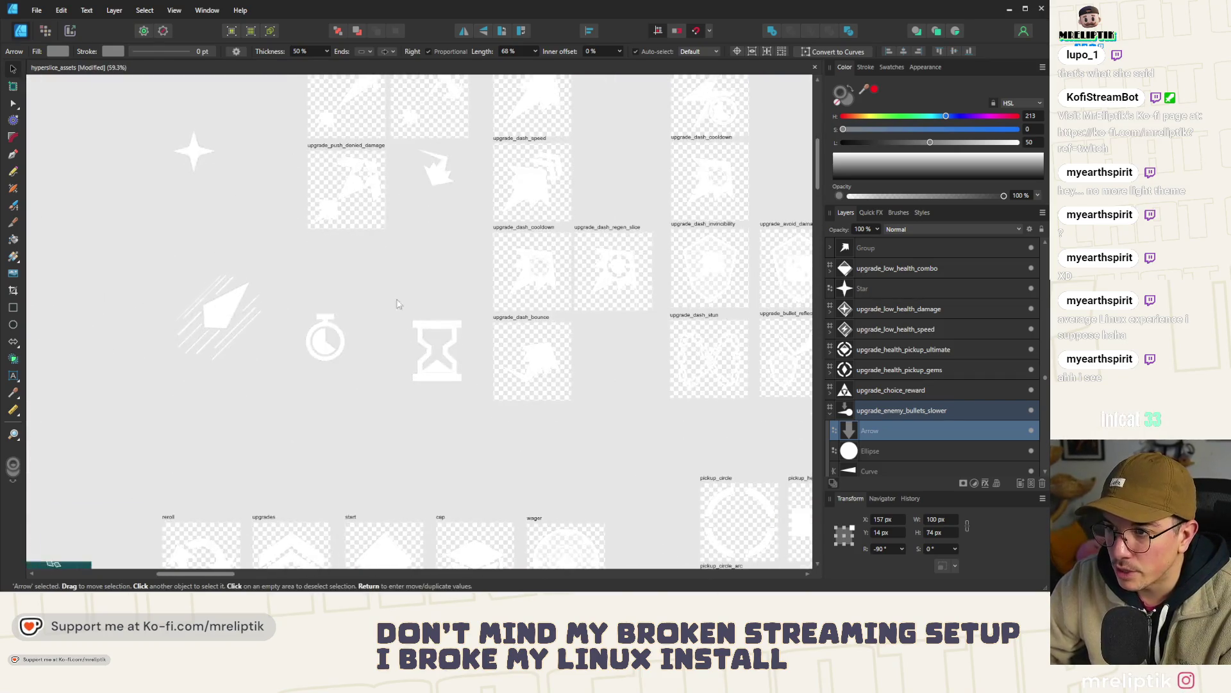
scroll(400, 292, "up", 5)
scroll(283, 301, "down", 9)
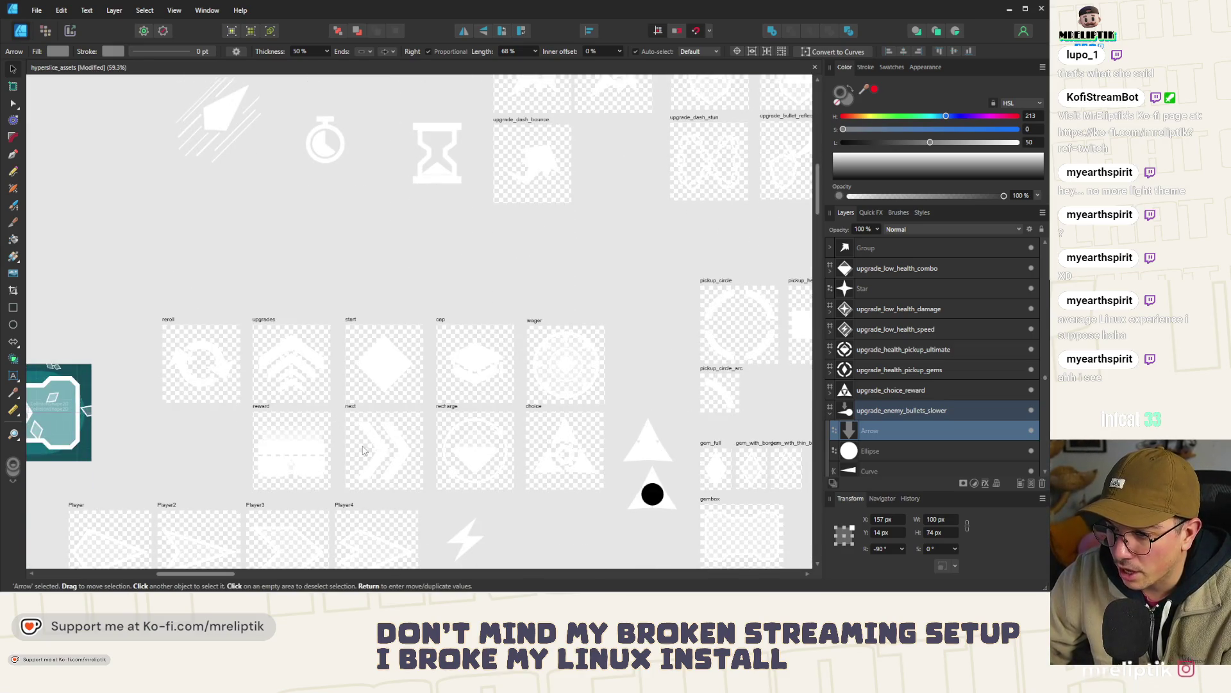
left_click(364, 451)
scroll(401, 461, "down", 10)
- Group the chevrons with the bullet's head and tail and centre the group vertically on the artboard
scroll(622, 244, "up", 15)
left_click(272, 324)
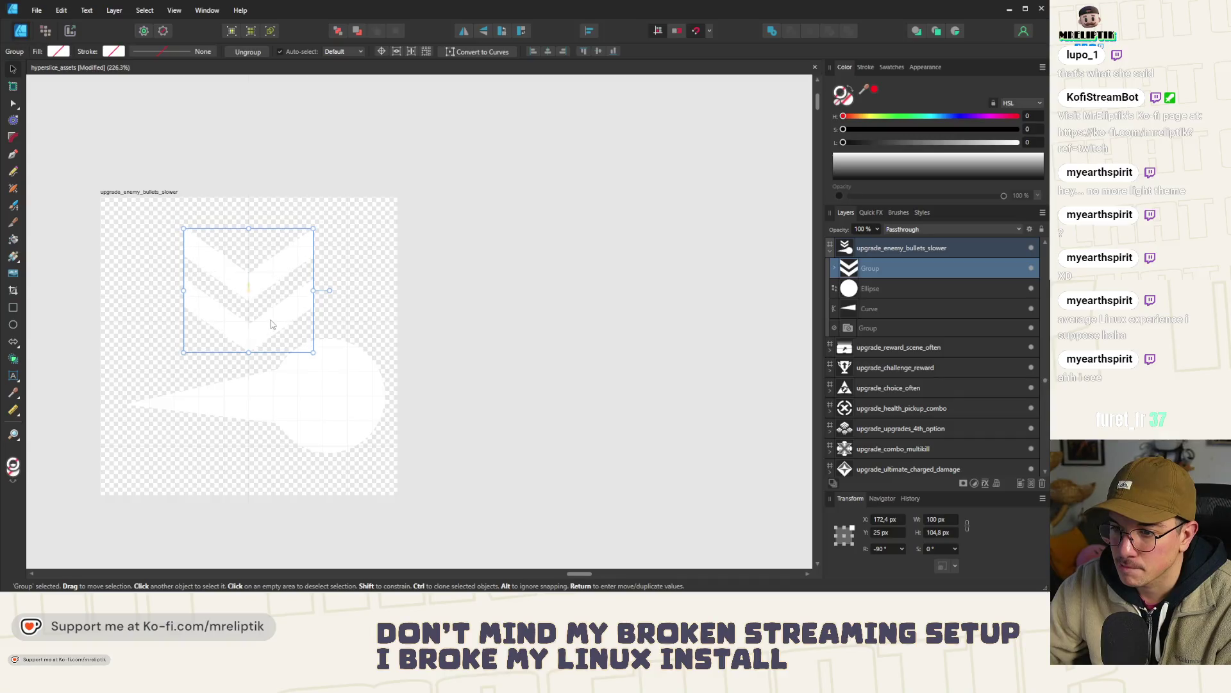
left_click(295, 396, "shift")
left_click(252, 396, "shift")
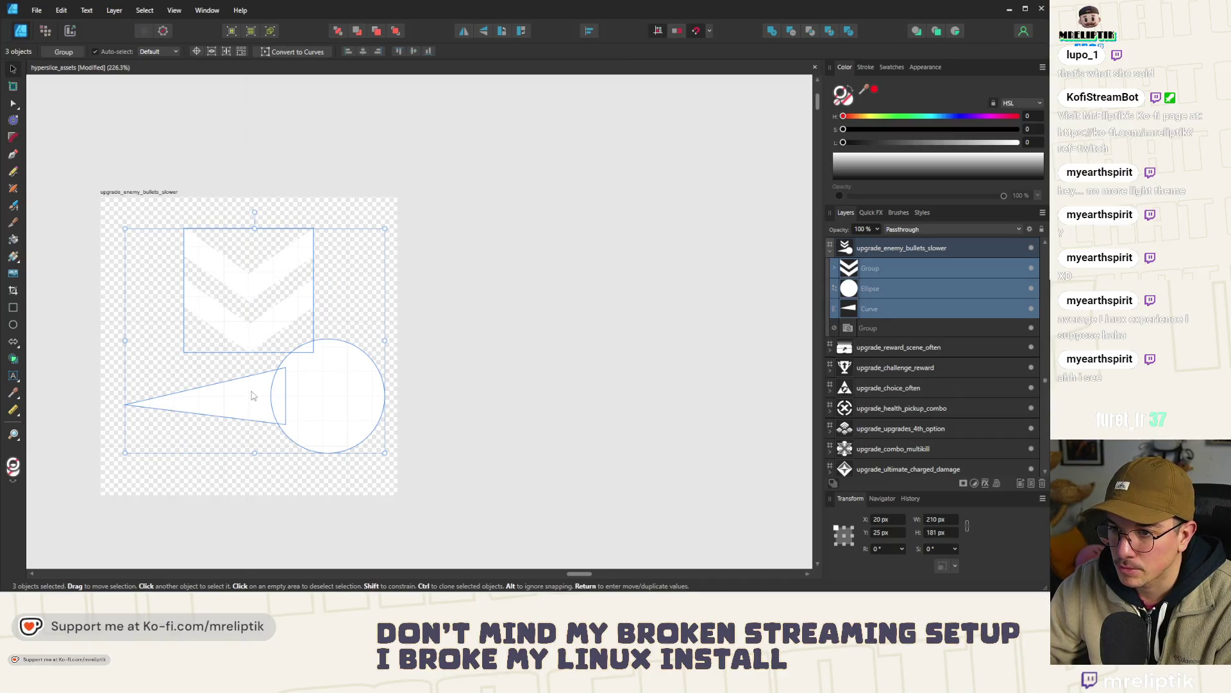
key("ctrl+g")
left_click(549, 51)
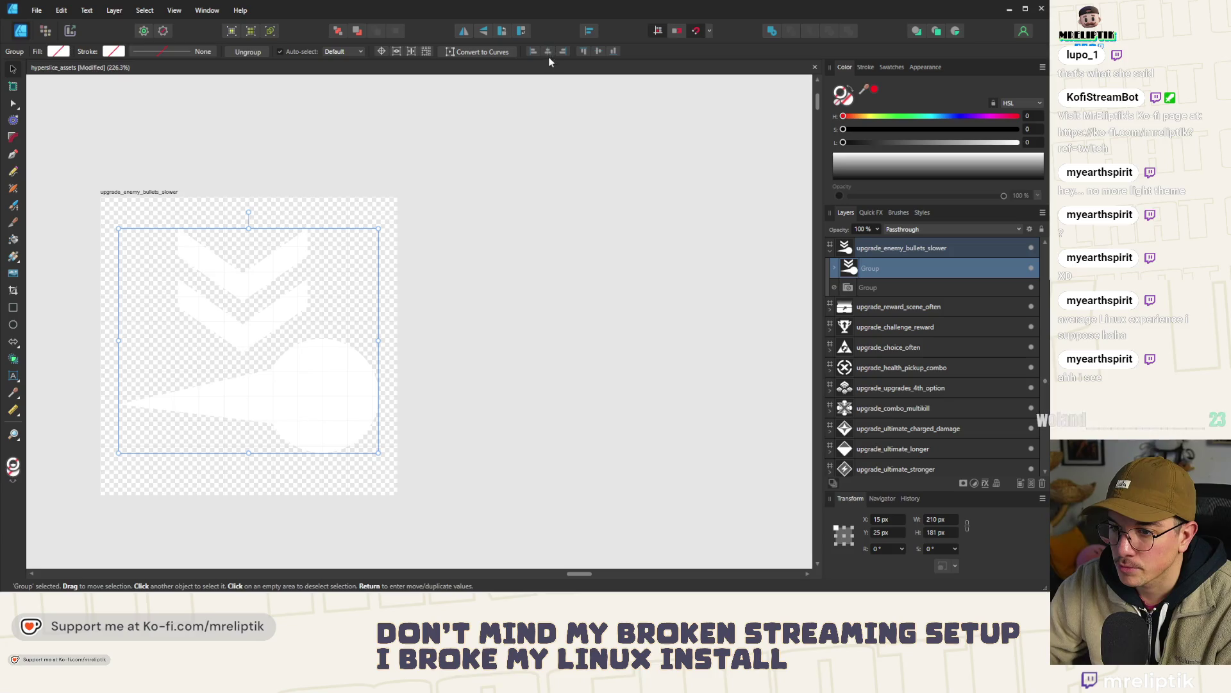
key("ctrl+z")
left_click(598, 50)
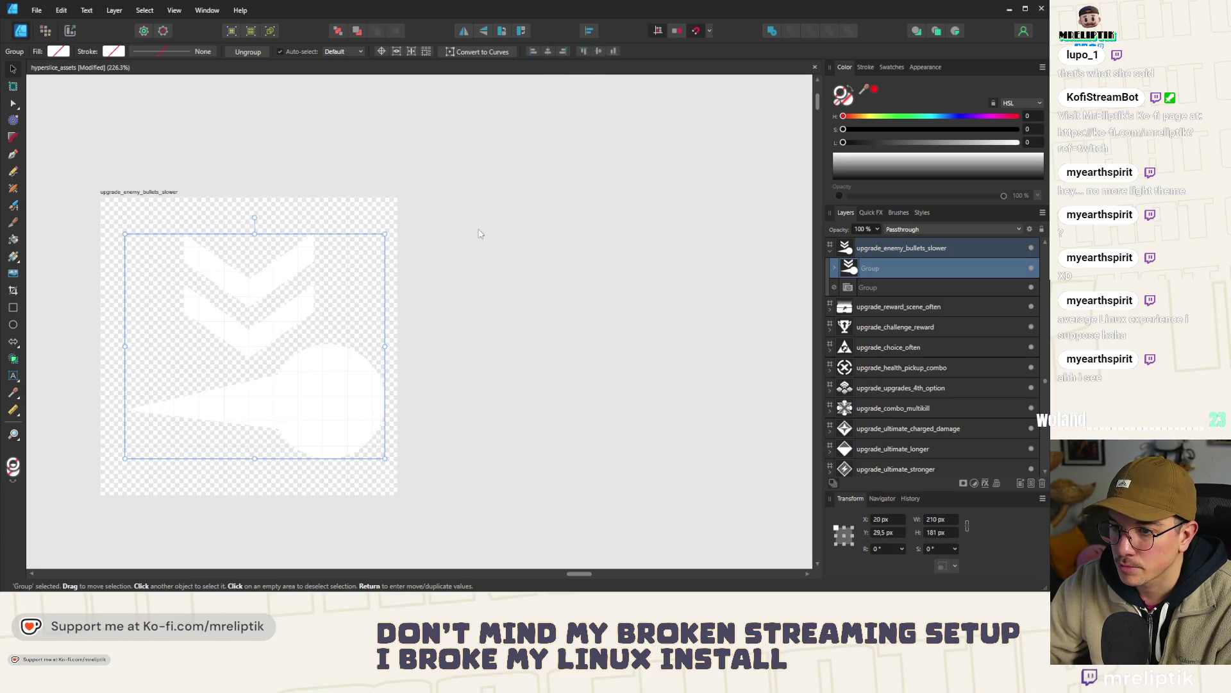
key("ctrl+d")
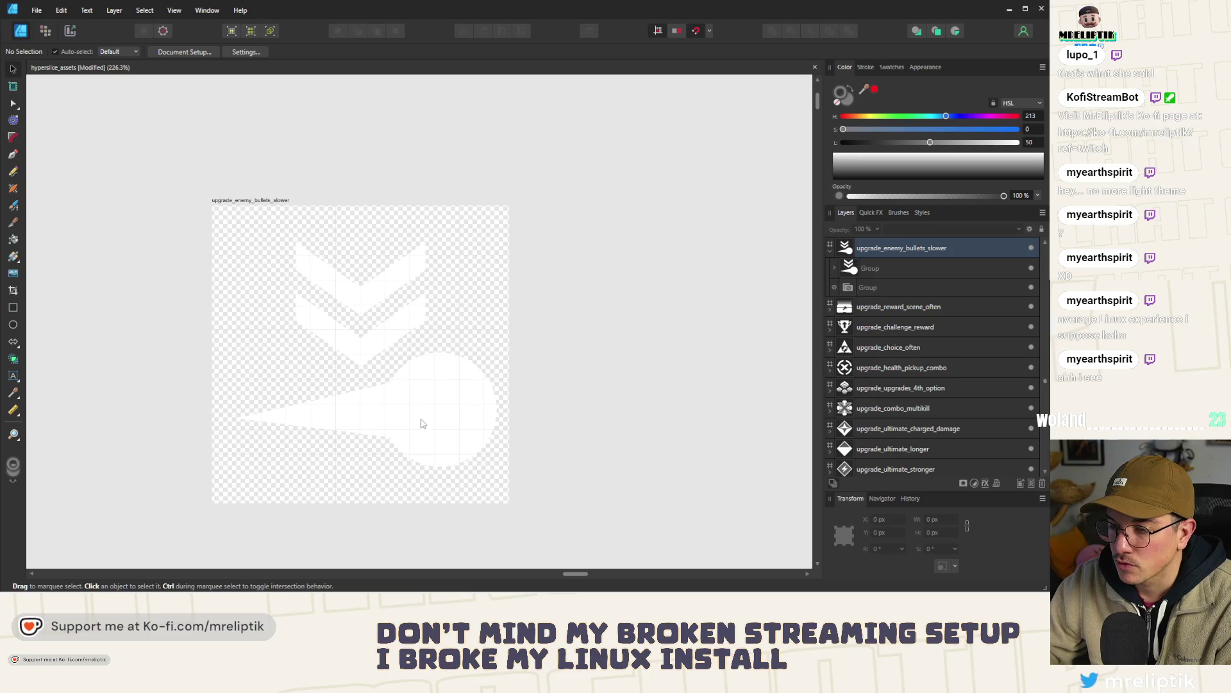
- Shrink the bullet's round head inside the group to about 79 px
left_click(445, 417)
double_click(440, 406)
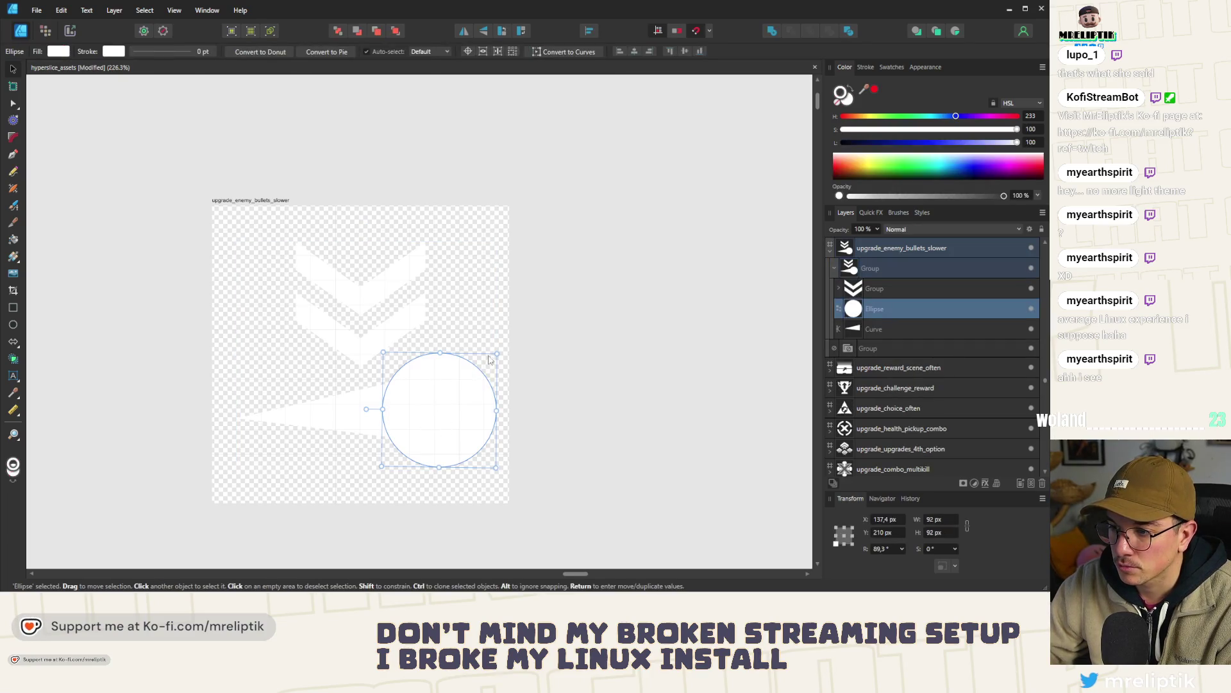
left_click_drag(497, 351, 489, 358)
left_click(553, 361)
left_click(434, 401)
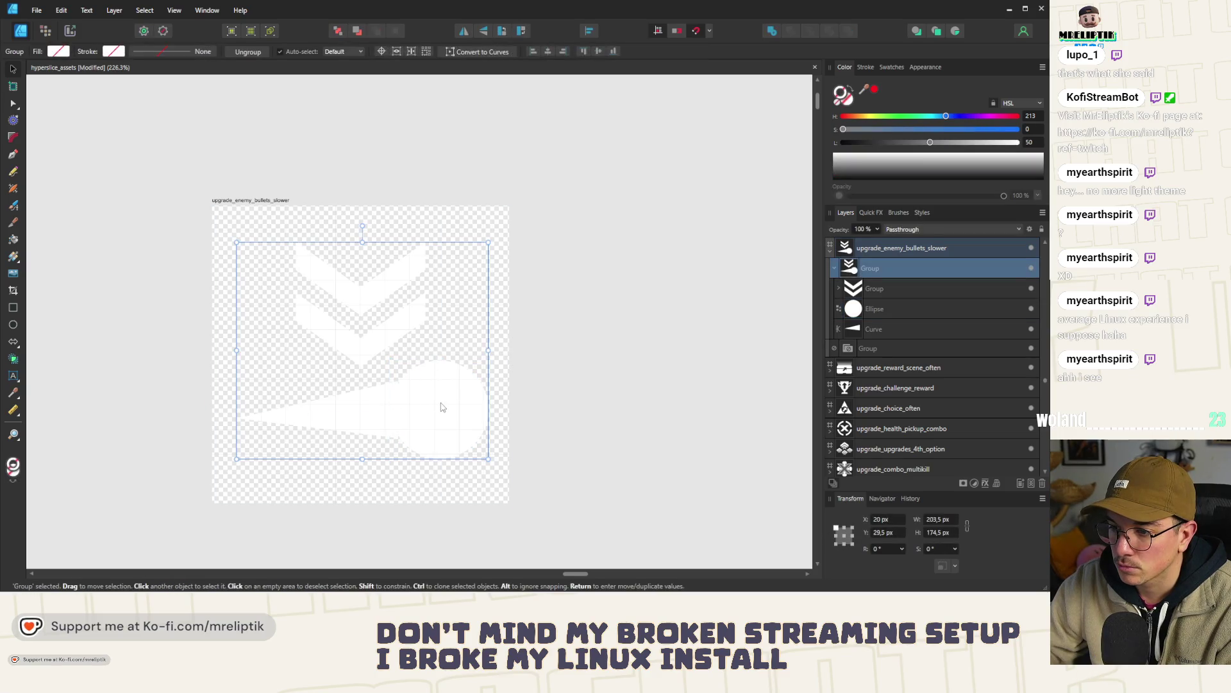
double_click(444, 408)
key("Escape")
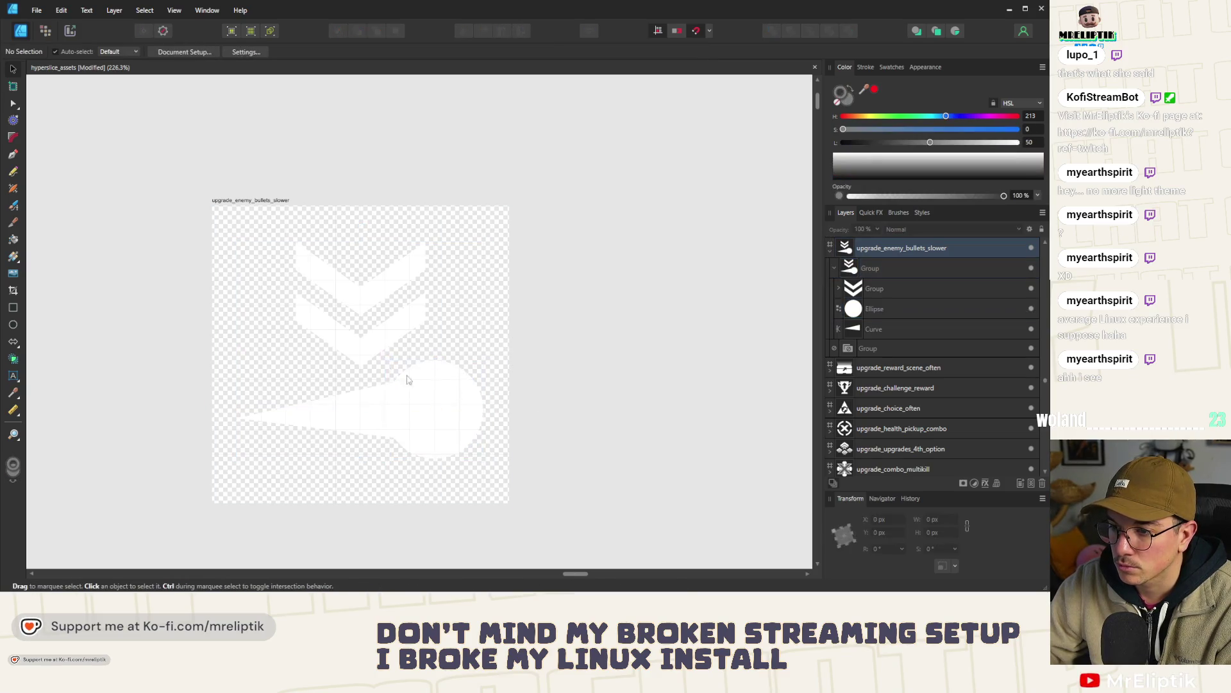
scroll(347, 347, "down", 2)
left_click(443, 363)
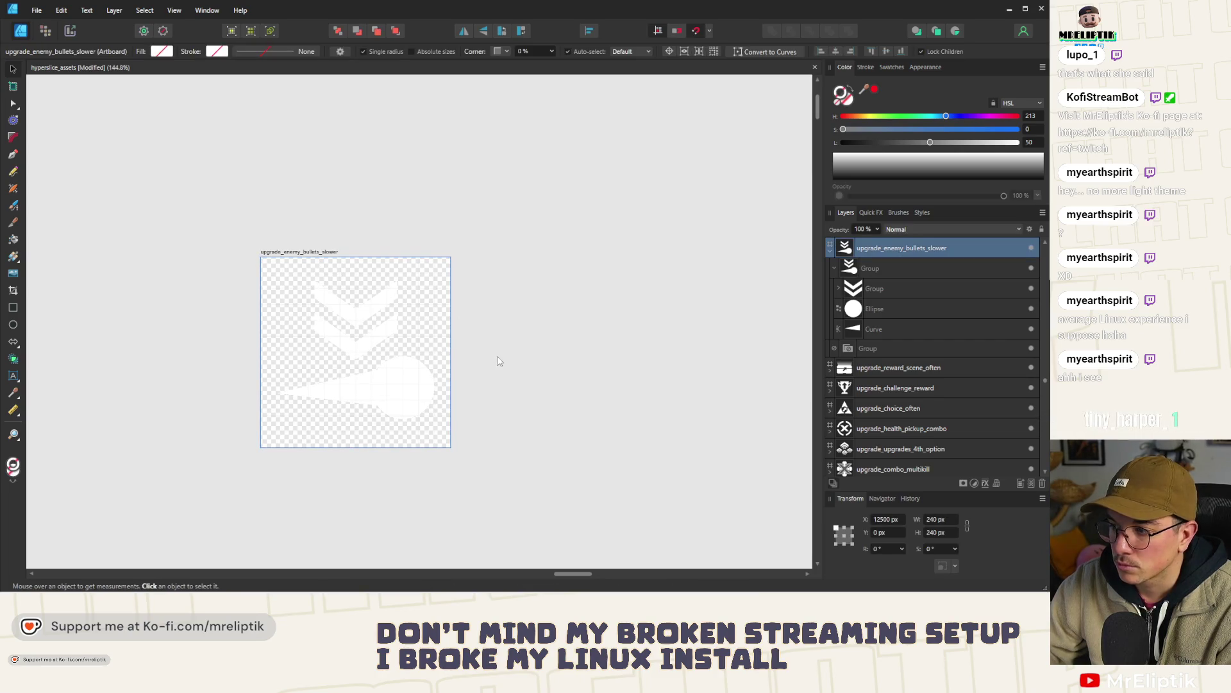
- Export the artboard as upgrade_enemy_bullets_slower.png at 240 px into resources/visuals
key("ctrl+alt+shift+w")
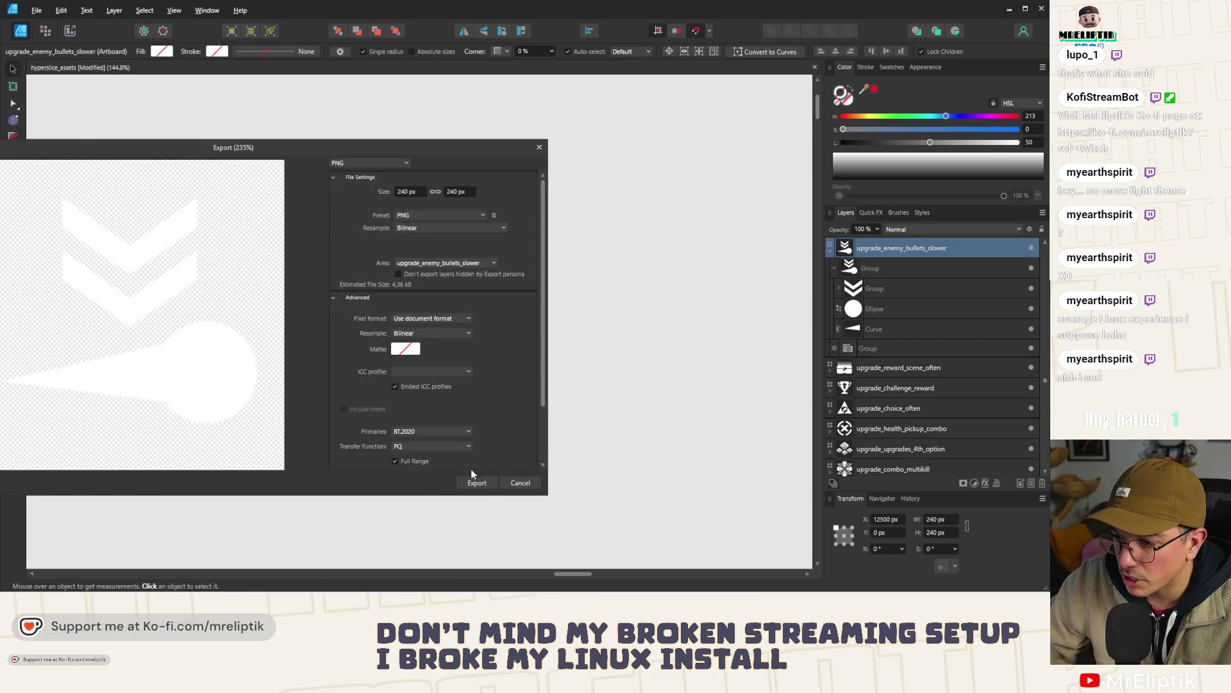
left_click(474, 480)
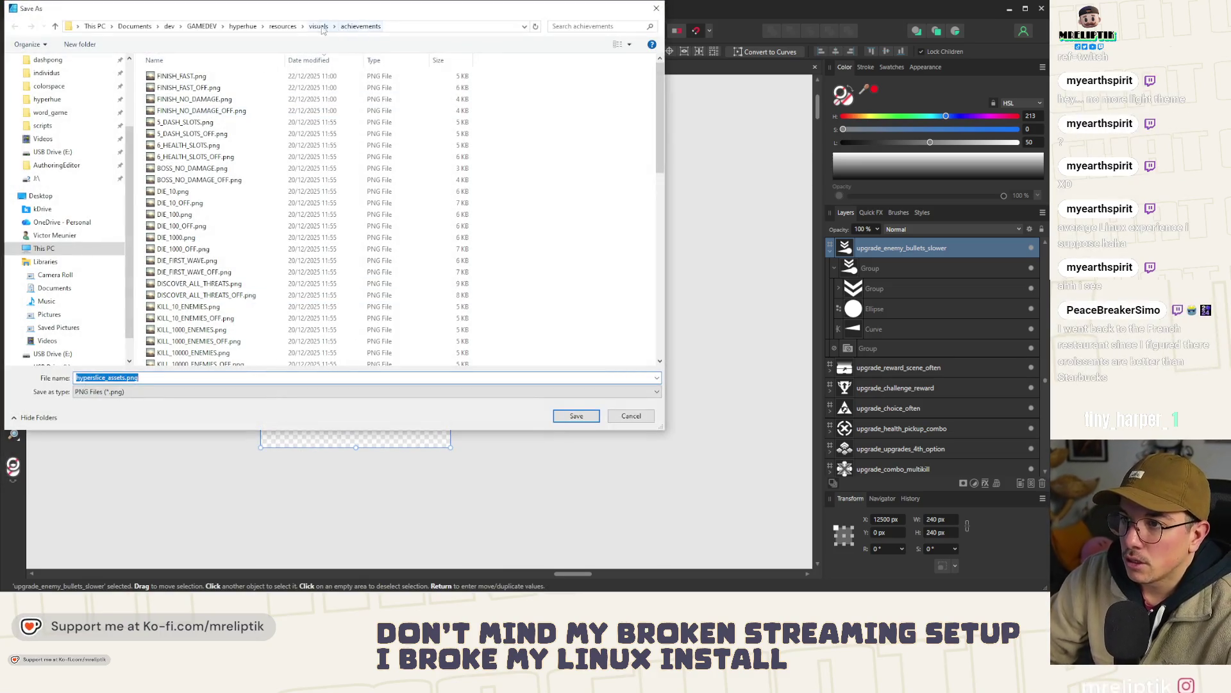
left_click(319, 26)
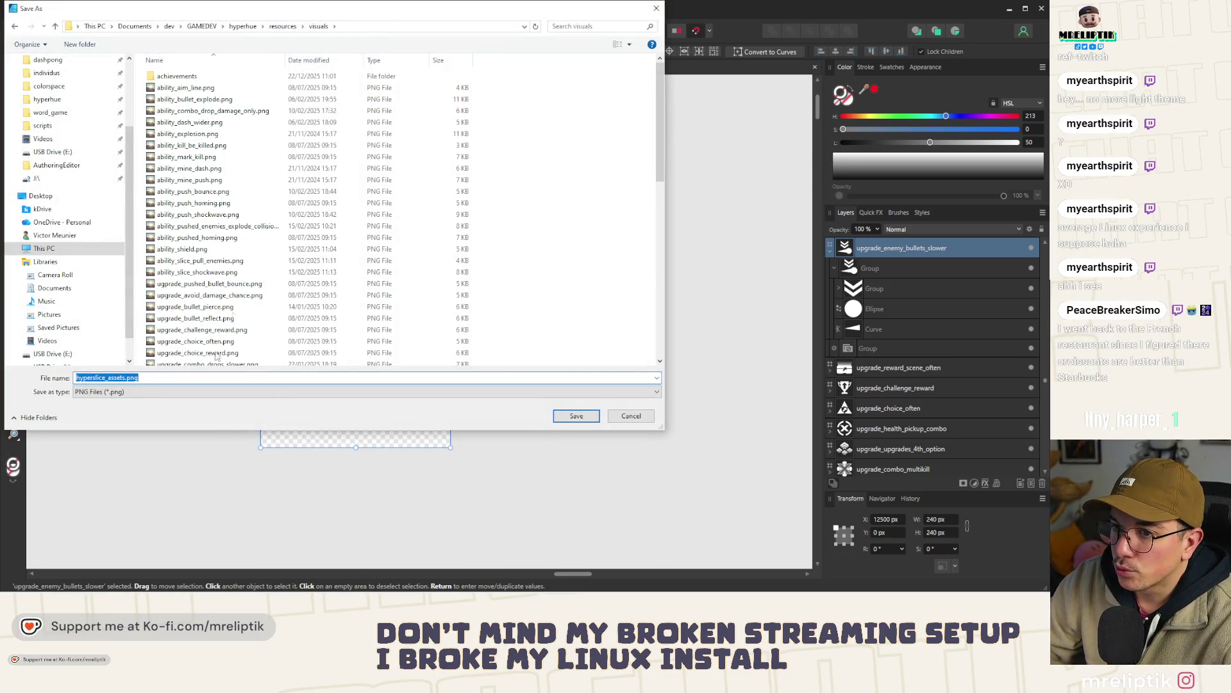
type("upgrade_enemy_bullets_slower")
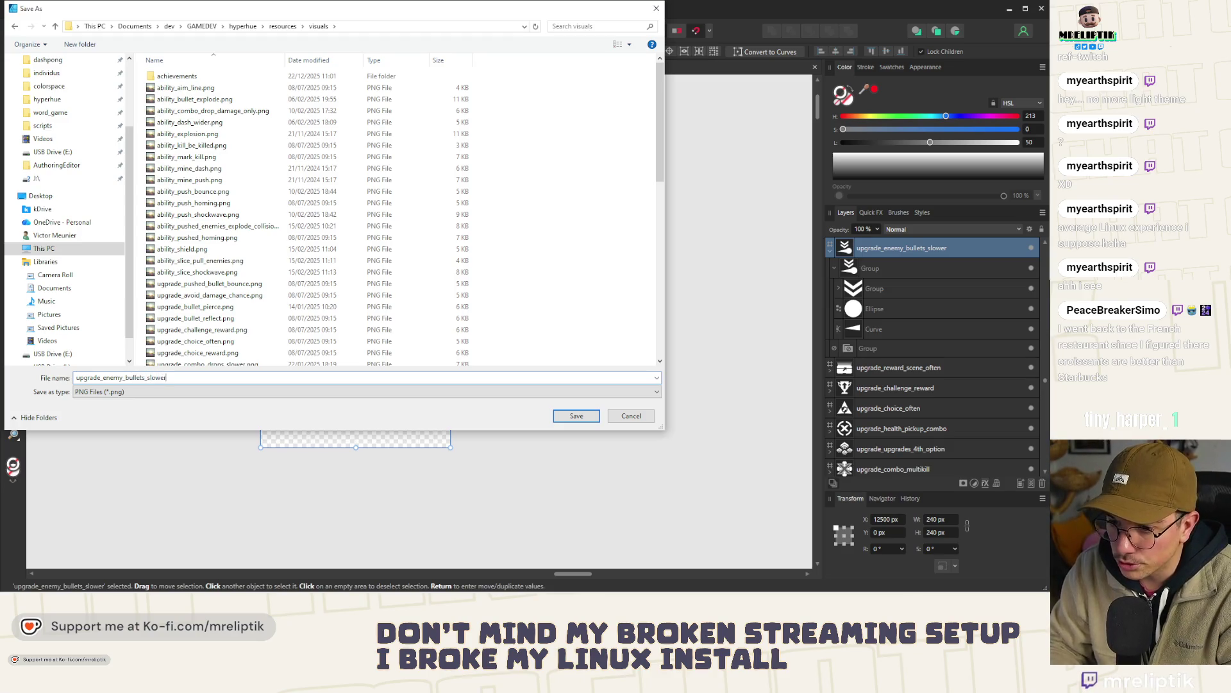
key("Return")
left_click(160, 349)
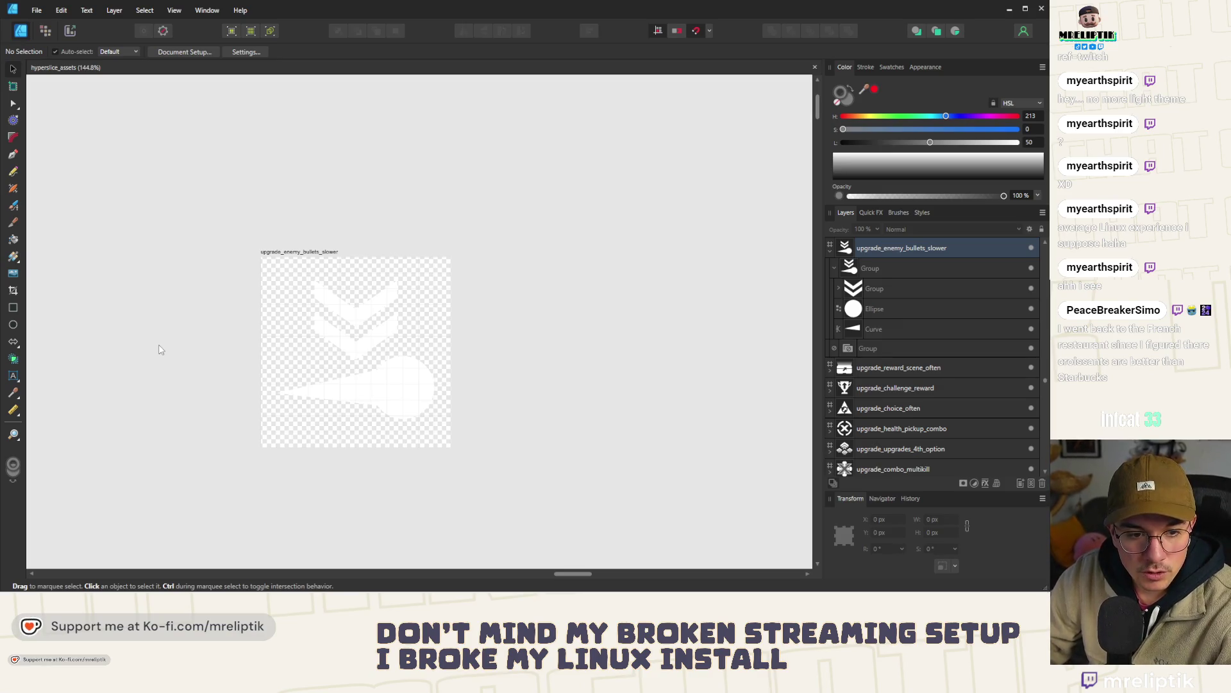
- Return to Godot and expand the resources and upgrades folders in the FileSystem dock
mouse_move(19, 580)
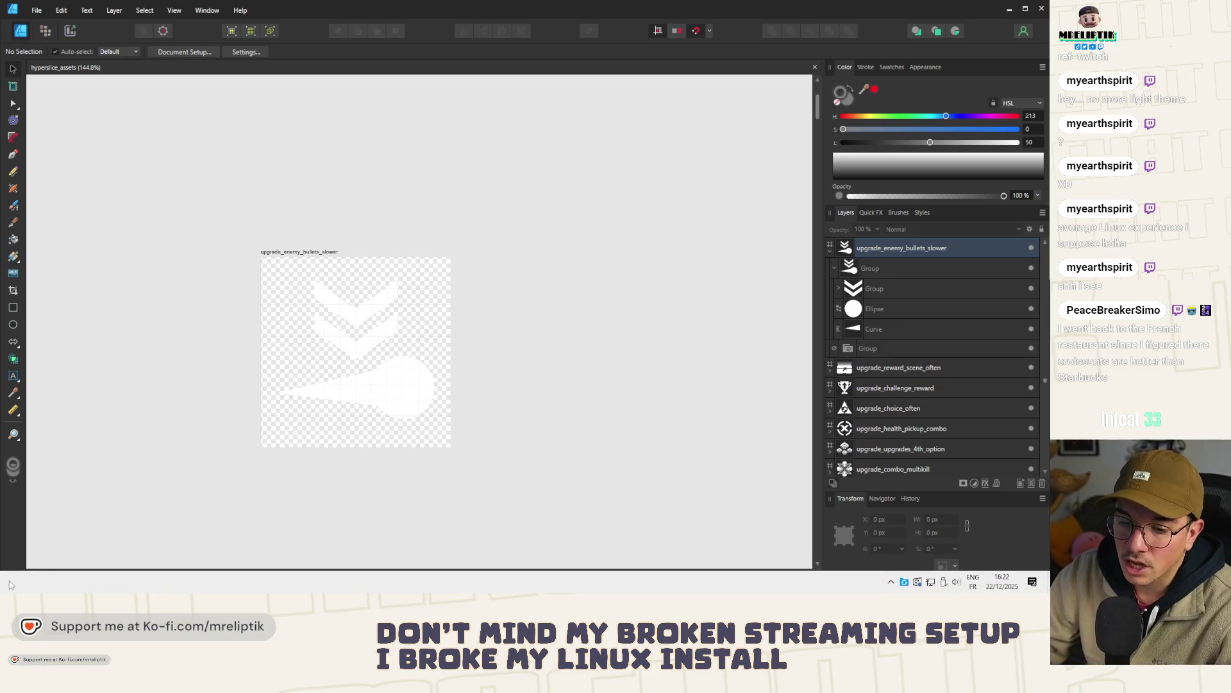
key("alt+Tab")
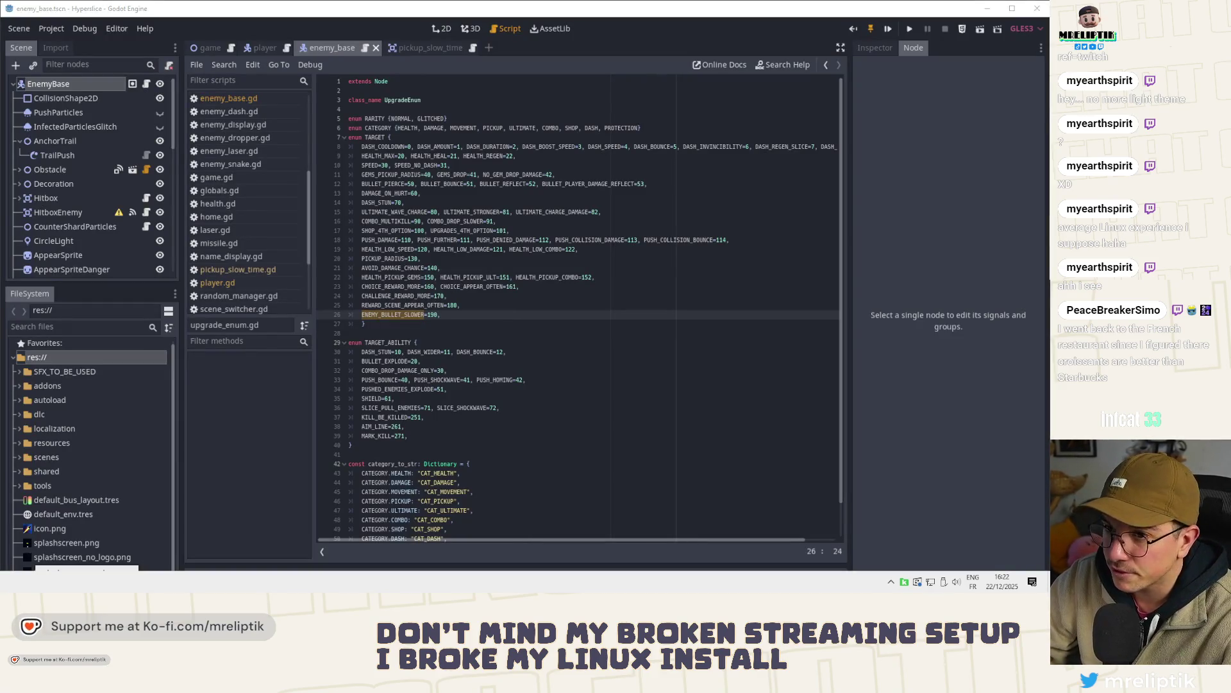
key("End")
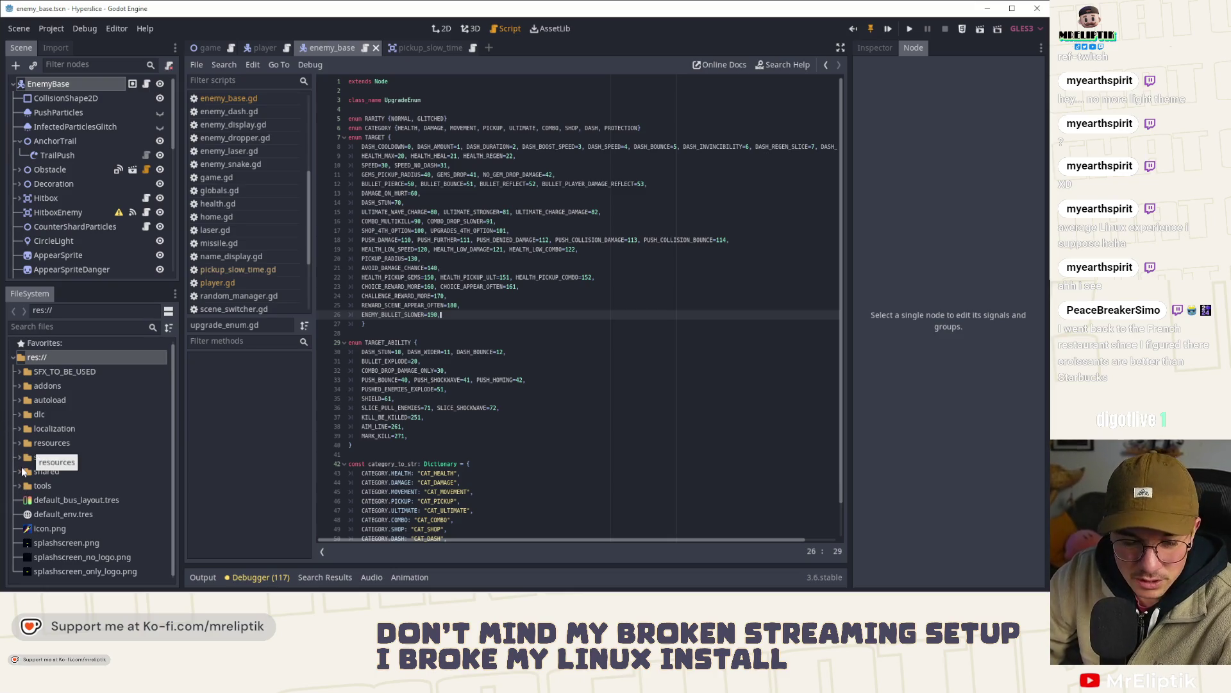
left_click(20, 443)
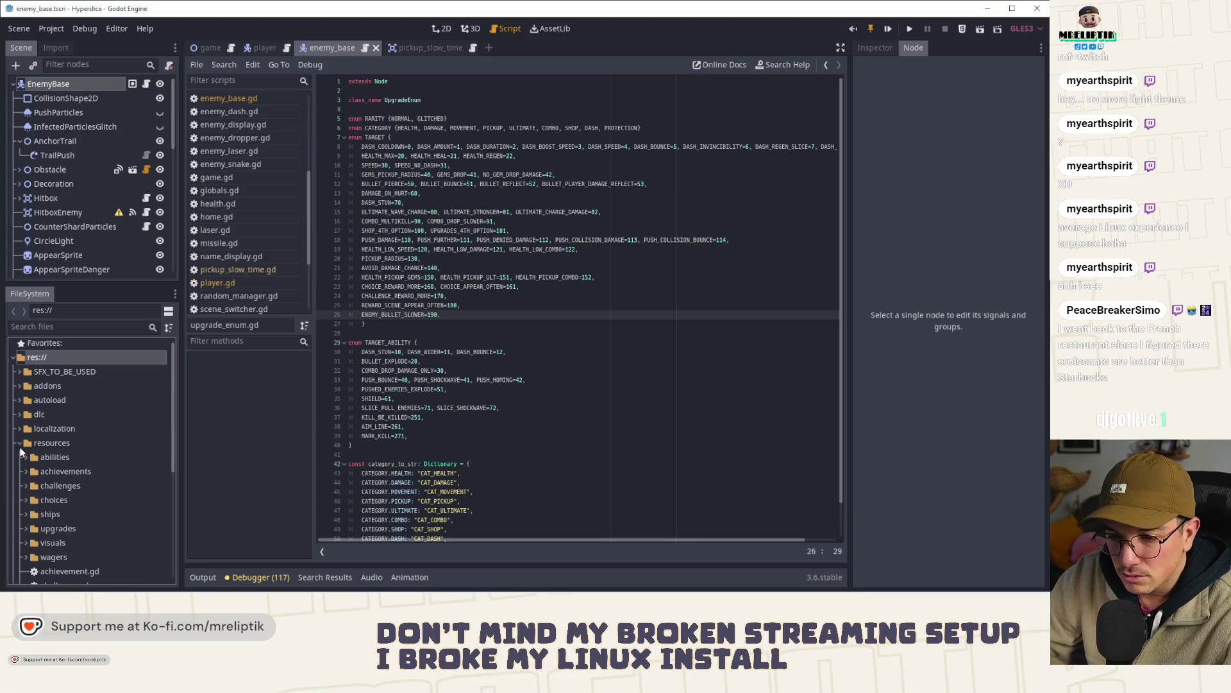
scroll(55, 470, "down", 1)
scroll(56, 471, "down", 1)
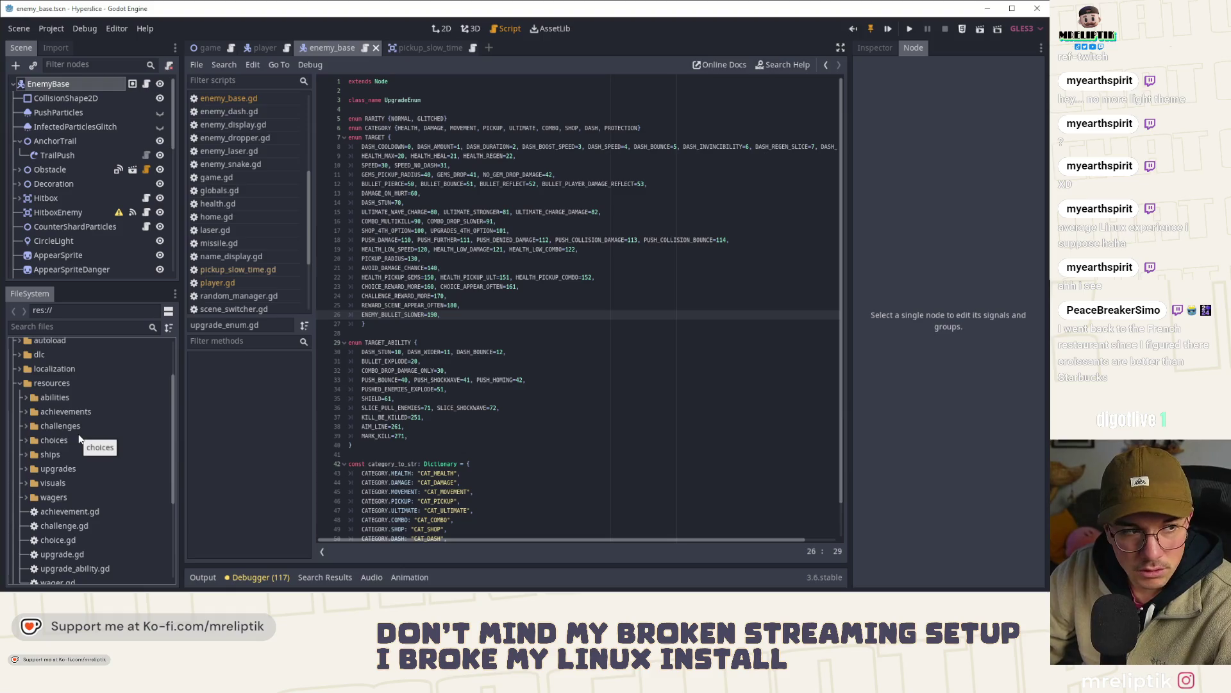
left_click(26, 472)
- Create a new Upgrade resource named upgrade_enemy_bullets_slower.tres in res://resources/upgrades
right_click(51, 467)
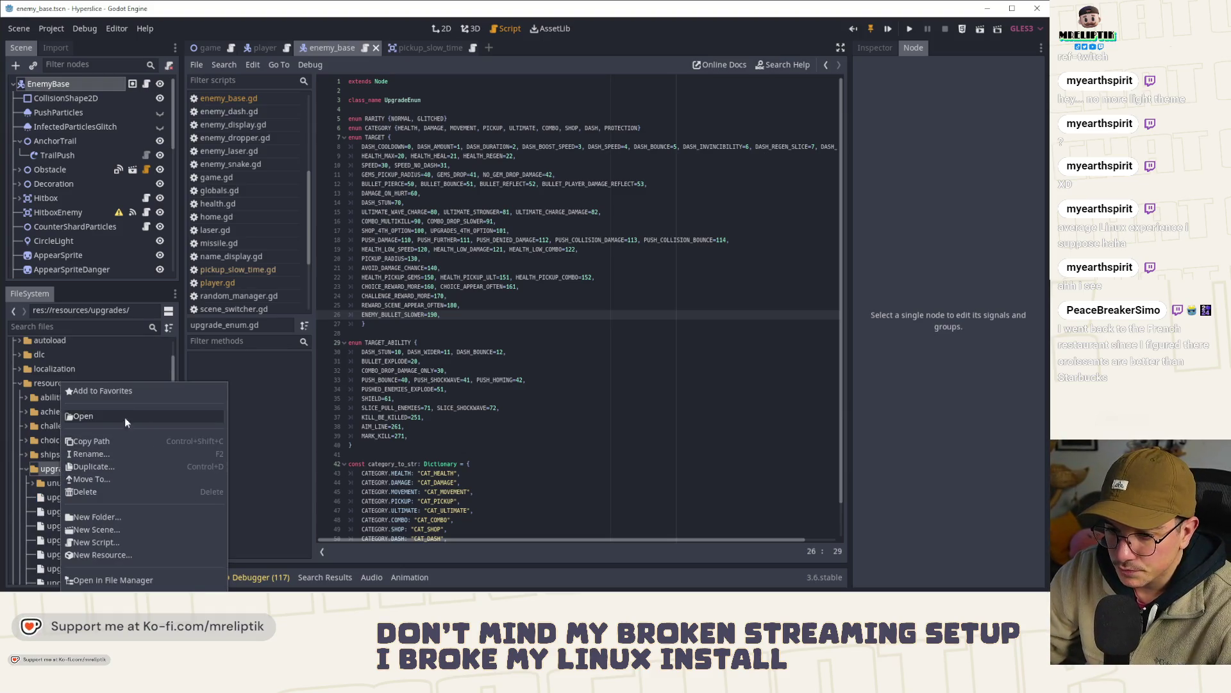
left_click(116, 555)
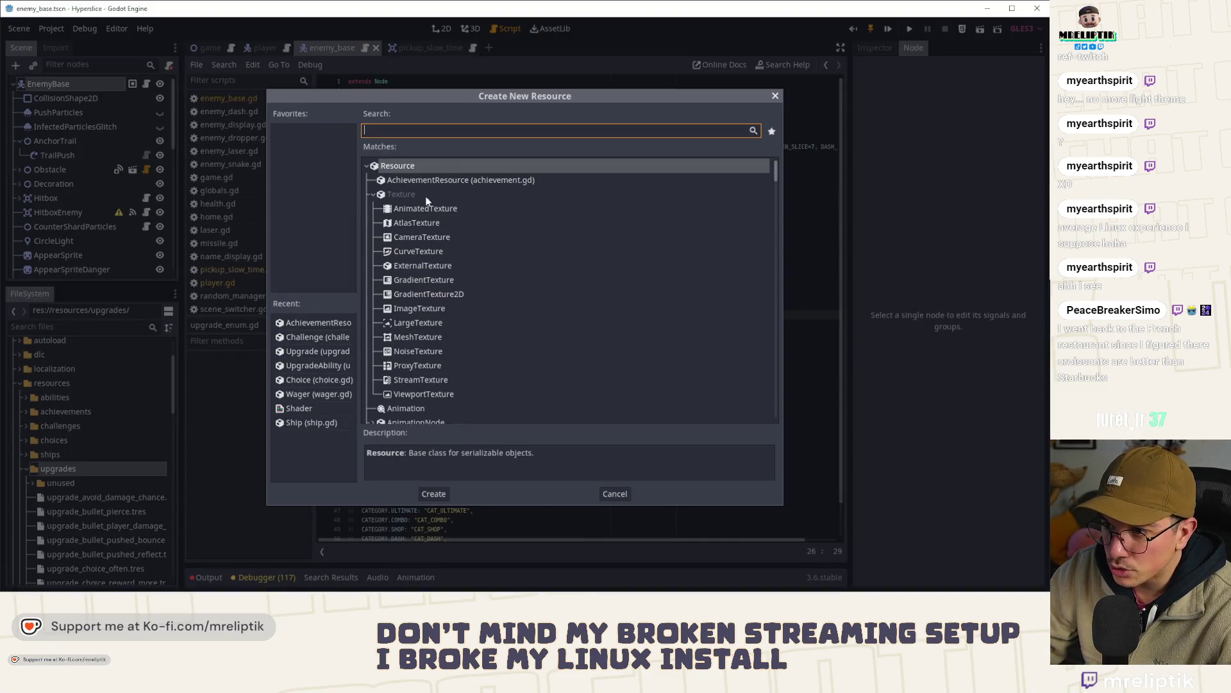
double_click(305, 351)
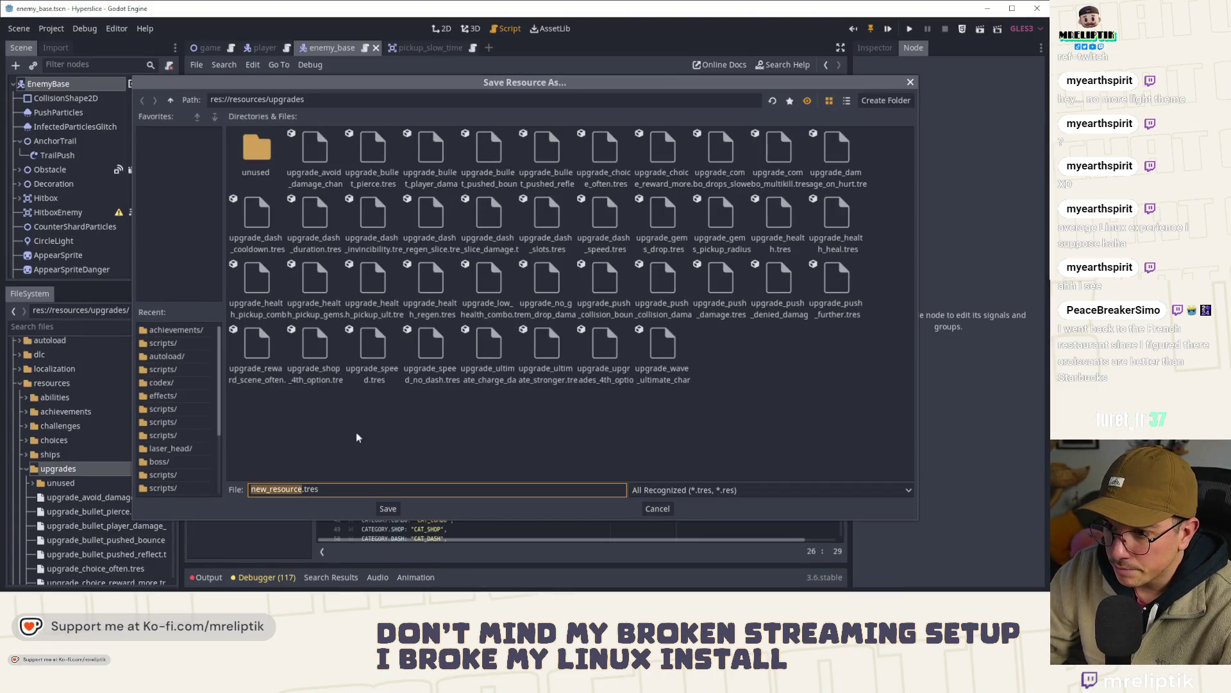
type("upgrade_")
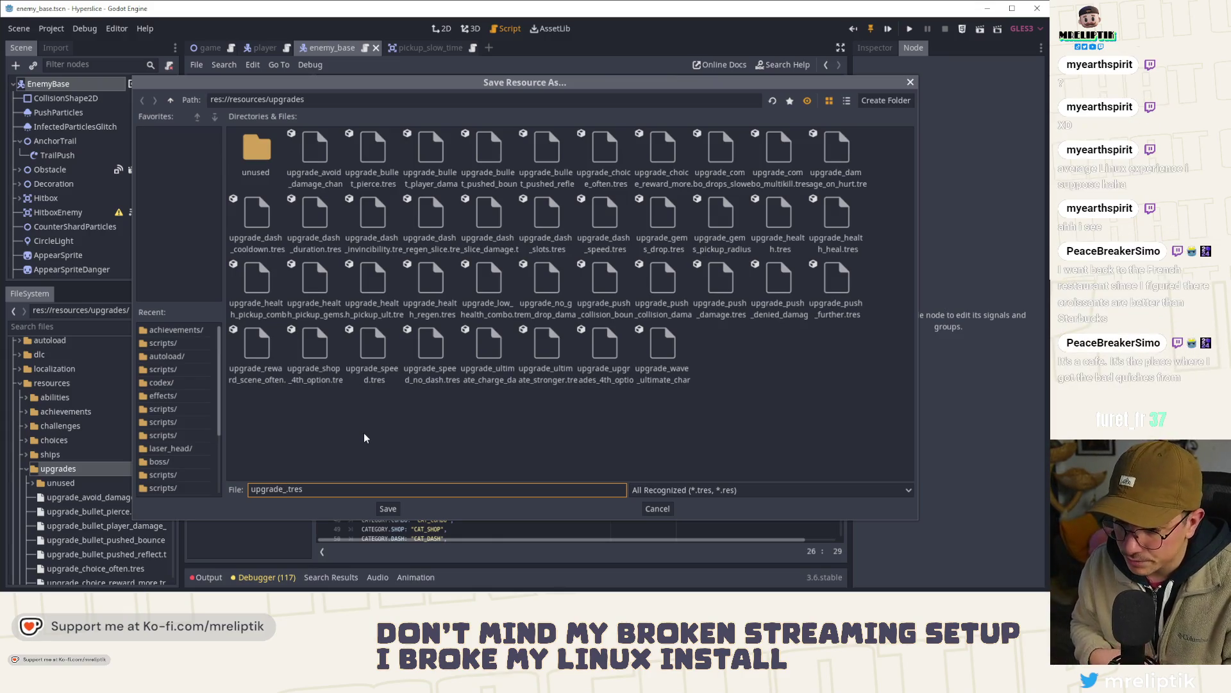
type("enemy_bullets_s")
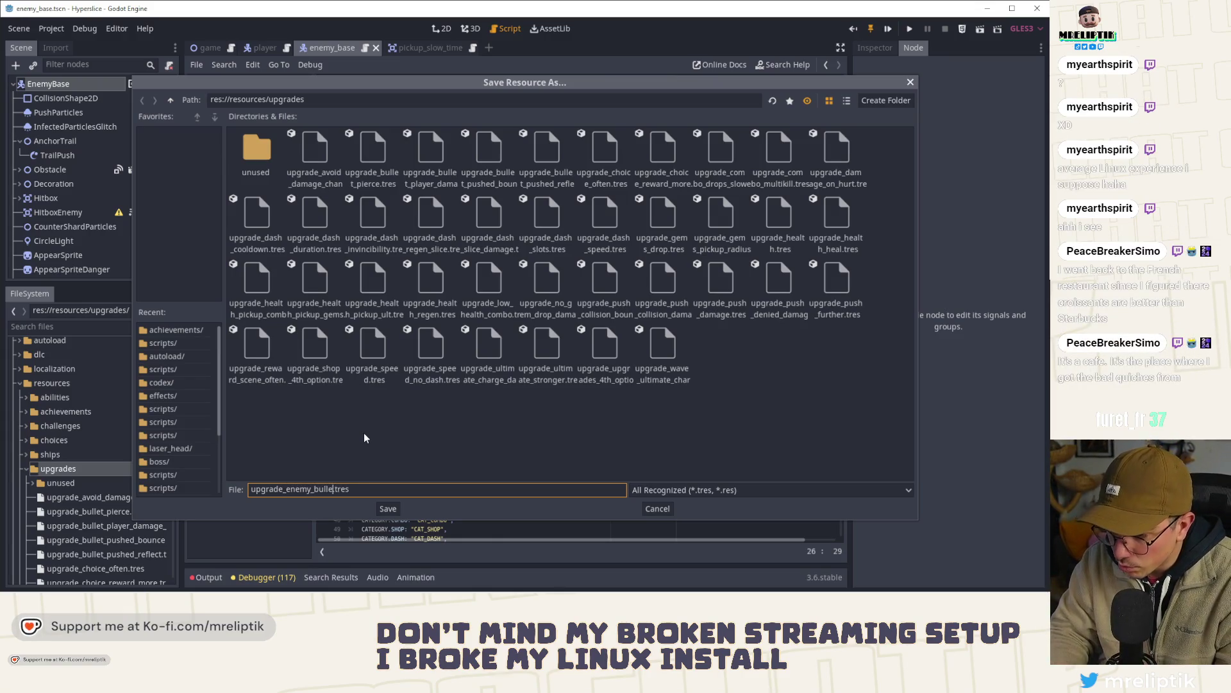
type("lower")
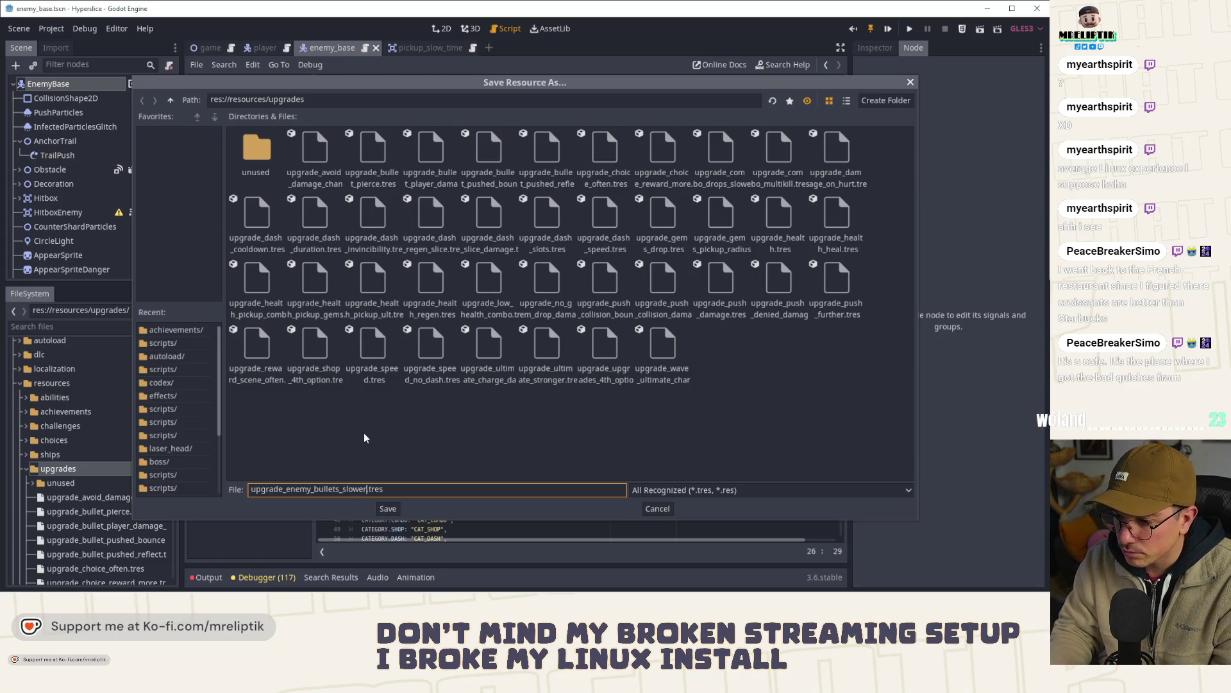
key("Return")
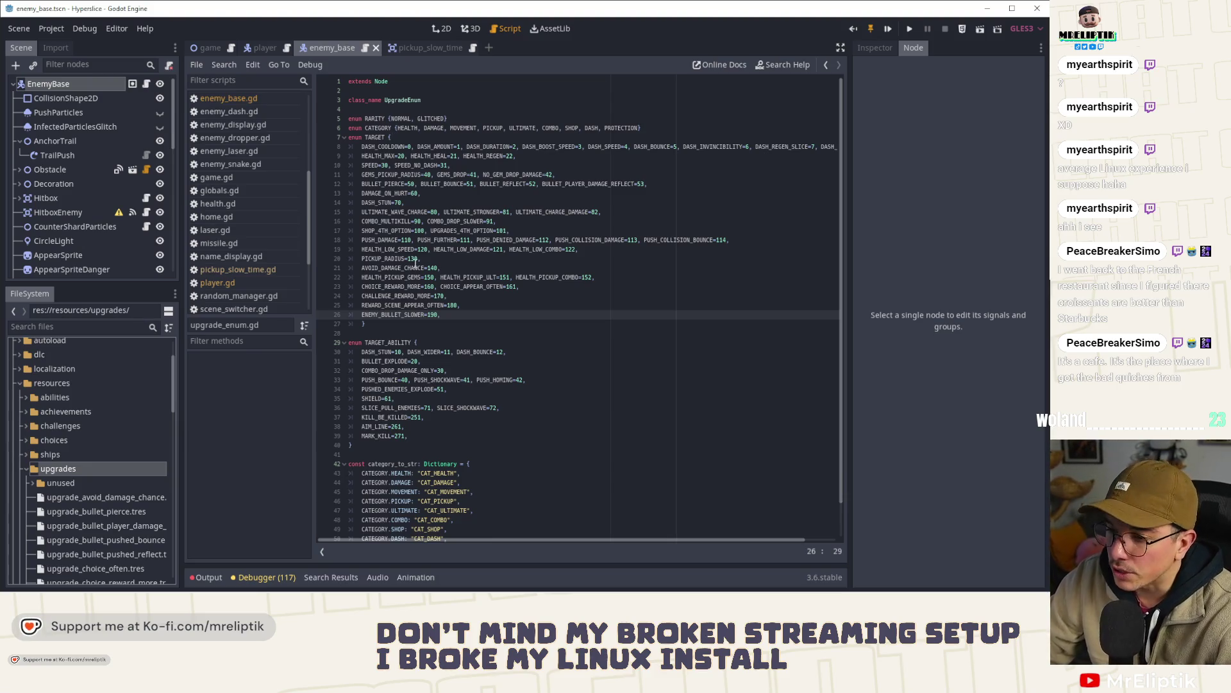
- Switch to the 2D view and select upgrade_enemy_bullets_slower.tres in the FileSystem dock
left_click(442, 28)
scroll(80, 470, "down", 5)
scroll(100, 436, "down", 2)
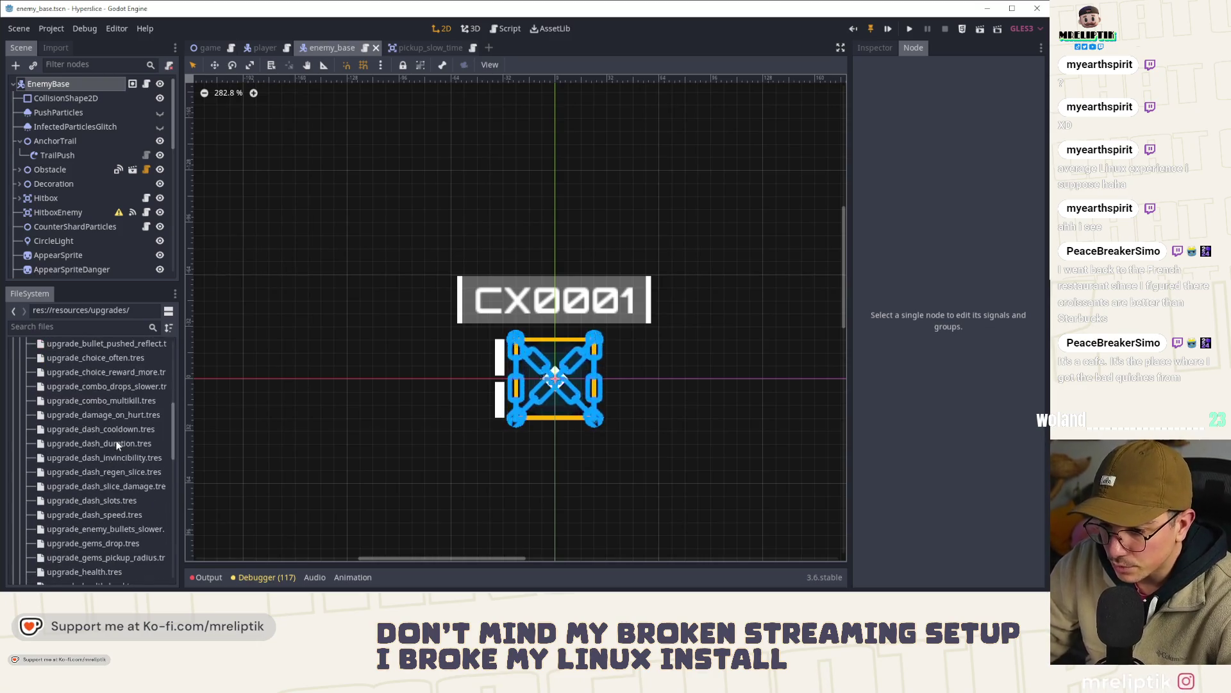
scroll(110, 464, "down", 1)
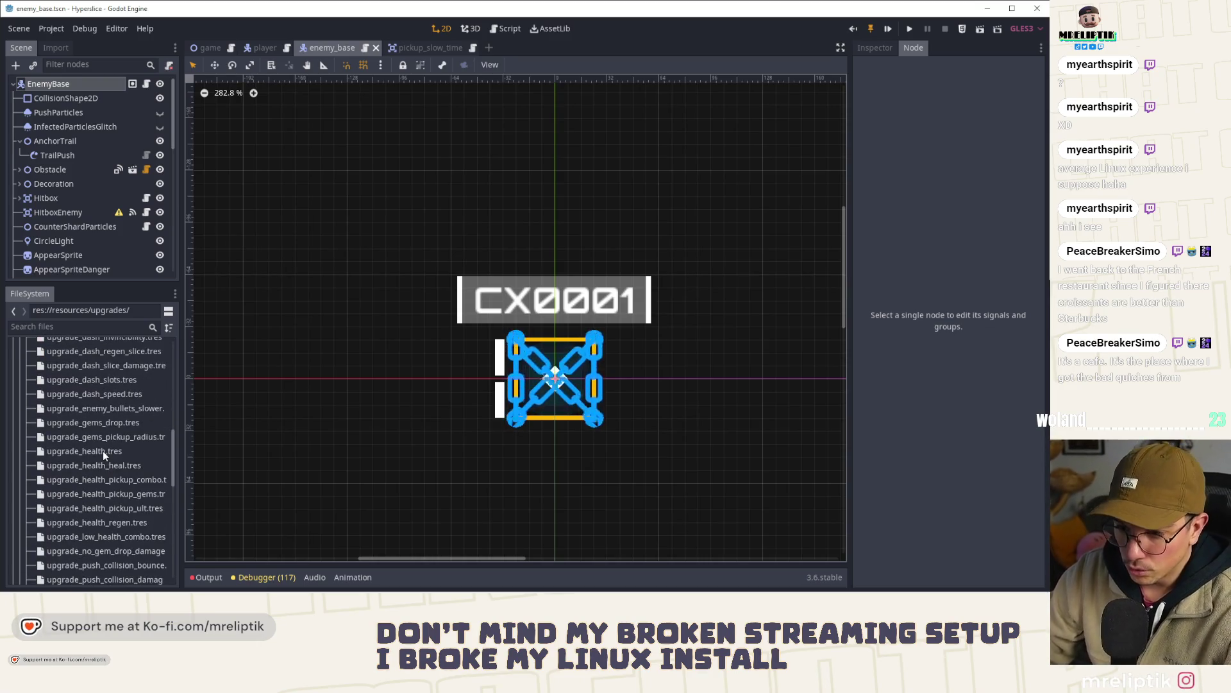
left_click(123, 409)
left_click(880, 48)
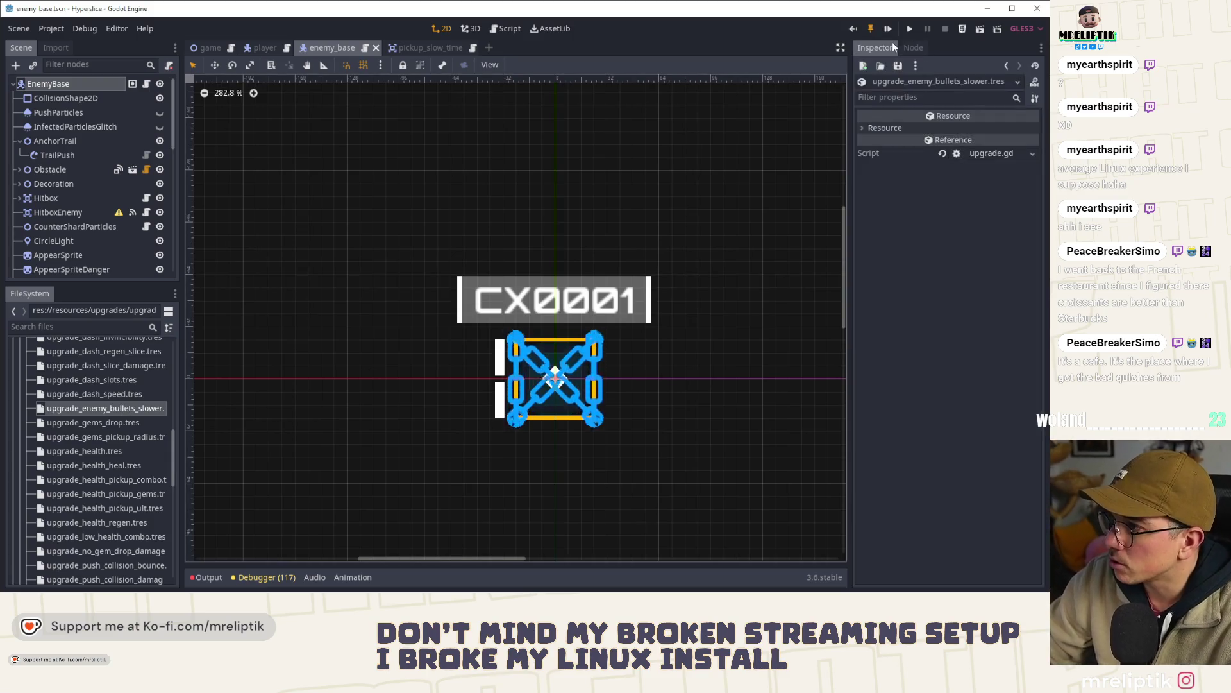
scroll(113, 483, "down", 10)
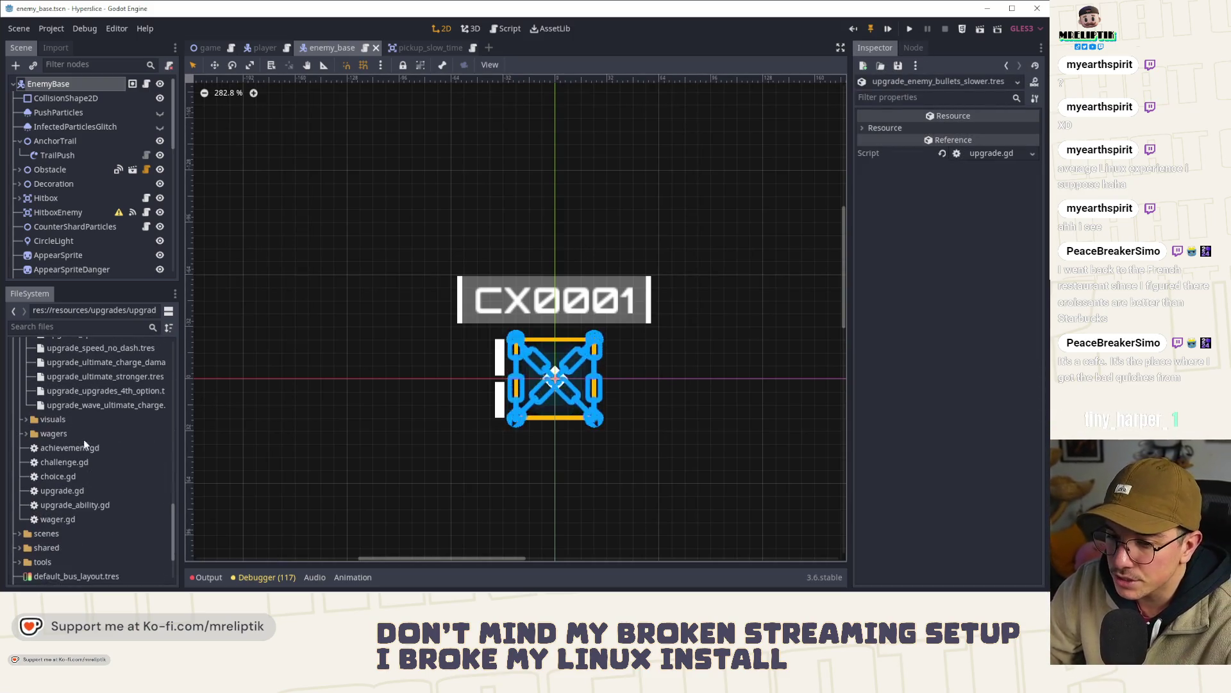
- Open upgrade.gd, undo an accidental edit at the base_price line, and save the script
double_click(82, 492)
left_click(429, 380)
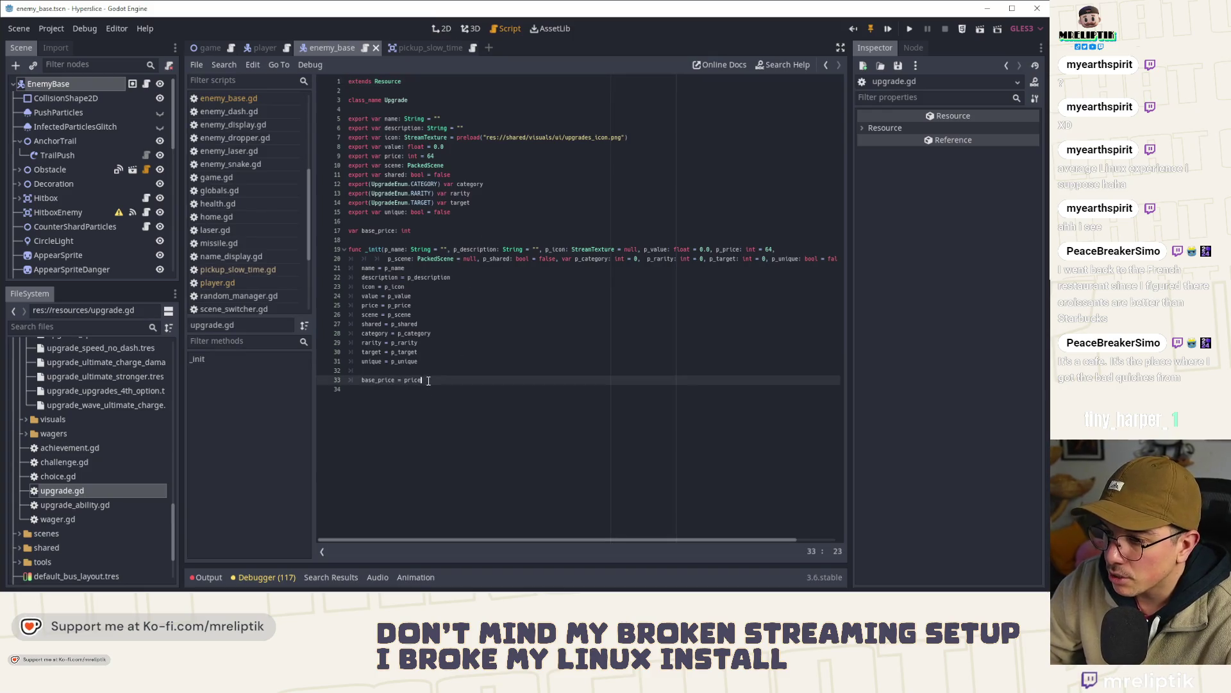
key("BackSpace")
key("BackSpace")
key("ctrl+b")
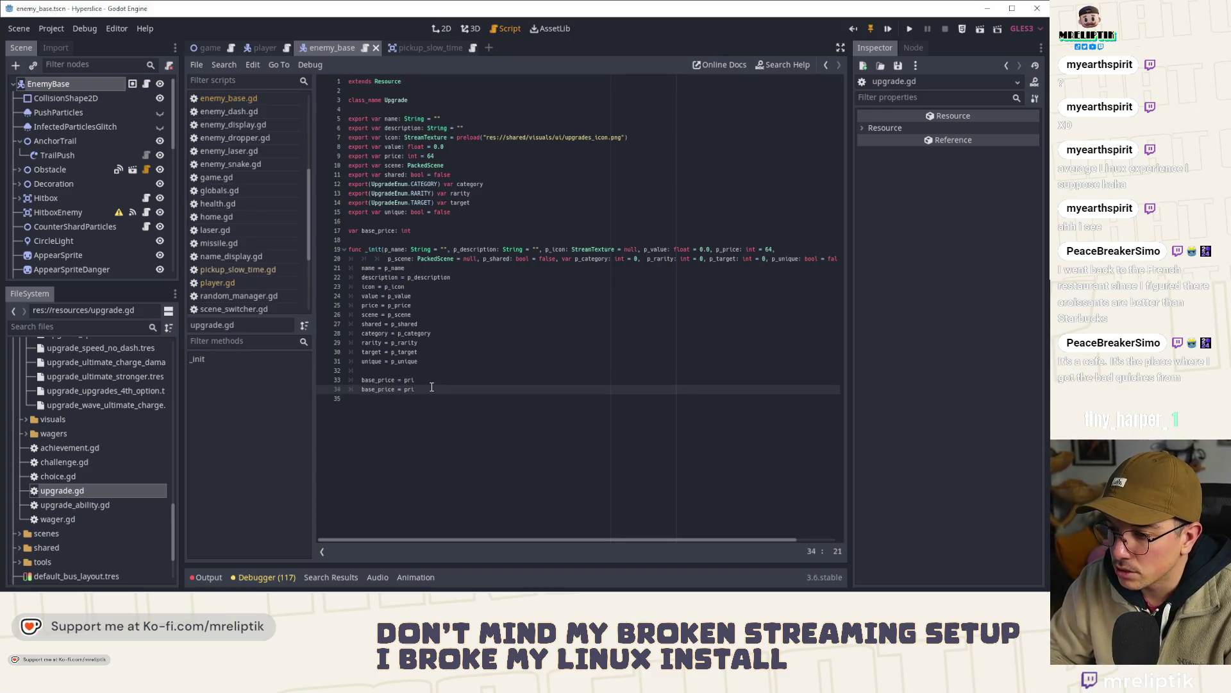
key("ctrl+z")
key("ctrl+s")
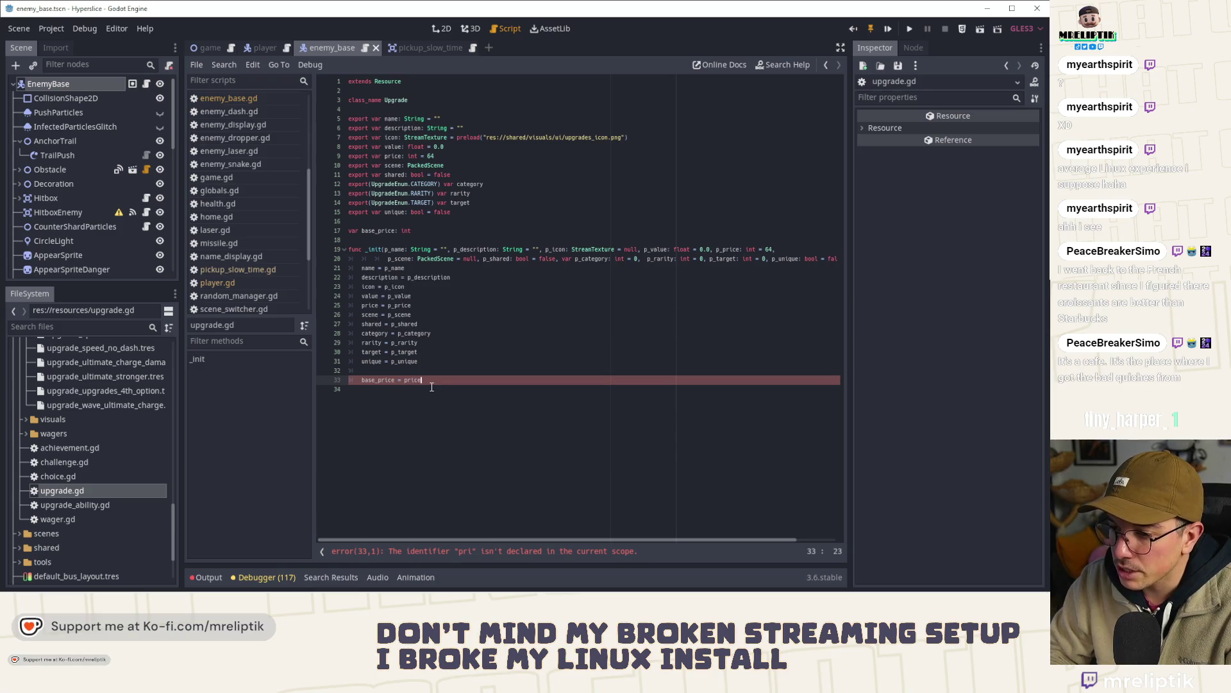
scroll(159, 383, "up", 10)
scroll(112, 420, "up", 5)
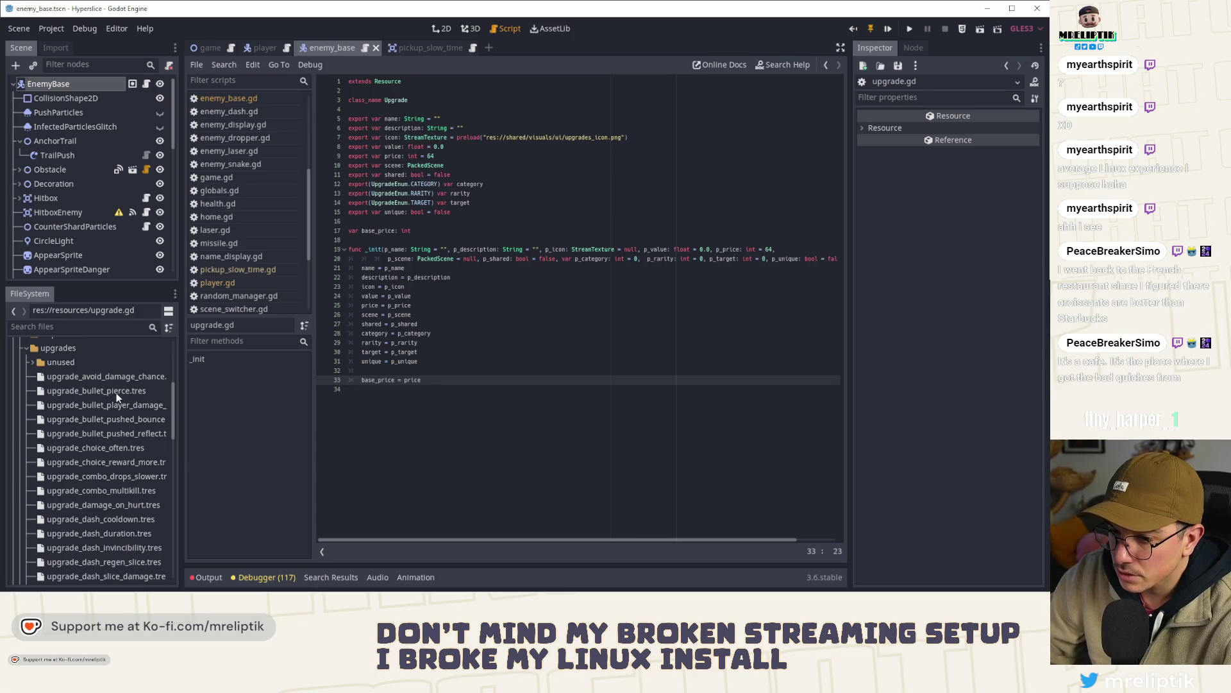
scroll(111, 451, "down", 3)
scroll(112, 462, "down", 2)
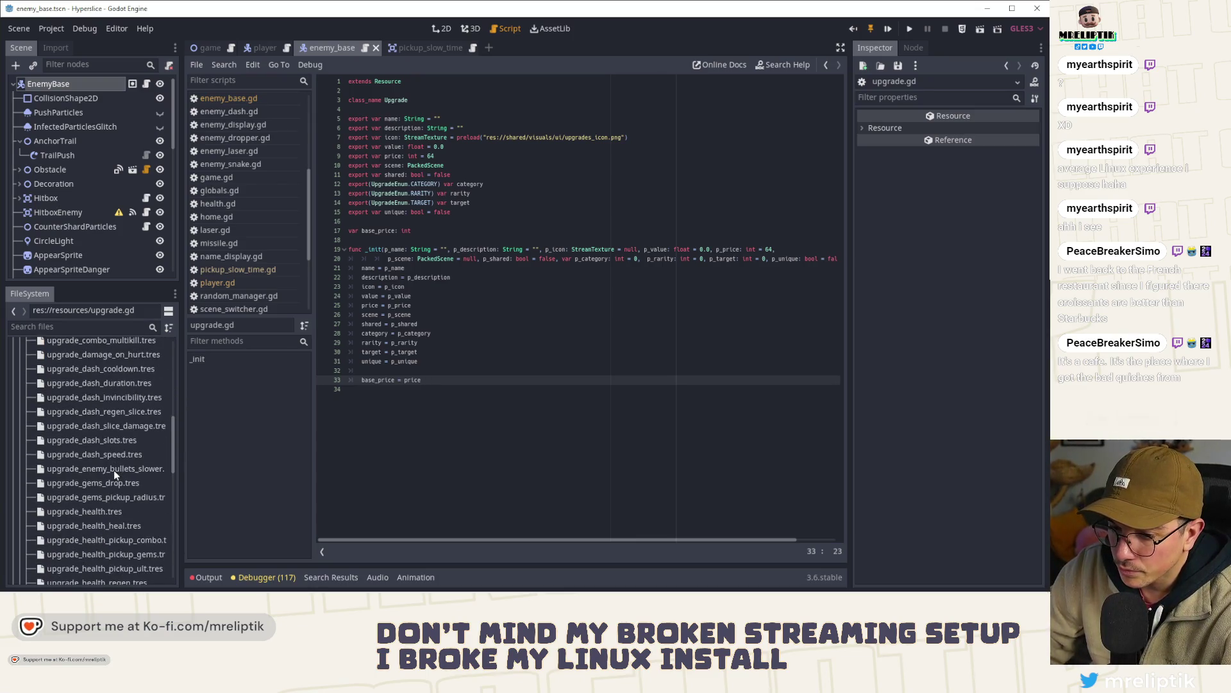
left_click(113, 469)
- Quick Load upgrade_enemy_bullets_slower.png as the upgrade's Icon and save the resource
left_click(1033, 175)
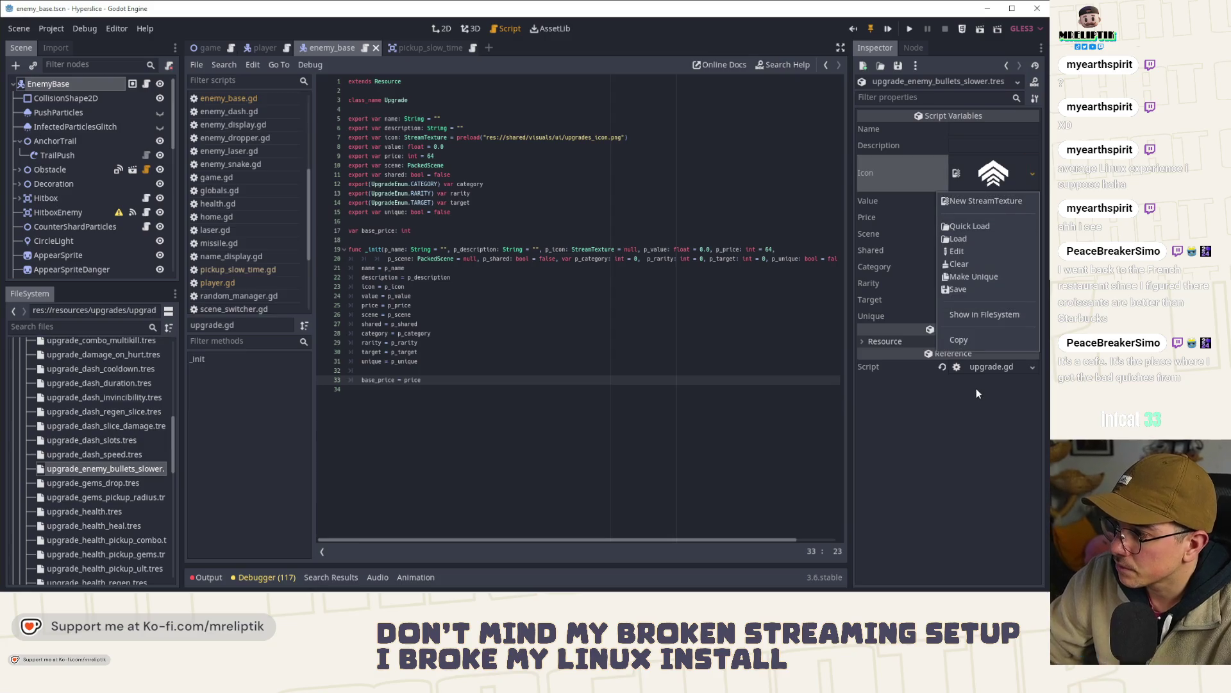
left_click(962, 236)
key("Escape")
left_click(1033, 174)
left_click(984, 225)
type("bullet")
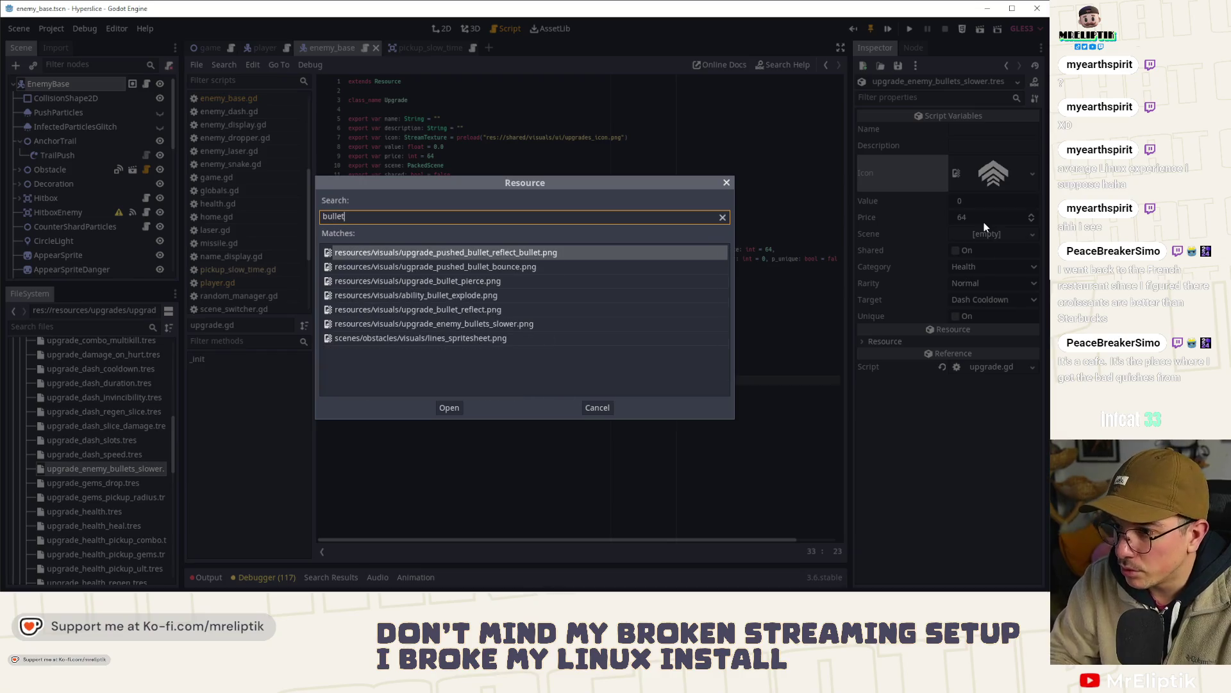
key("Down")
key("Down")
key("Down")
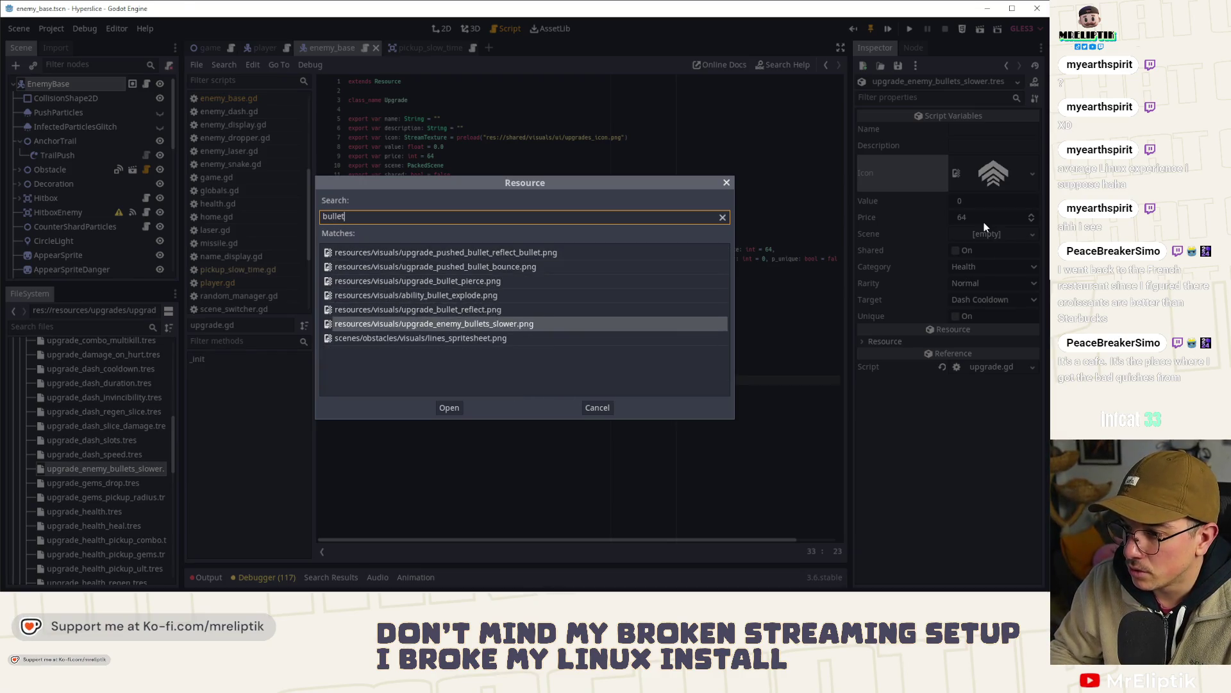
key("Return")
key("ctrl+s")
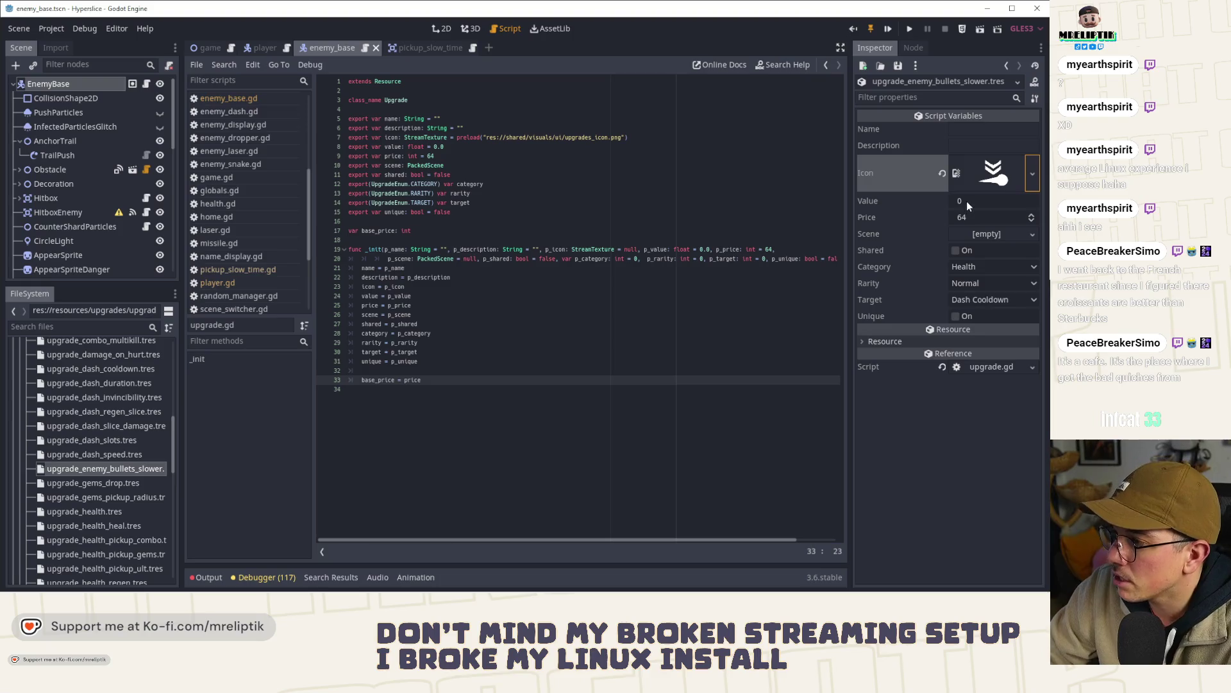
- Compare with the dash speed upgrade, then return to the enemy bullets slower resource
left_click(116, 455)
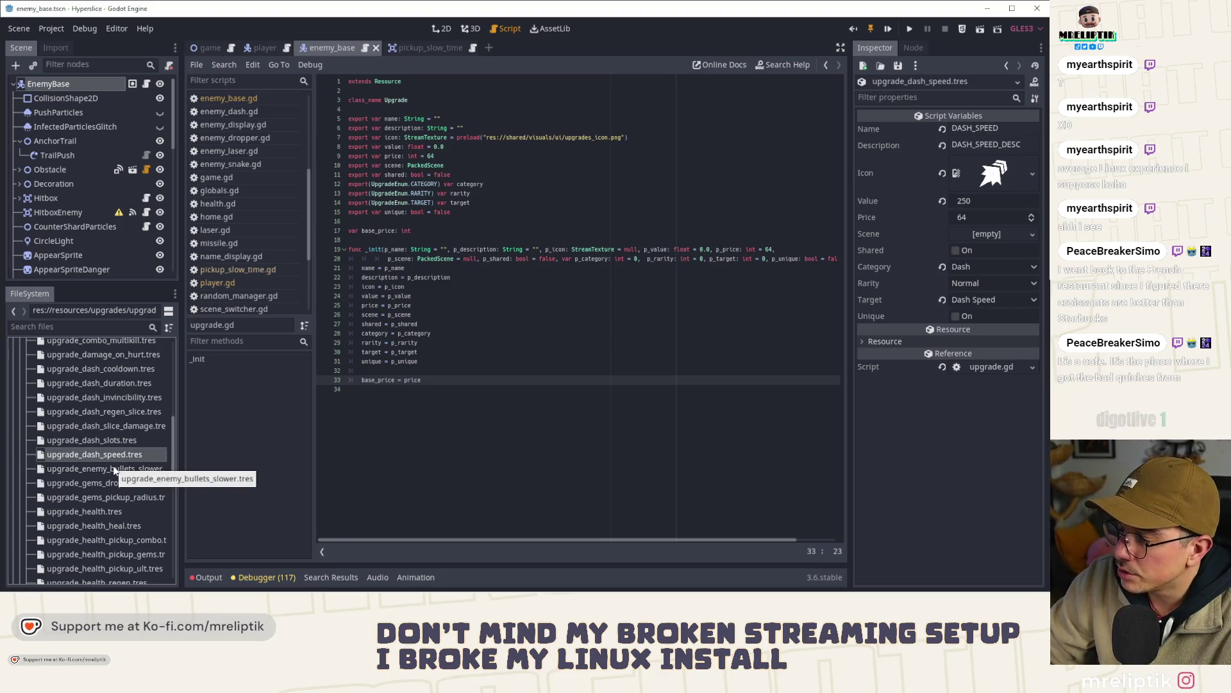
left_click(115, 469)
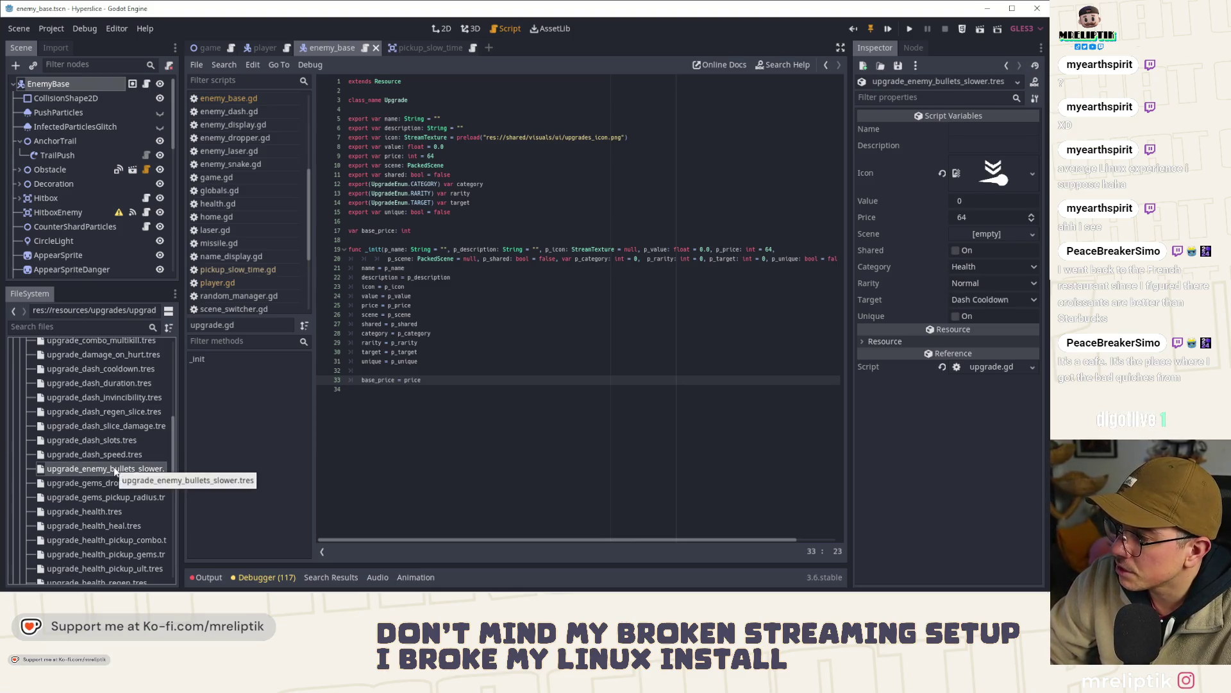
left_click(976, 202)
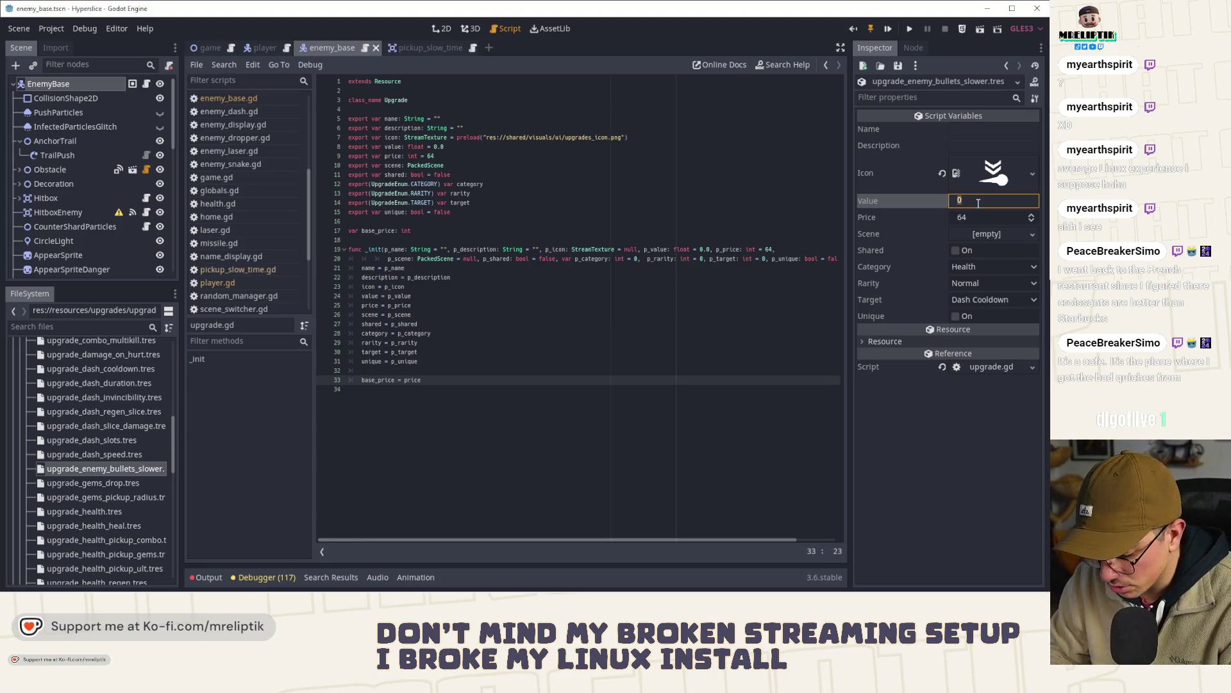
- Set the upgrade's Value to 0.25 and save the resource
type("0.75")
key("Return")
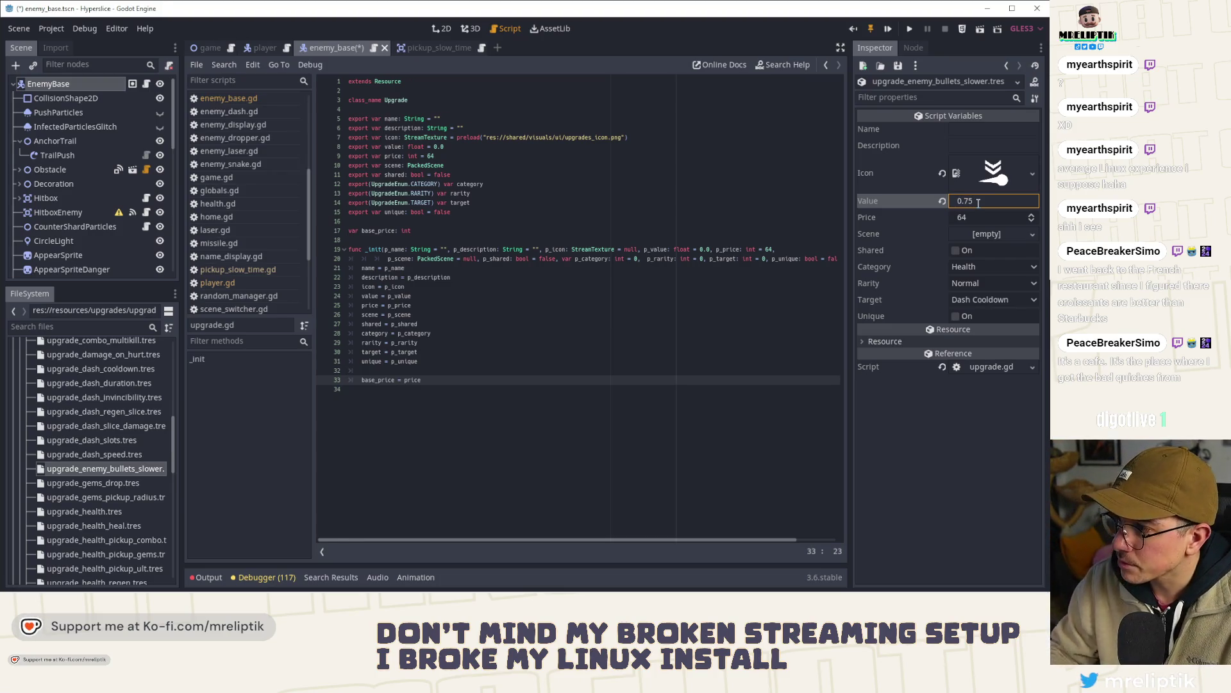
key("ctrl+s")
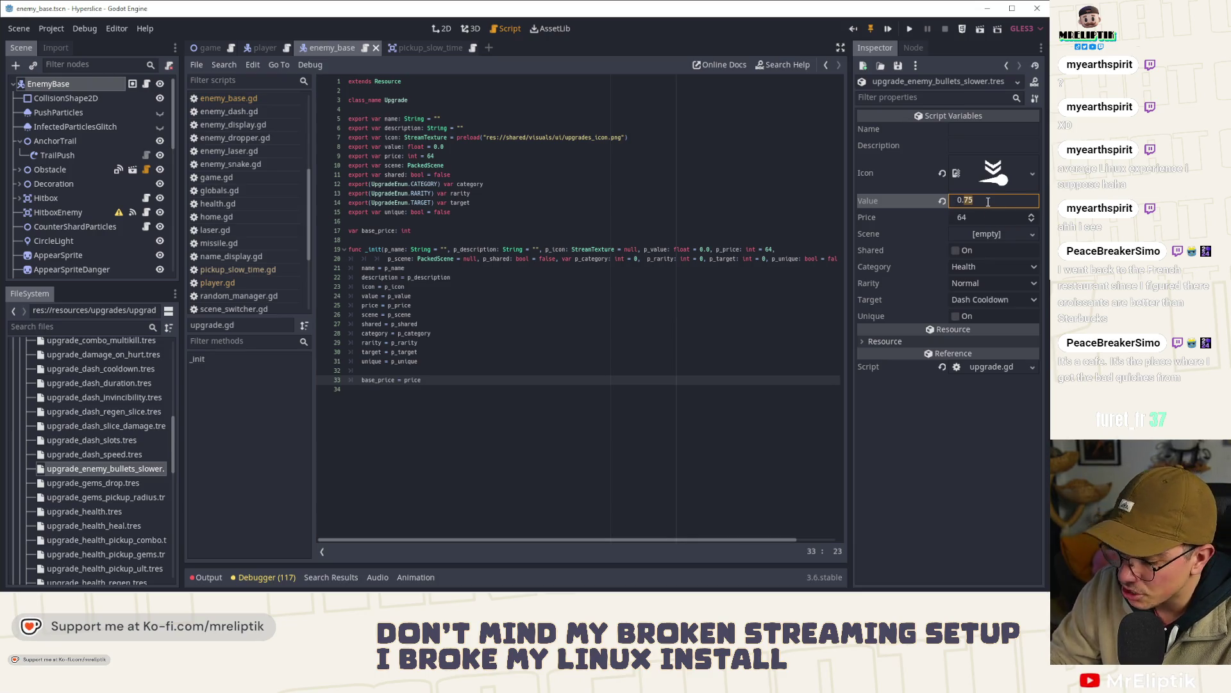
type("0.25")
key("Return")
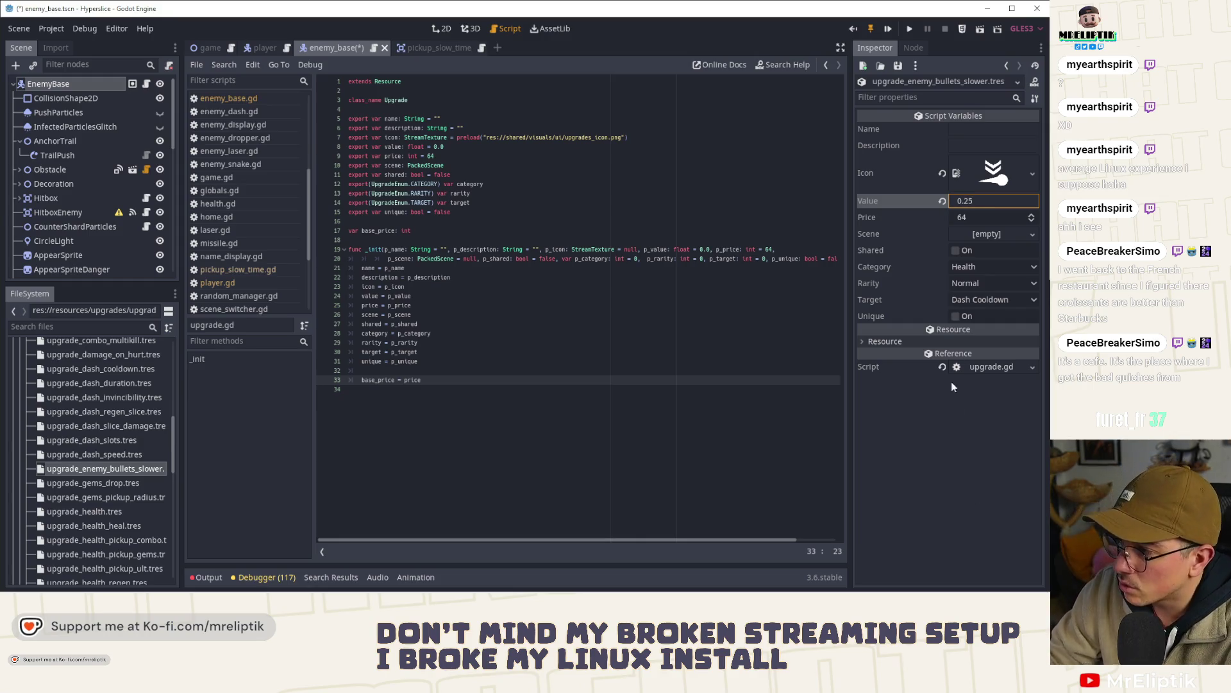
- Check the dash slots upgrade for comparison, then mark the enemy bullets slower resource Unique
left_click(111, 442)
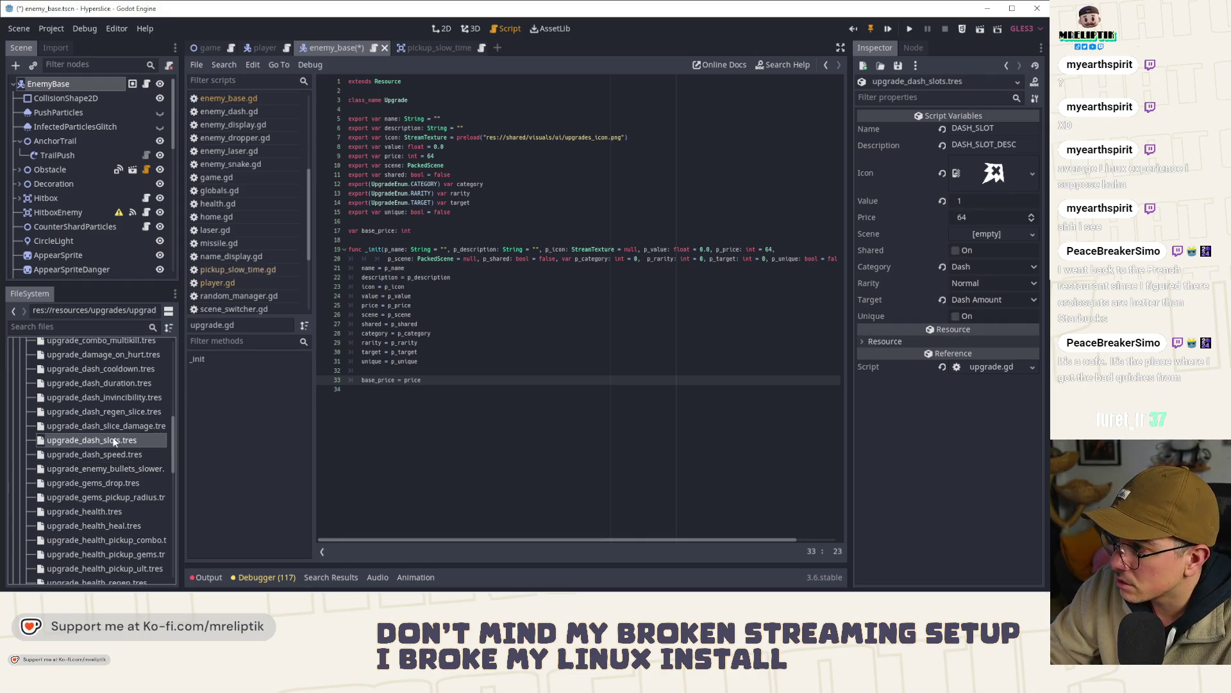
left_click(109, 468)
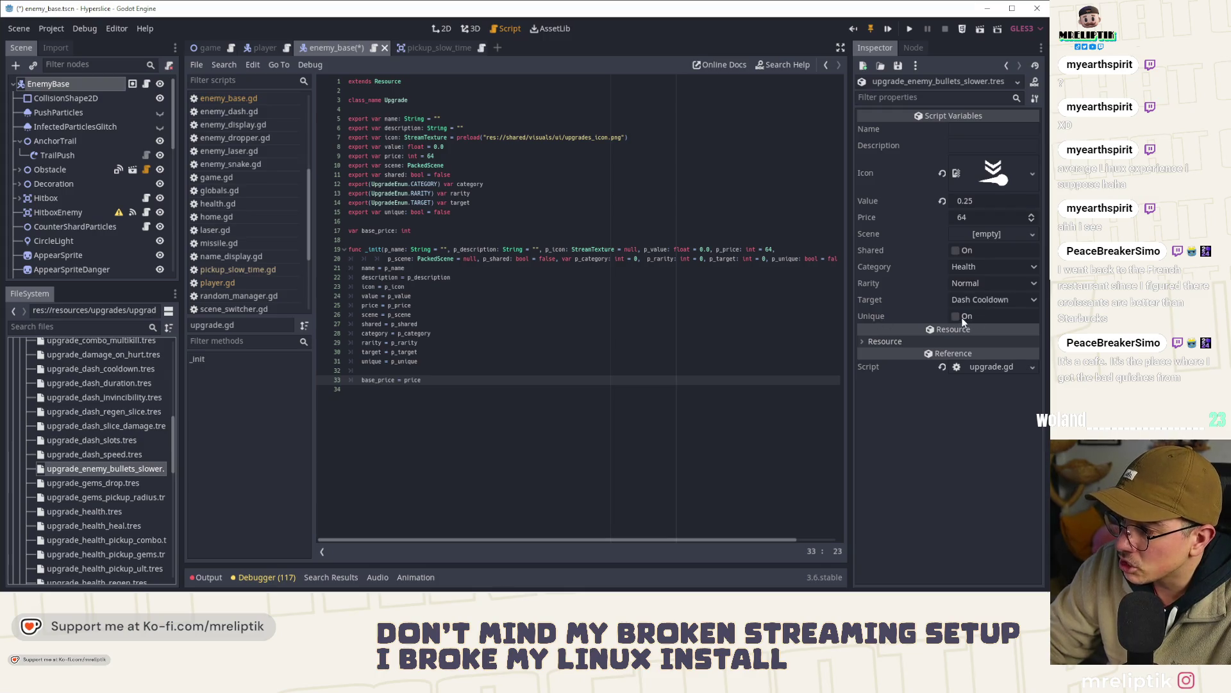
left_click(956, 316)
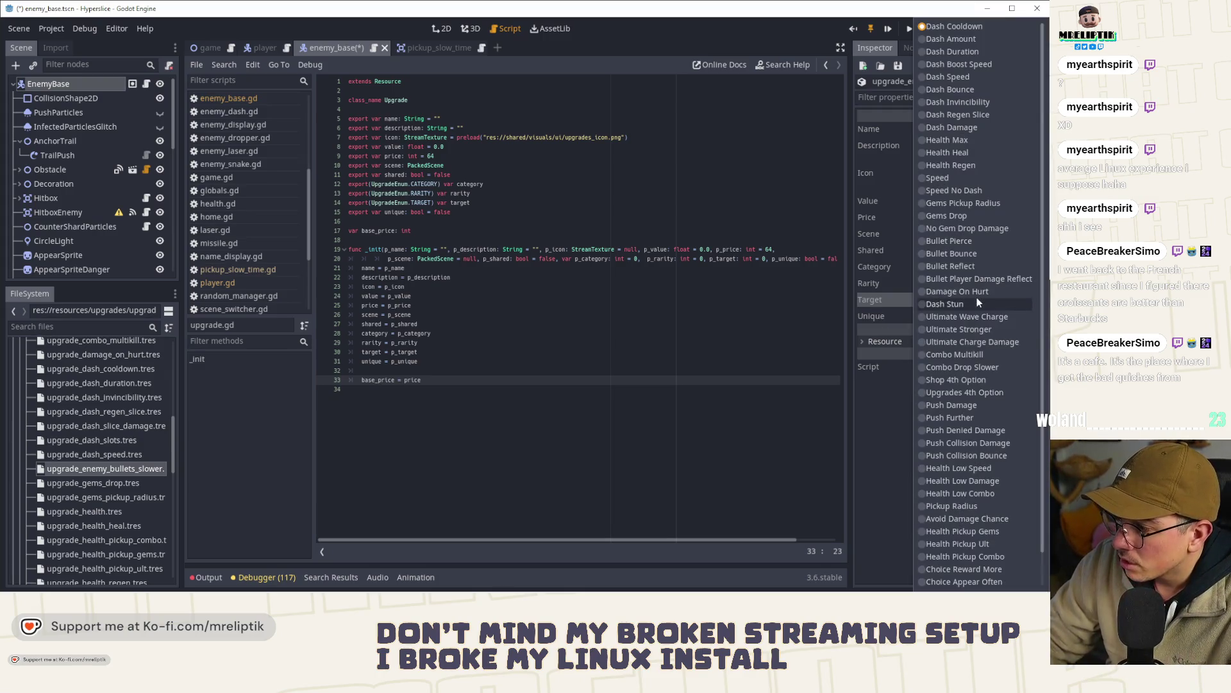
- In the Inspector, target Enemy Bullet Slower, choose the Protection category, and tick Shared
scroll(979, 482, "down", 3)
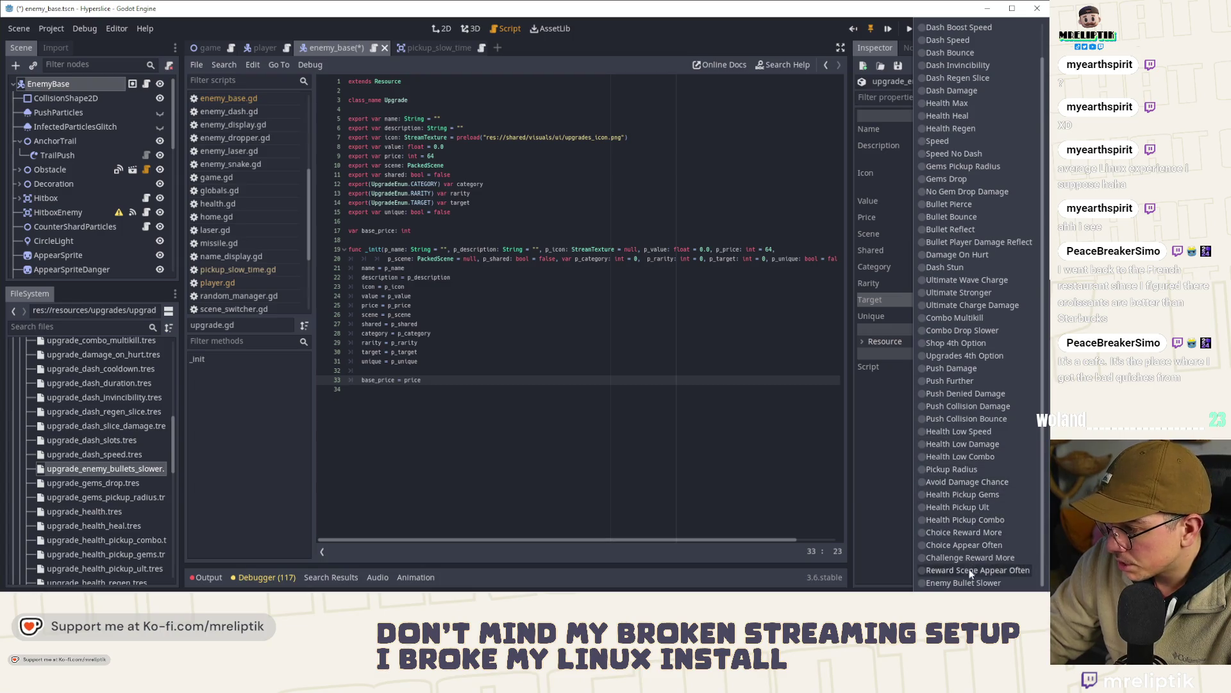
left_click(962, 581)
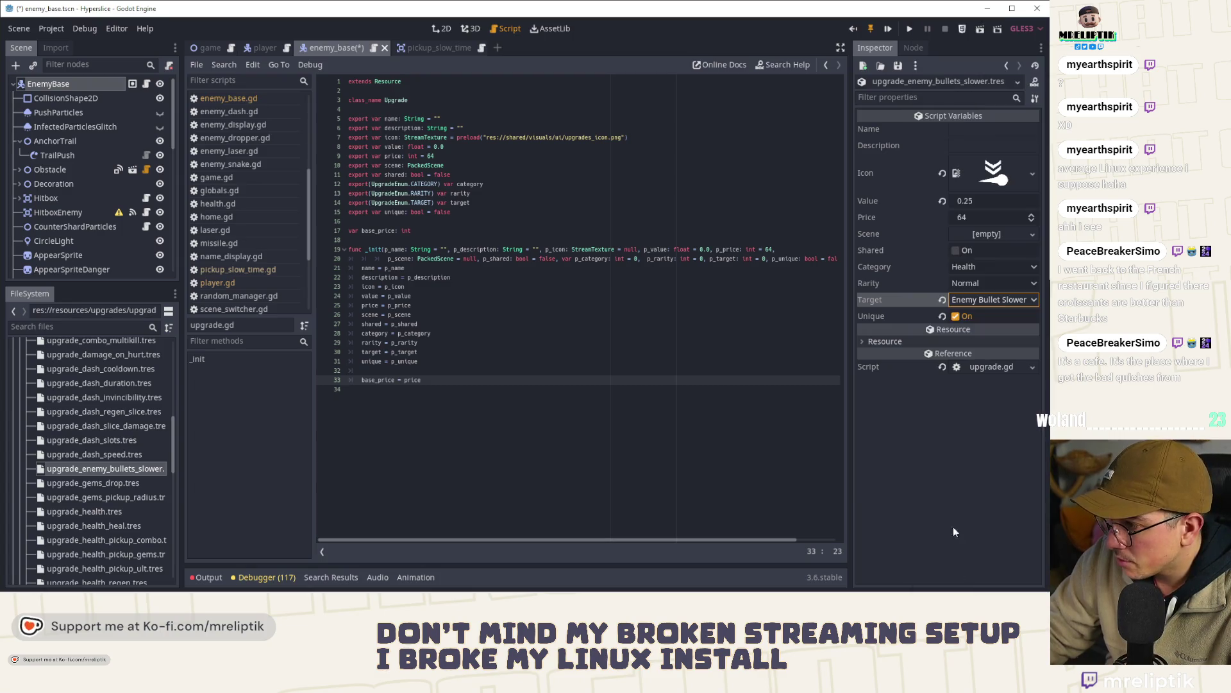
left_click(980, 265)
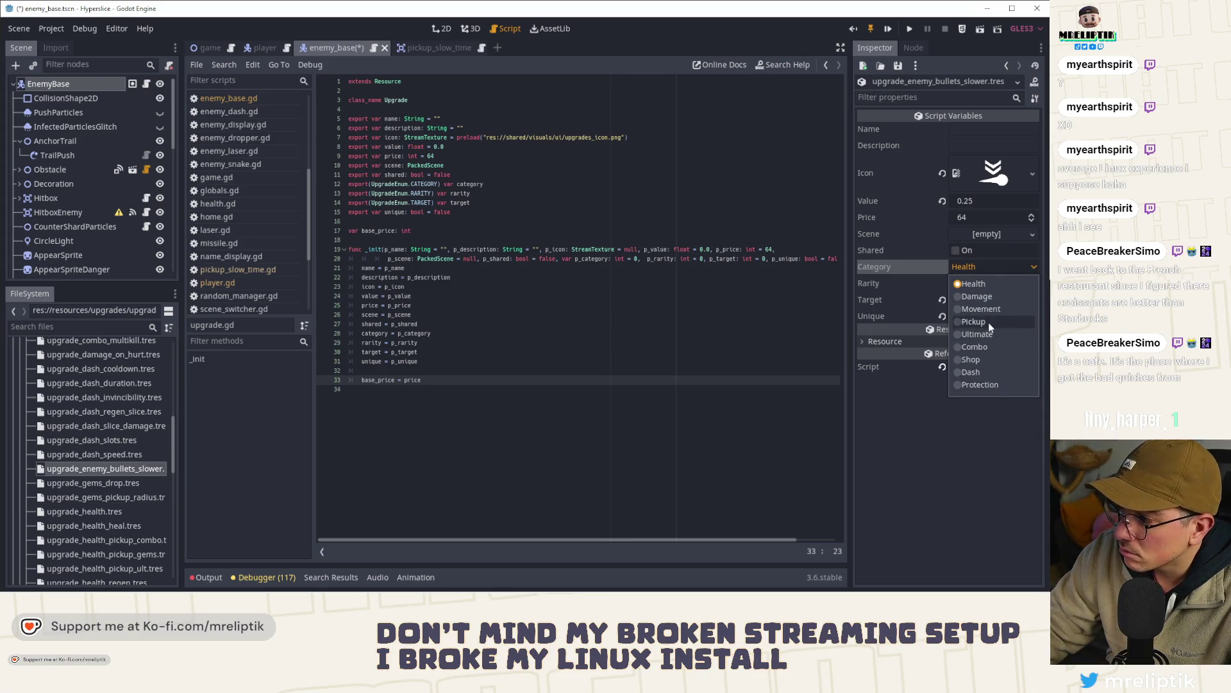
left_click(985, 383)
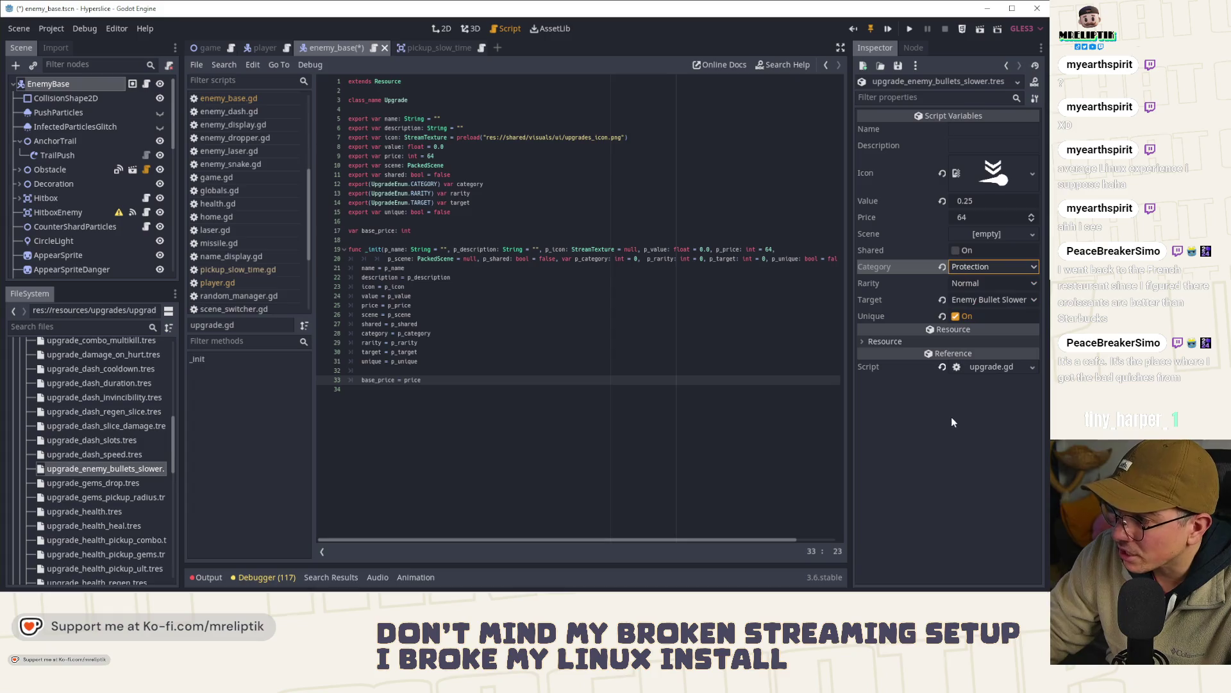
left_click(968, 250)
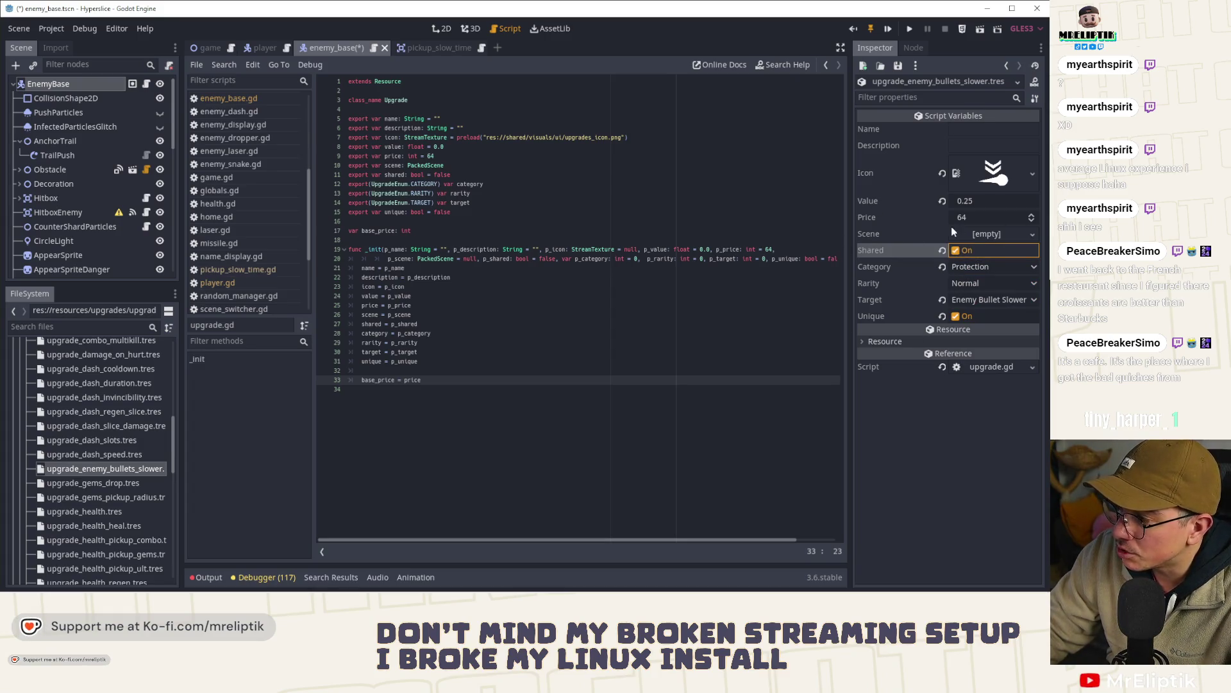
left_click(971, 129)
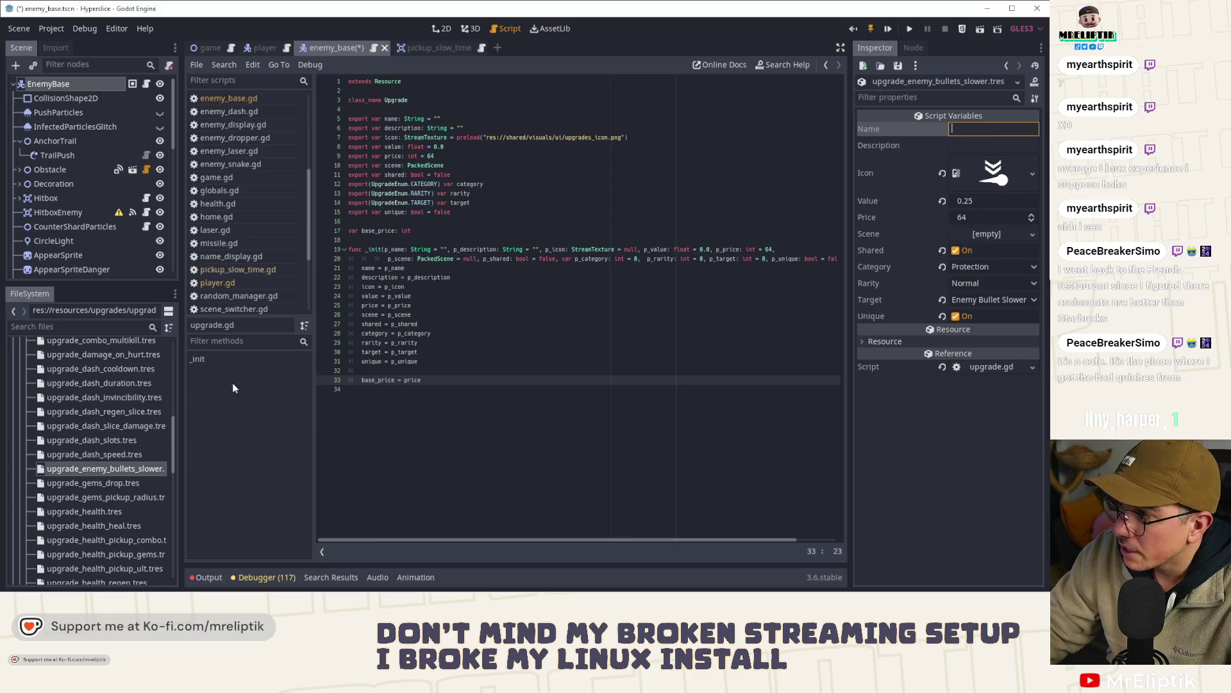
- Set the name key to ENEMY_BULLETS_SLOWER and the description key to ENEMY_BULLETS_SLOWER_DESC
left_click(106, 467)
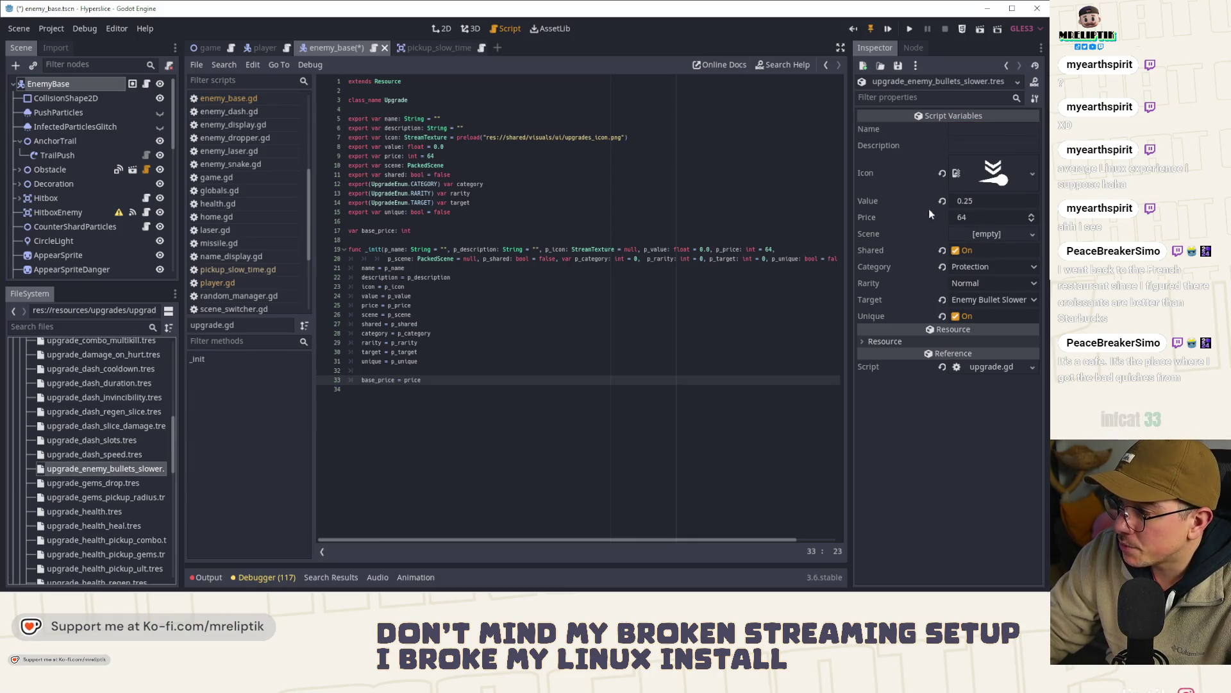
left_click(989, 128)
type("ENEMY_BULLETS")
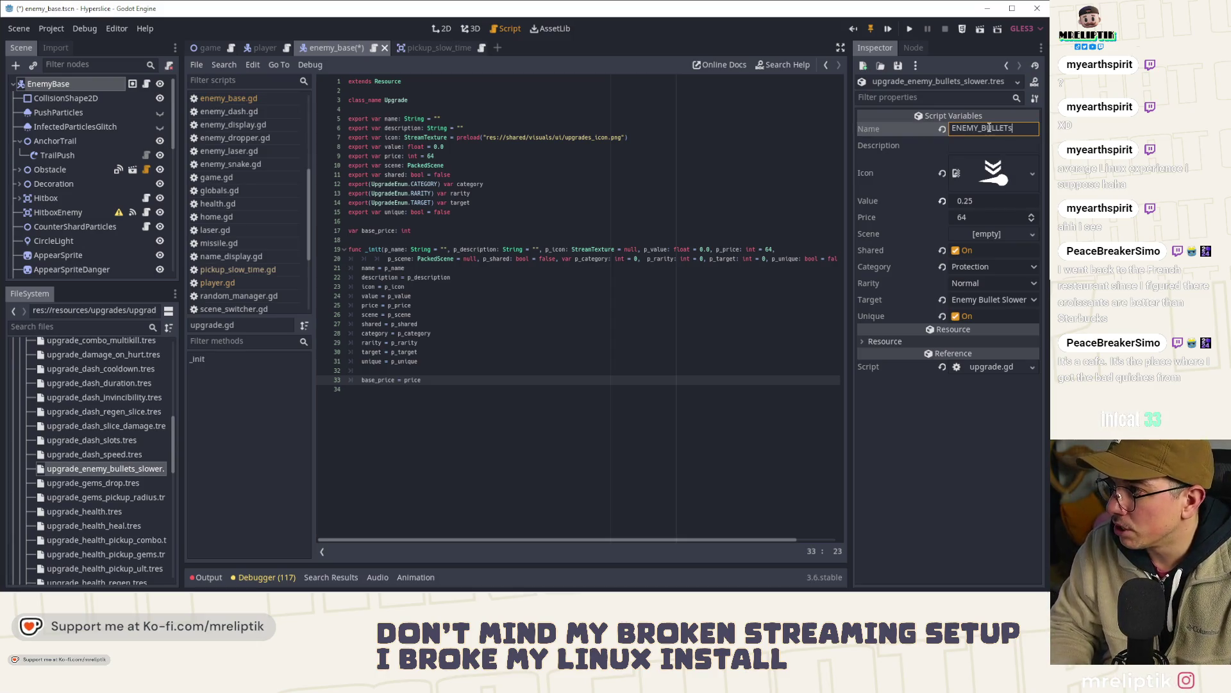
type("_WL")
key("BackSpace")
key("BackSpace")
key("BackSpace")
type("SLOWER")
key("Tab")
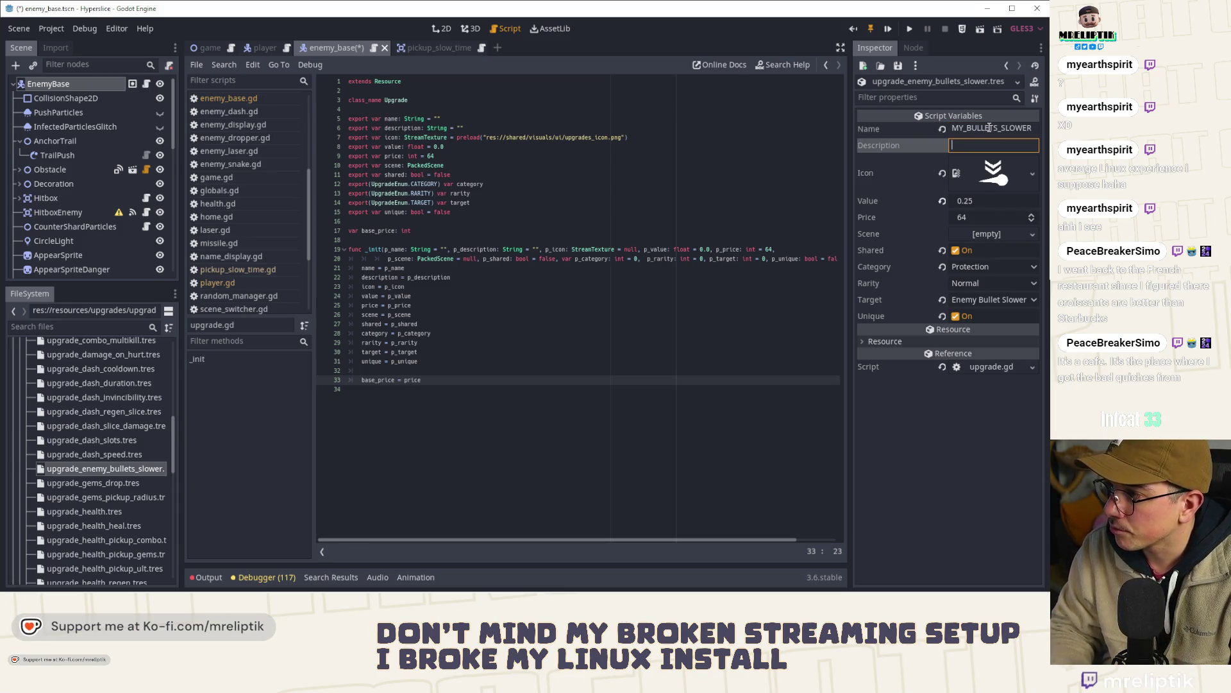
type("E")
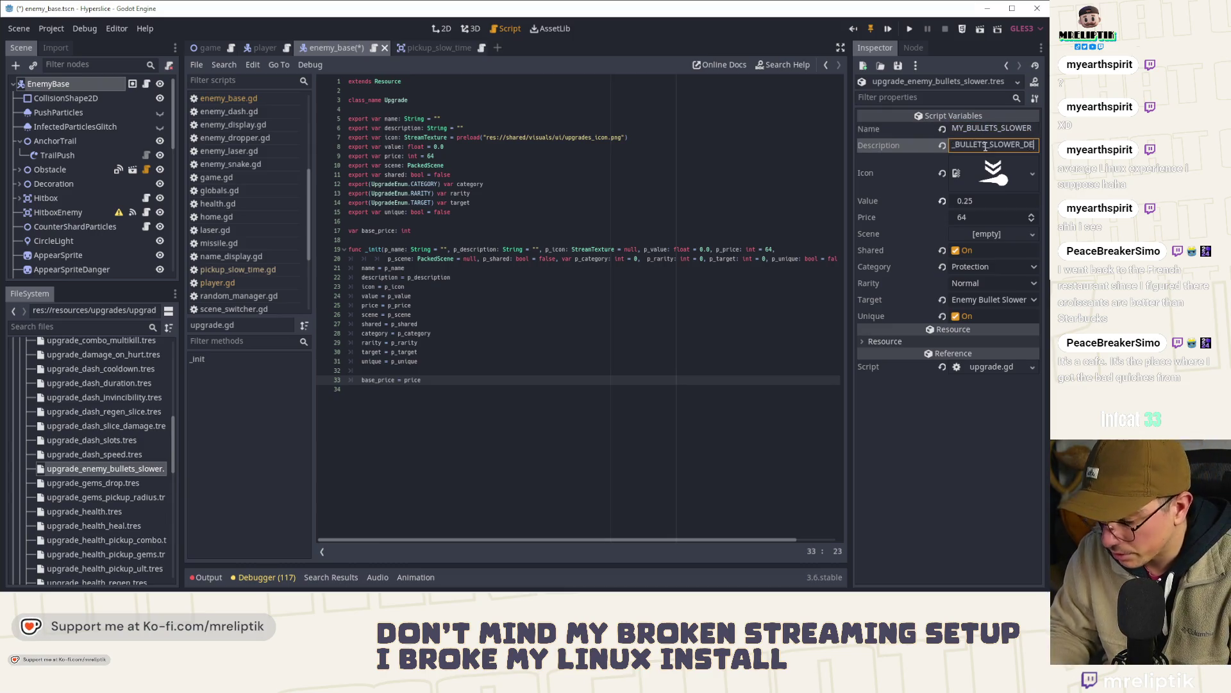
type("NEMY_BULLETS_SLOWER_DESC")
- Save the upgrade resource and switch to the HyperSlice localization spreadsheet
key("ctrl+s")
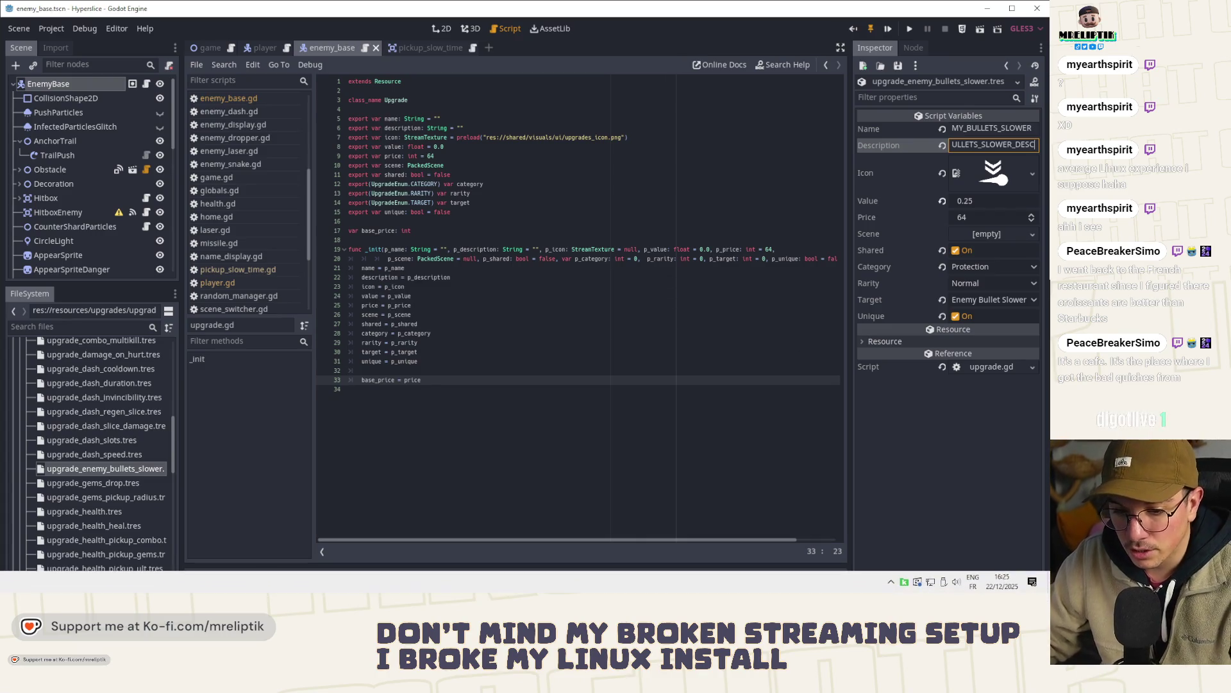
key("F5")
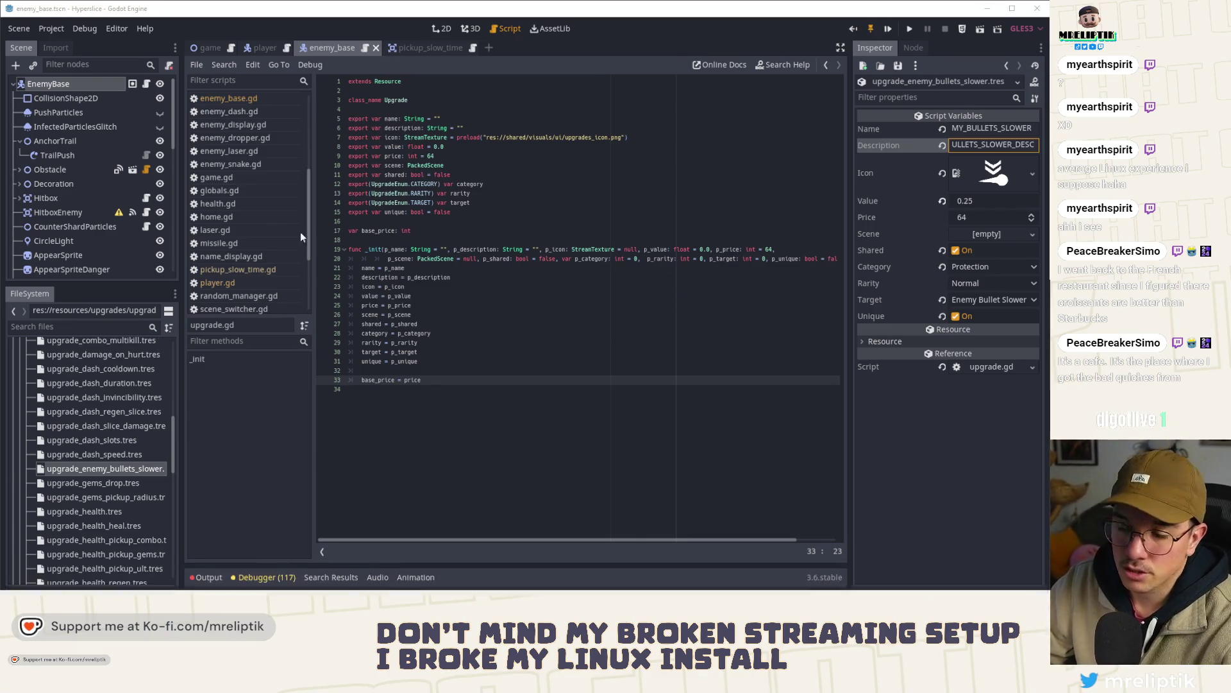
left_click(55, 312)
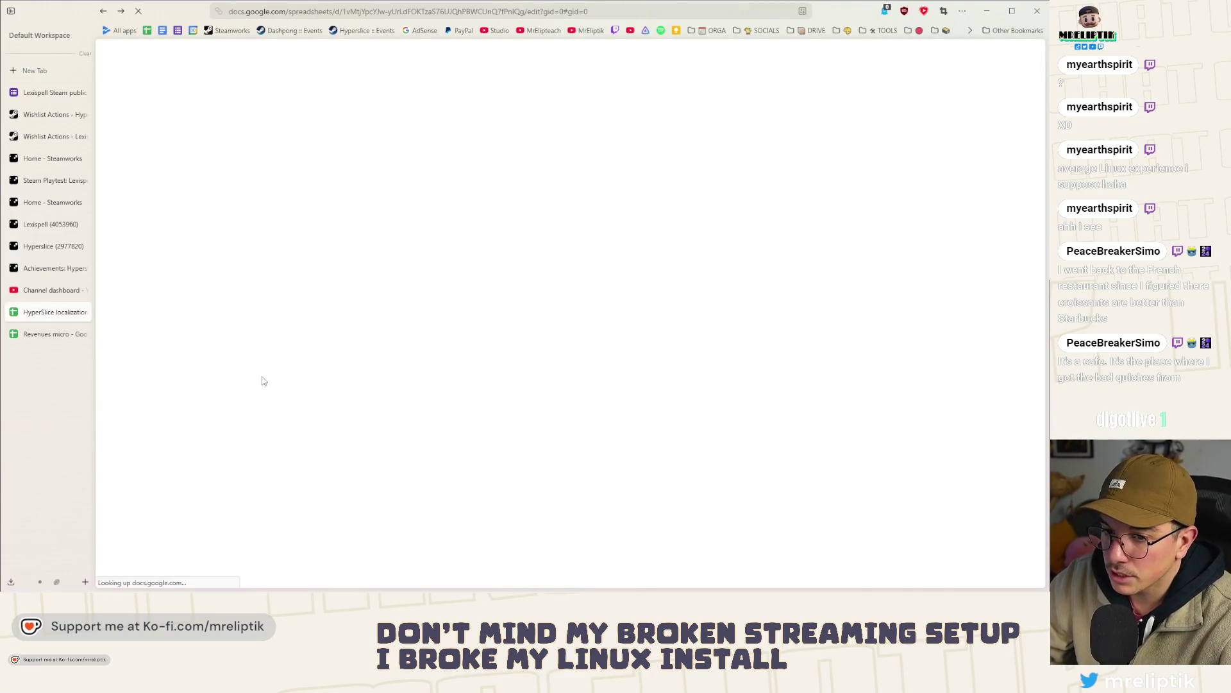
- Scroll down to row 310 above the grey separator and insert a blank row there
scroll(327, 364, "down", 15)
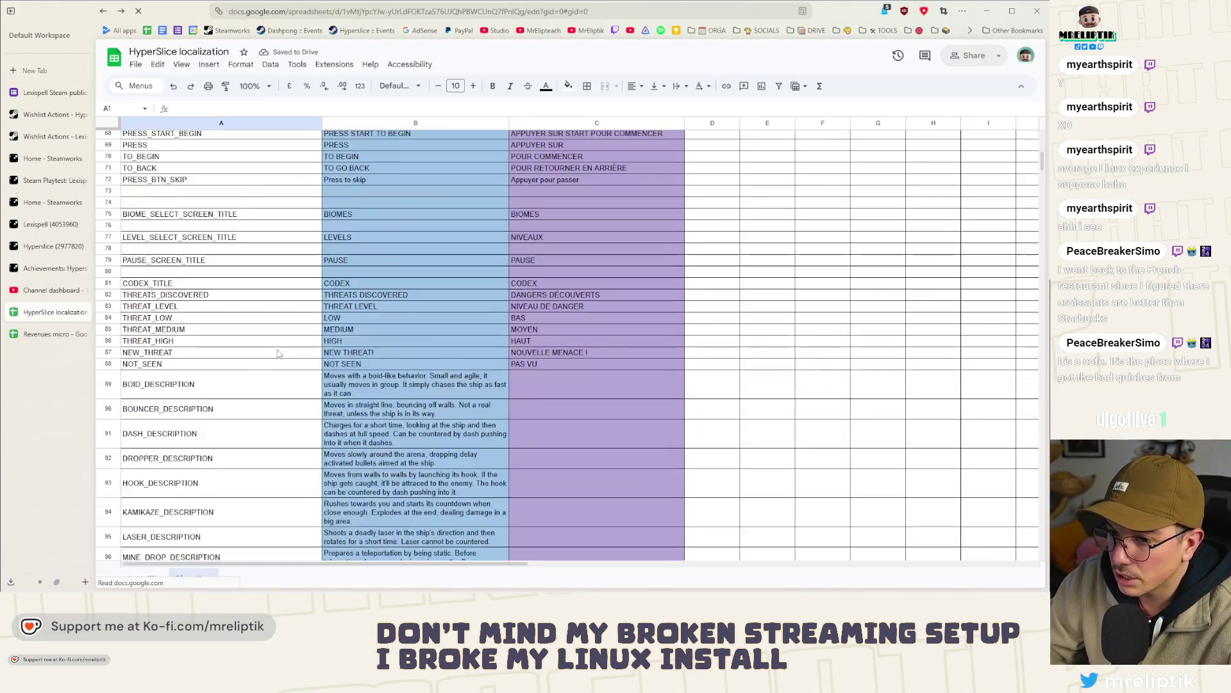
scroll(315, 372, "up", 10)
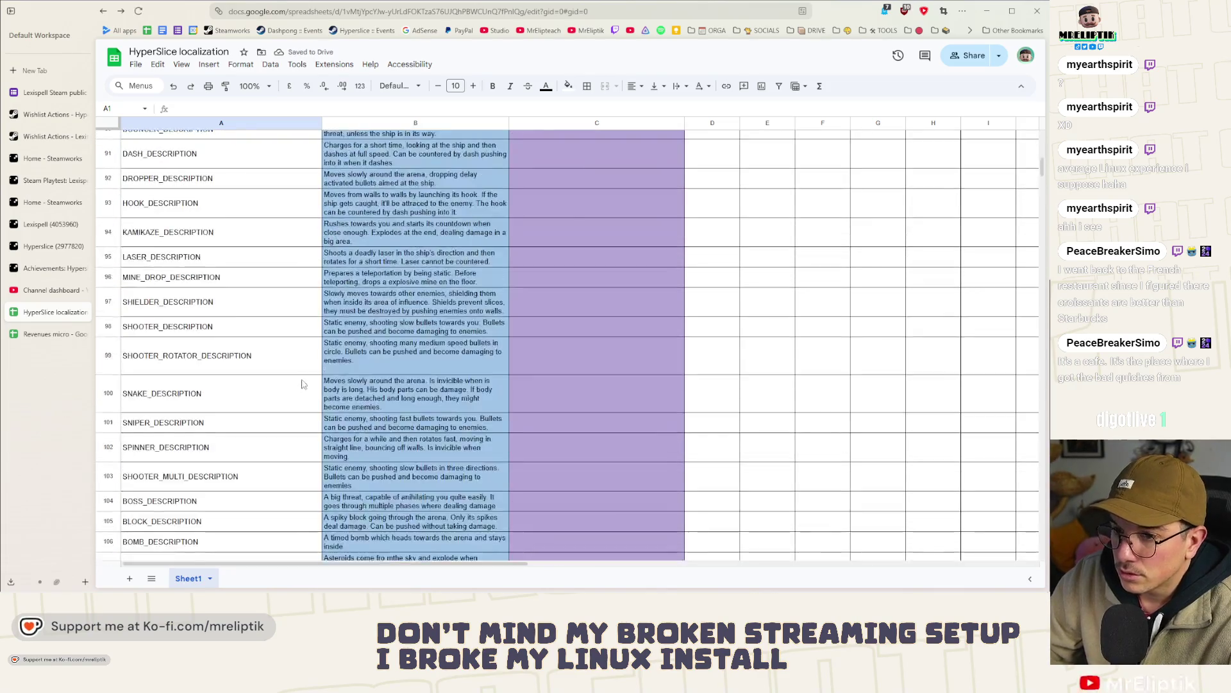
scroll(303, 382, "up", 7)
left_click(272, 371)
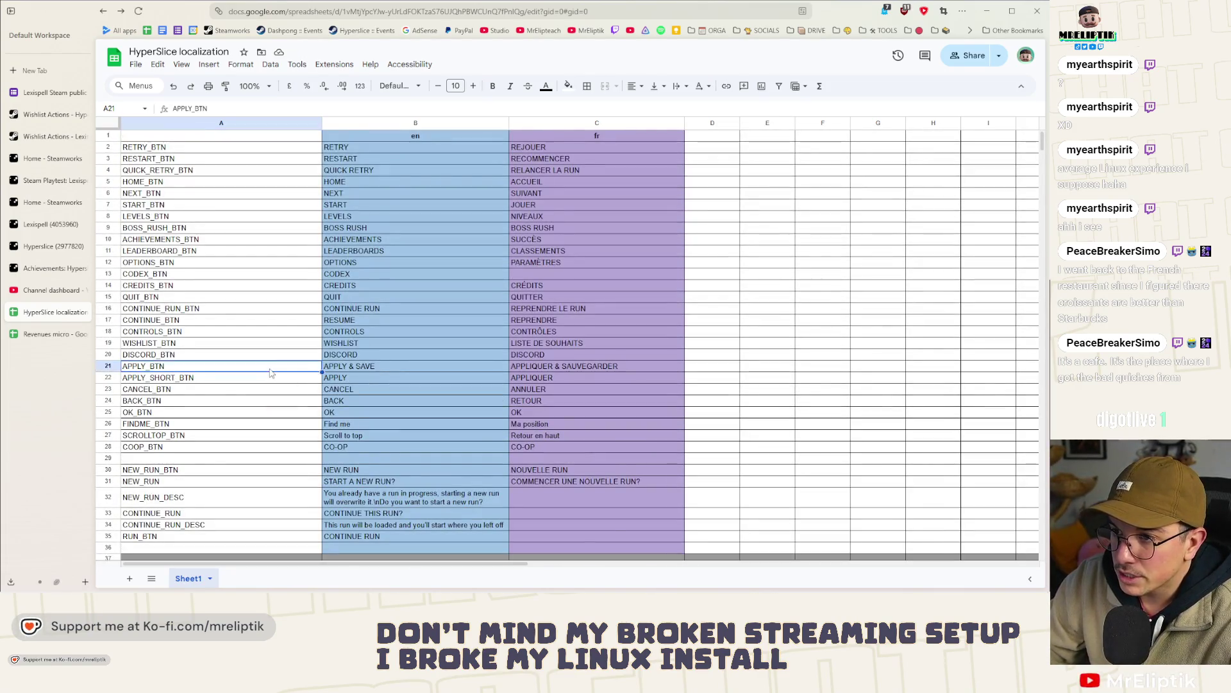
scroll(294, 383, "down", 12)
scroll(294, 382, "down", 20)
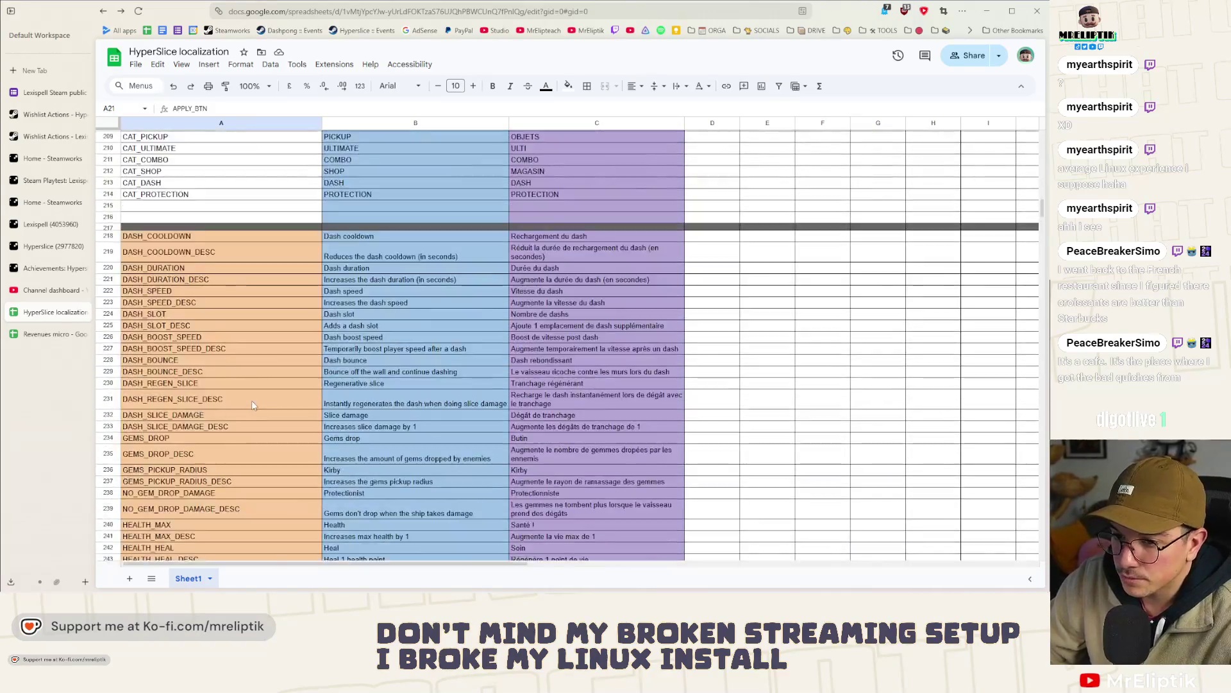
scroll(251, 400, "down", 12)
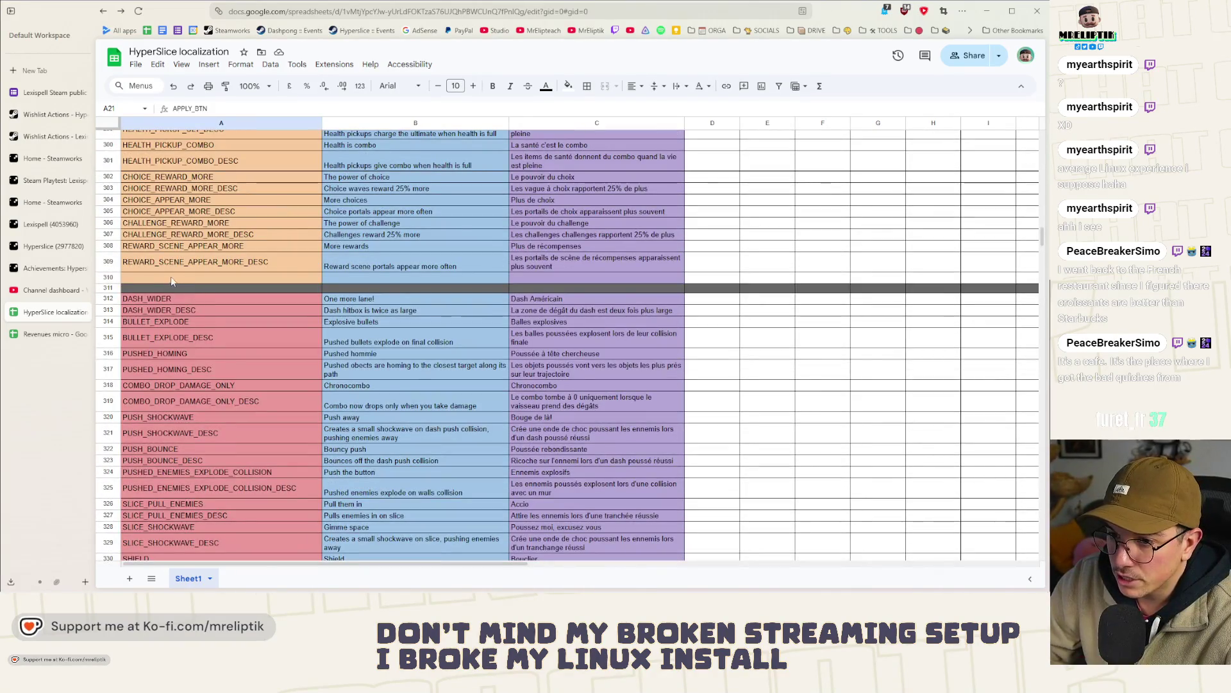
scroll(204, 314, "up", 5)
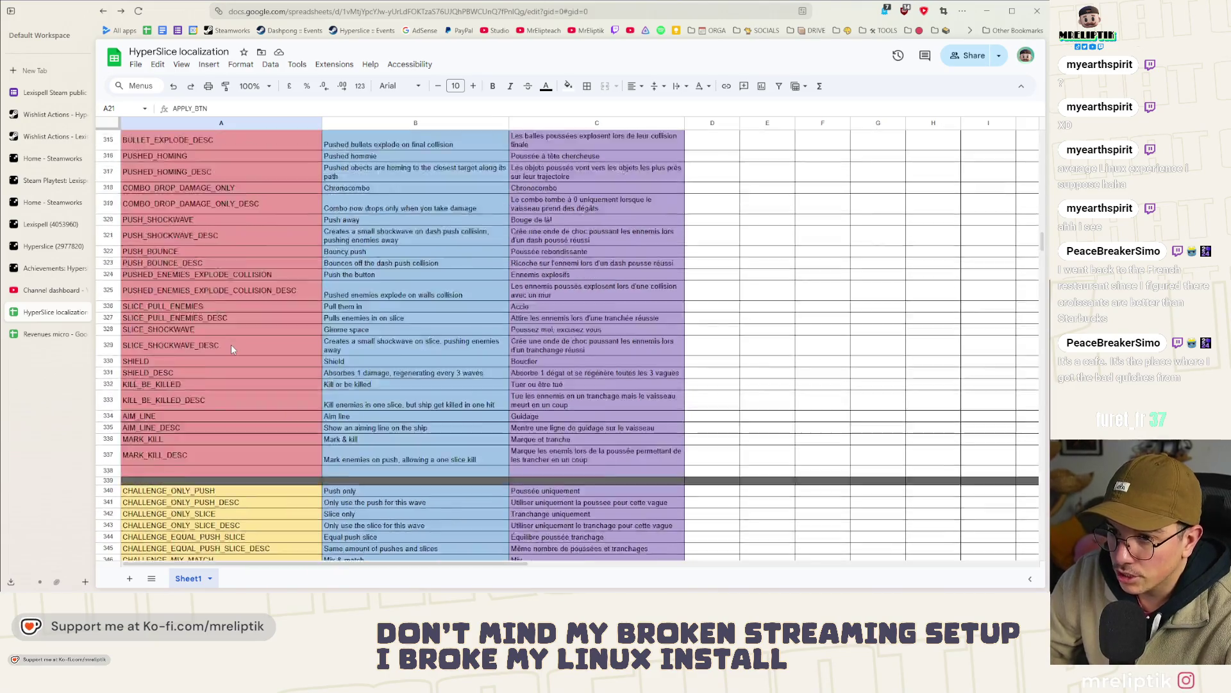
scroll(232, 348, "up", 15)
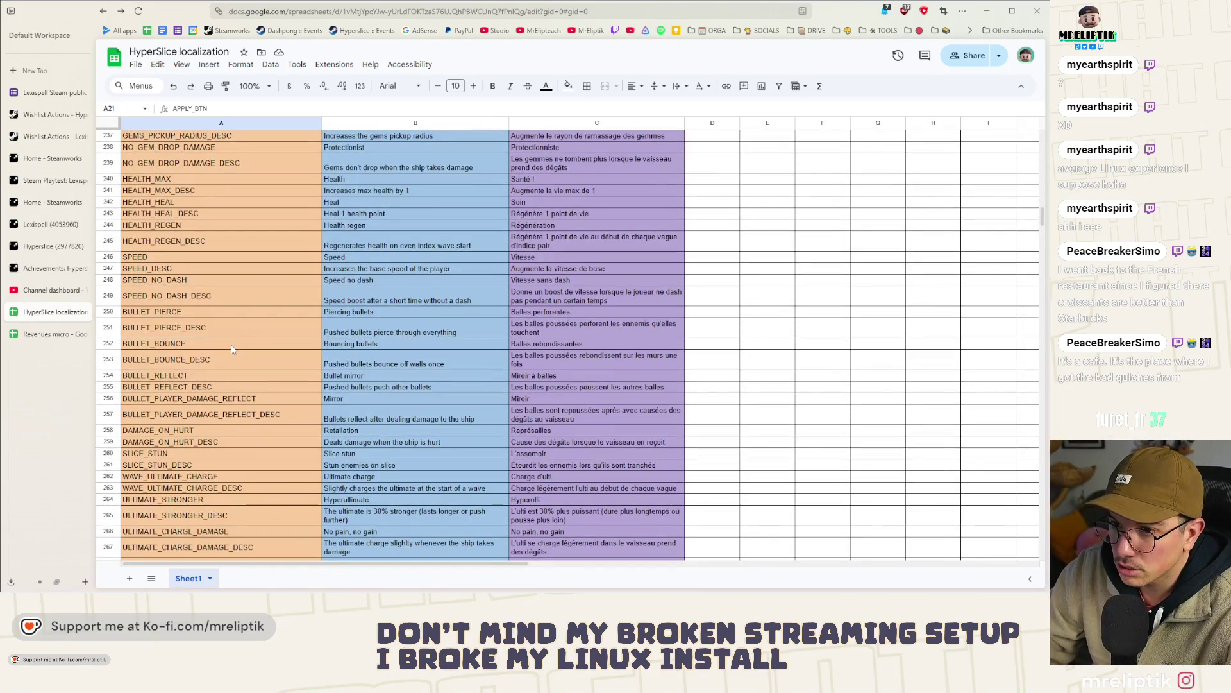
scroll(232, 348, "down", 18)
scroll(220, 306, "up", 3)
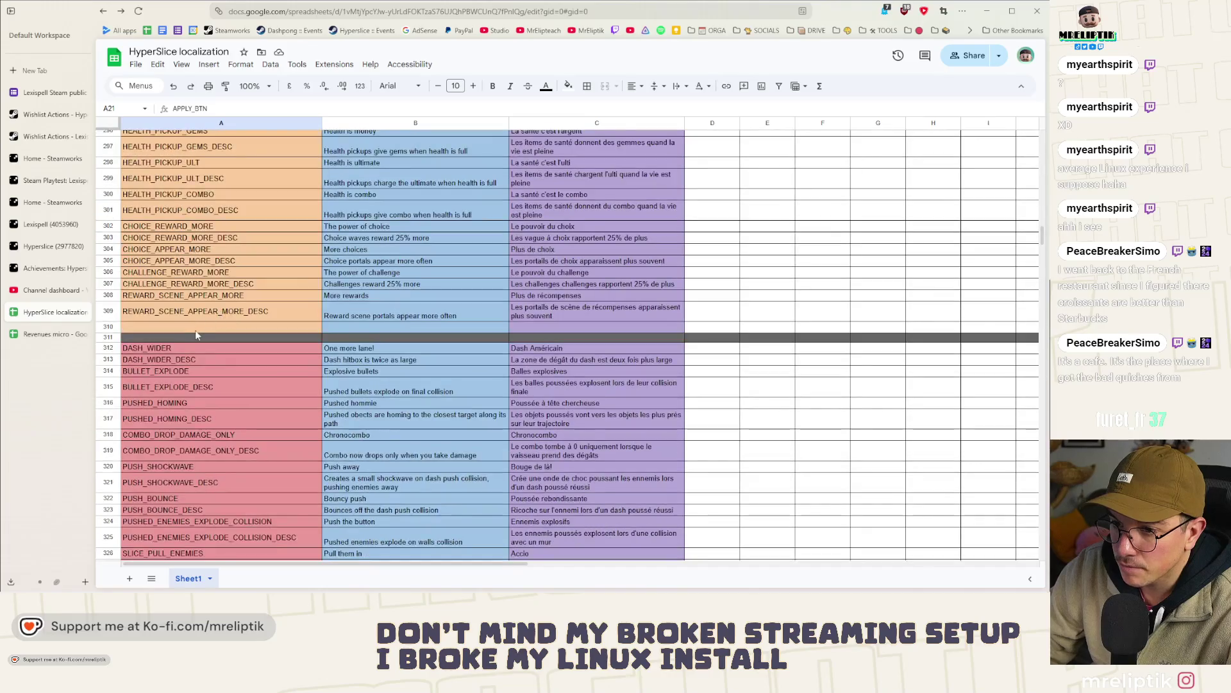
right_click(194, 328)
left_click(234, 250)
- Insert a second row and enter keys ENEMY_BULLETS_SLOWER and ENEMY_BULLETS_SLOWER_DESC in A310 and A311
right_click(172, 322)
left_click(240, 257)
type("ENEMY_BULLETS_SLOWER")
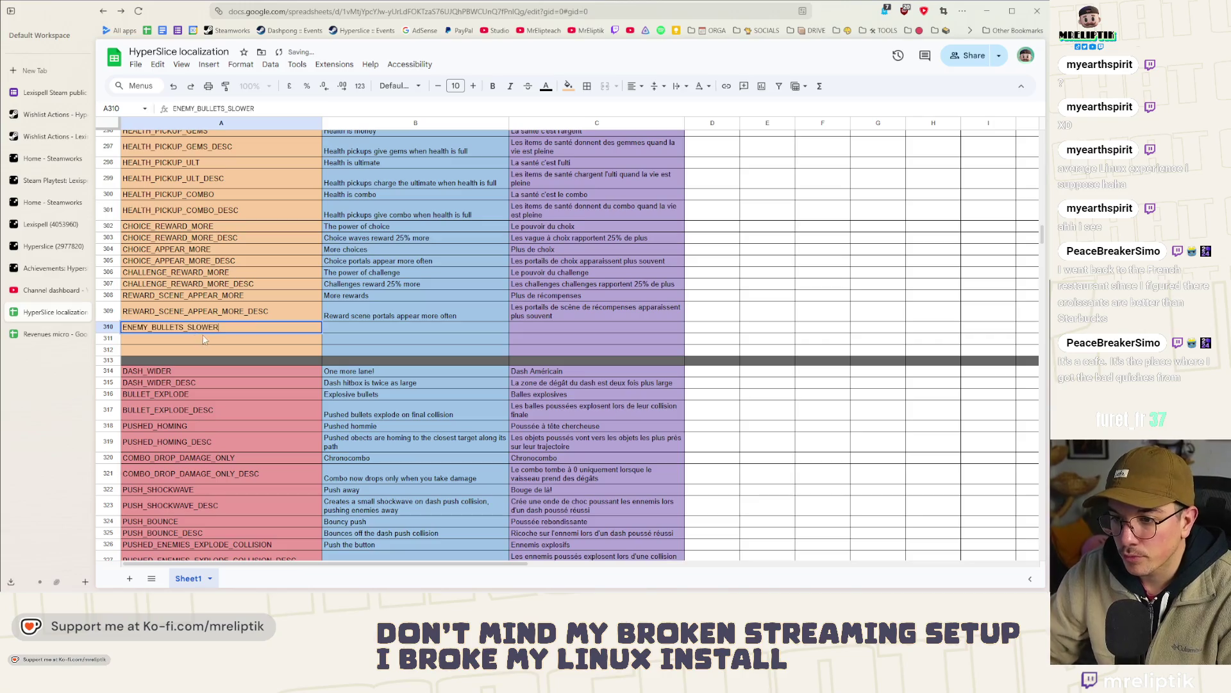
key("Return")
type("ENEMY_BULLETS_SLOWER")
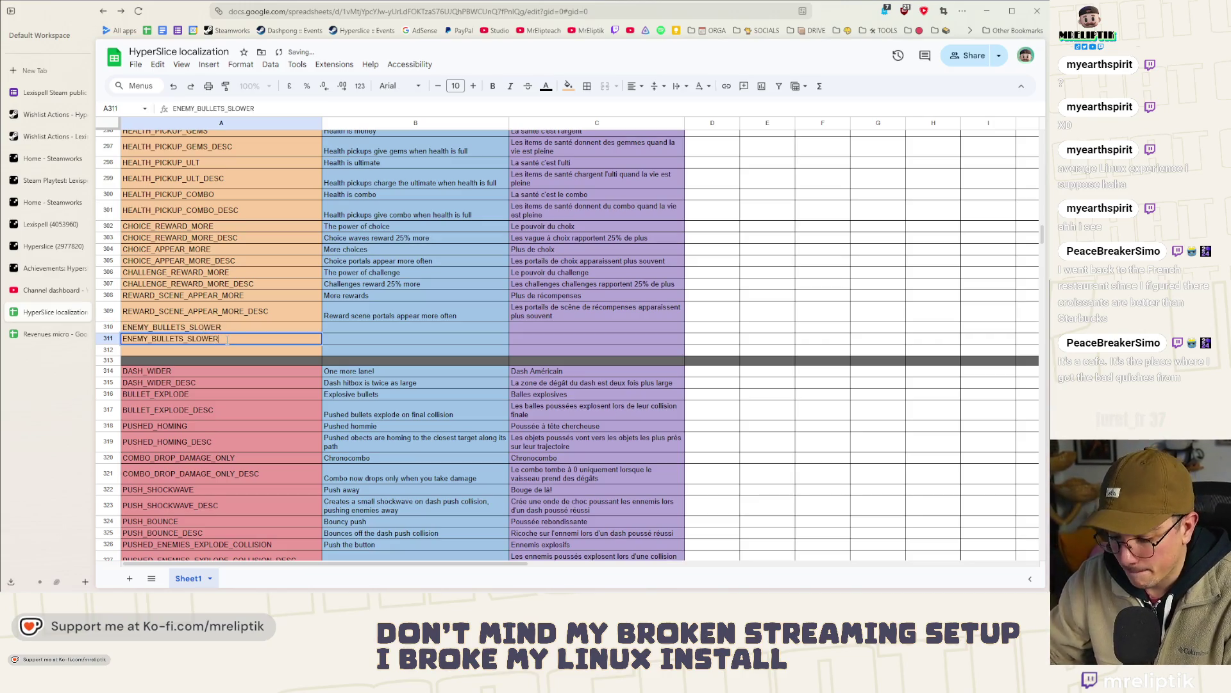
type("_DESC")
- Enter 'Slower bullets' as the English name in B310, correcting the typo
left_click(364, 331)
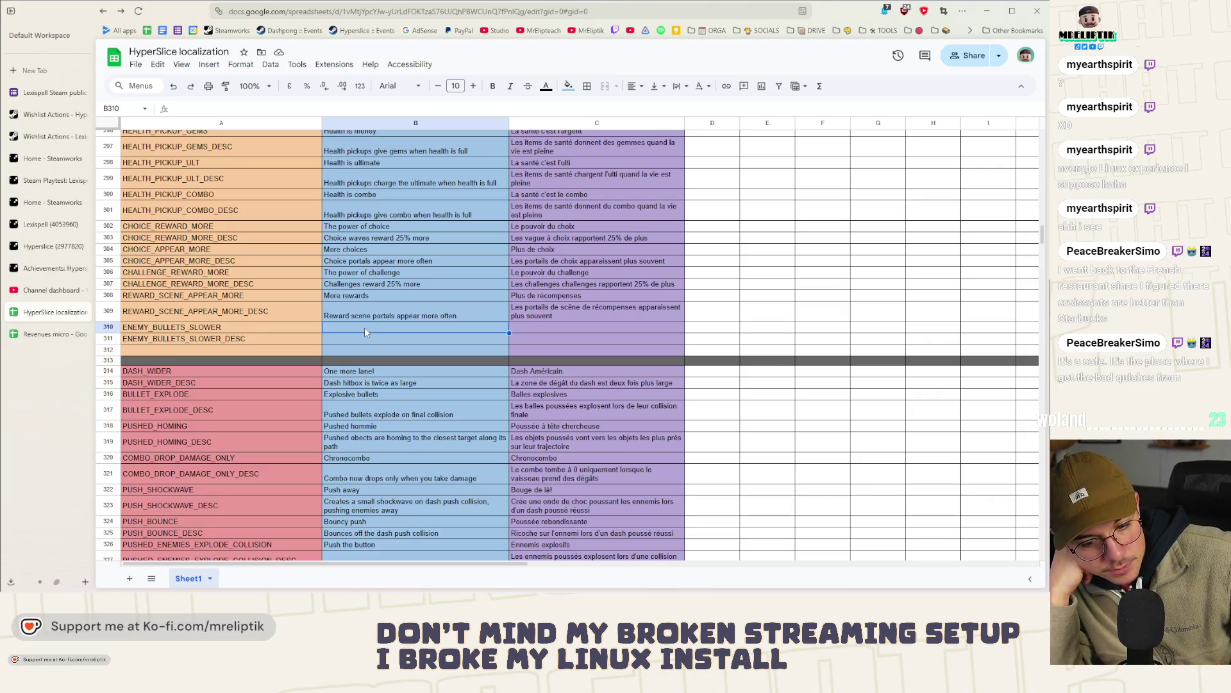
type("Slower bulelts")
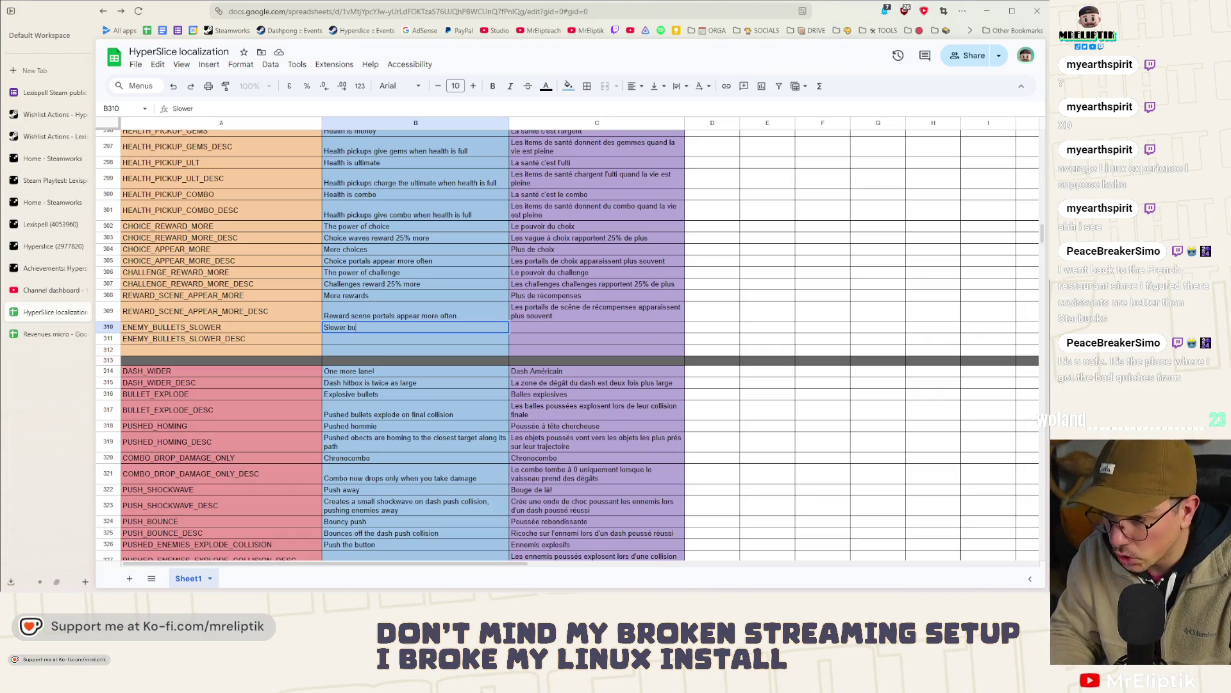
key("Tab")
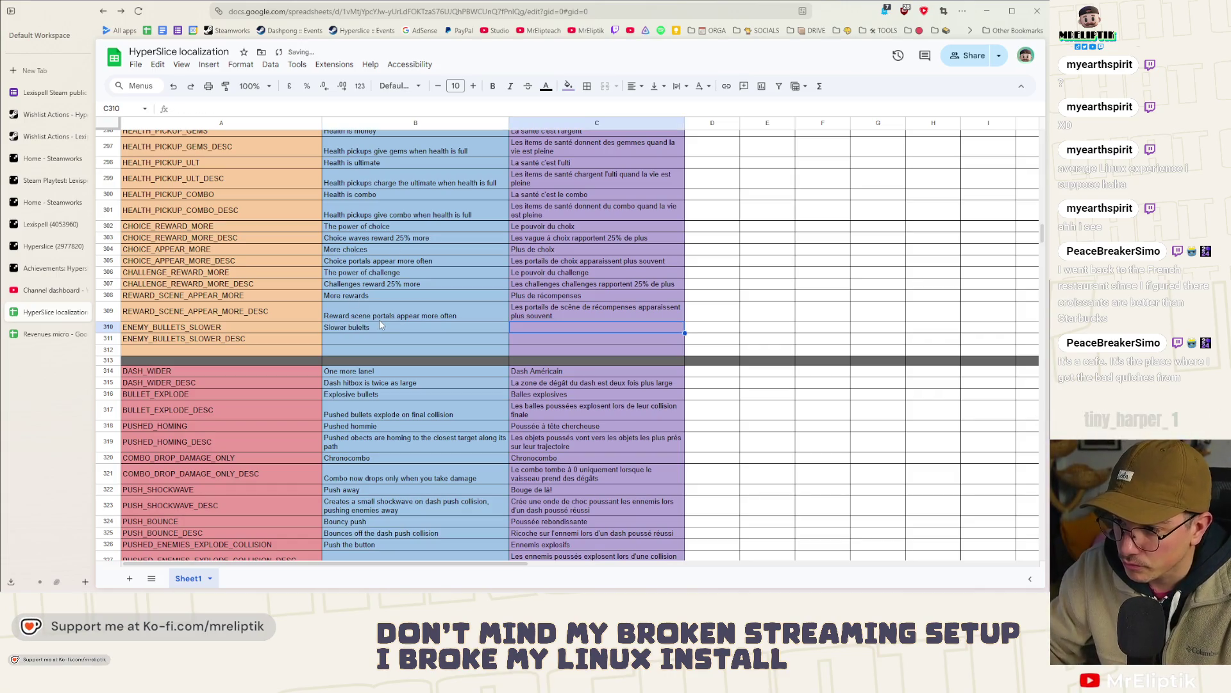
double_click(380, 325)
key("BackSpace")
key("BackSpace")
type("le")
- Start the English description in B311 with 'Enemies bullets are'
left_click(359, 337)
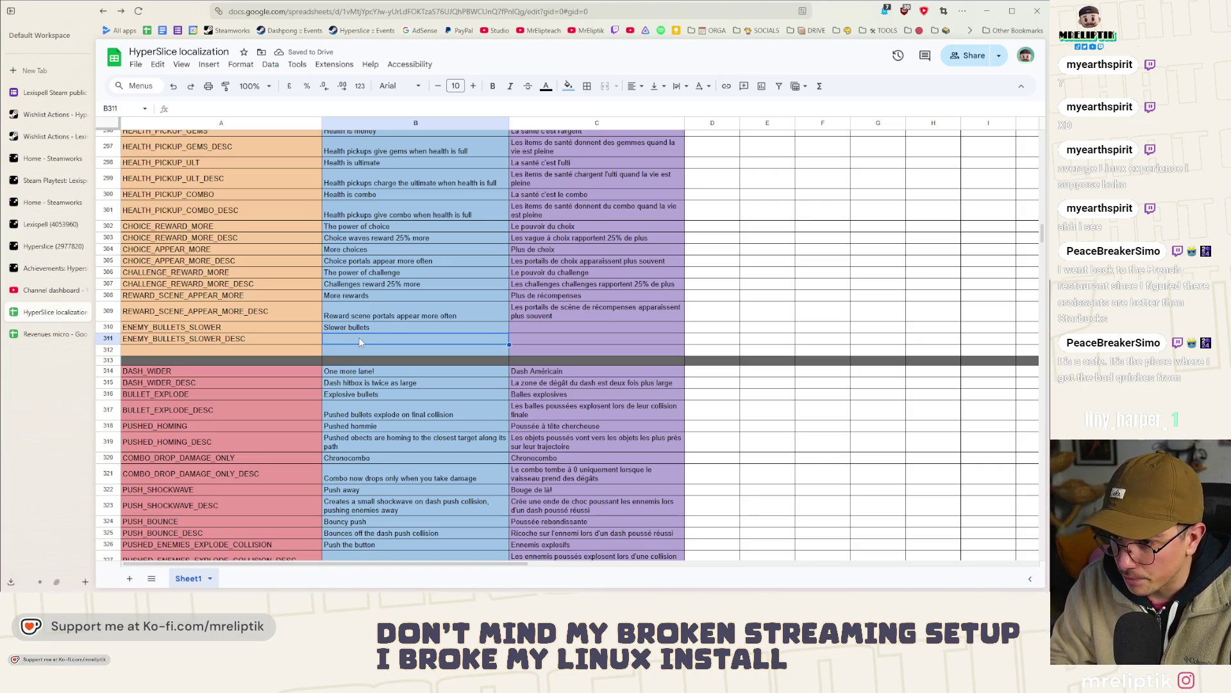
type("Enemlie")
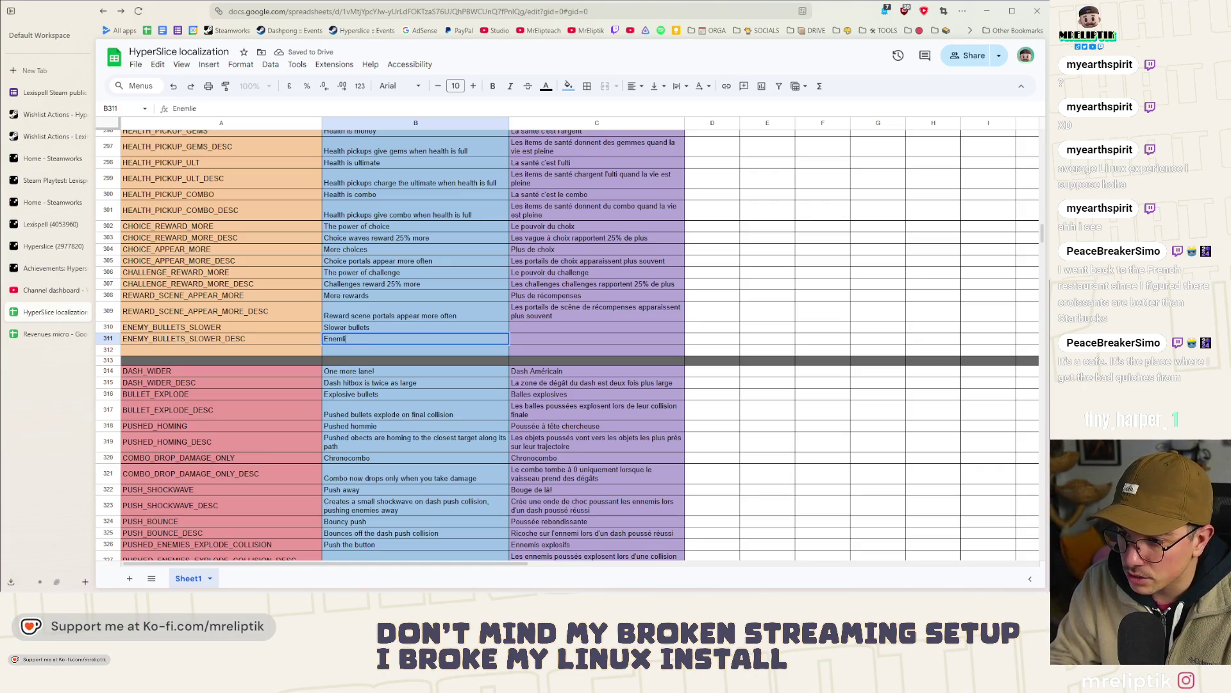
type("es bul")
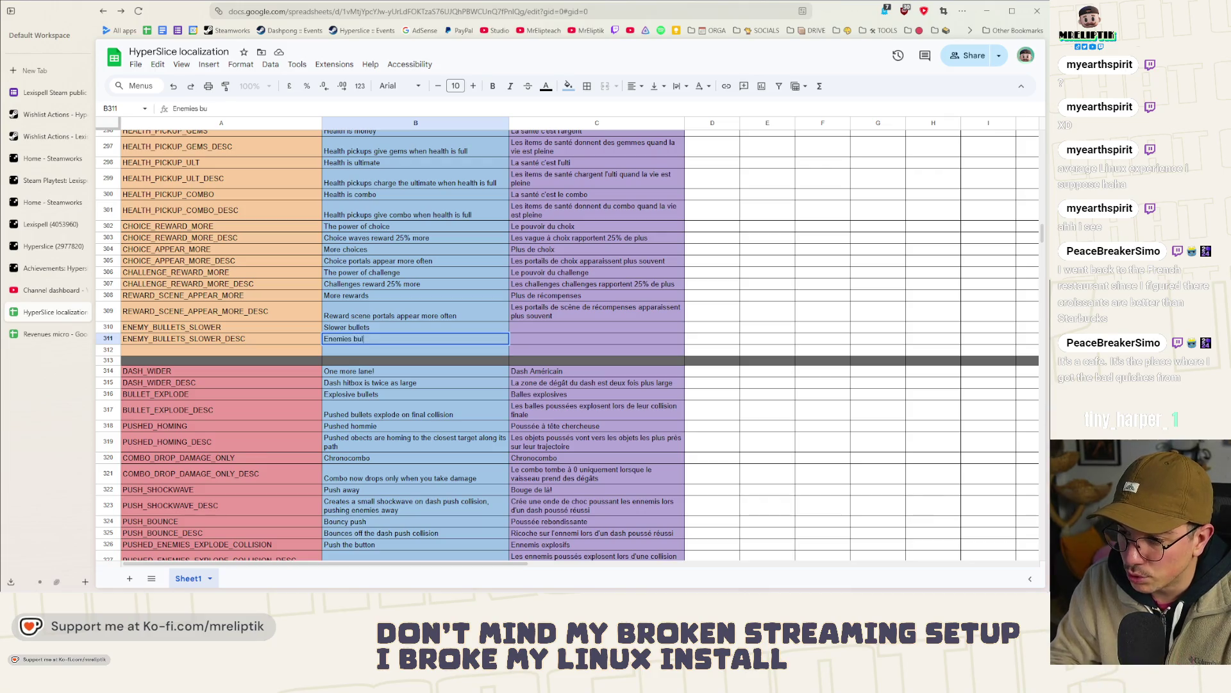
type("let")
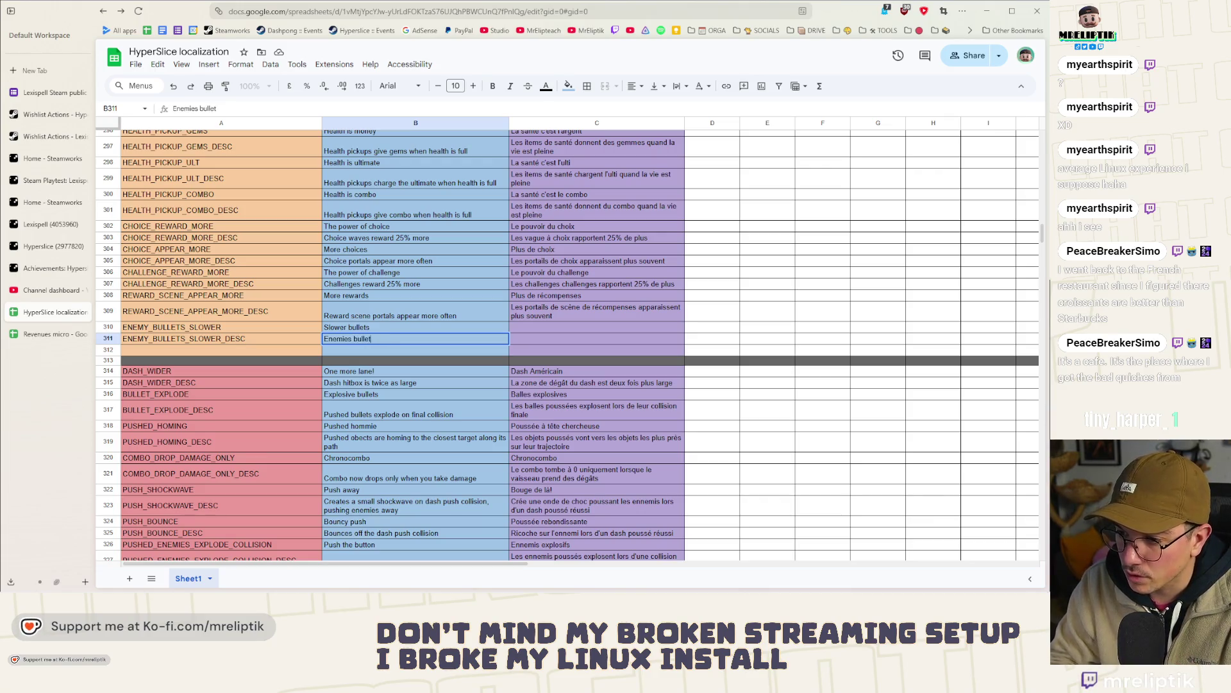
type("s are slighty slower")
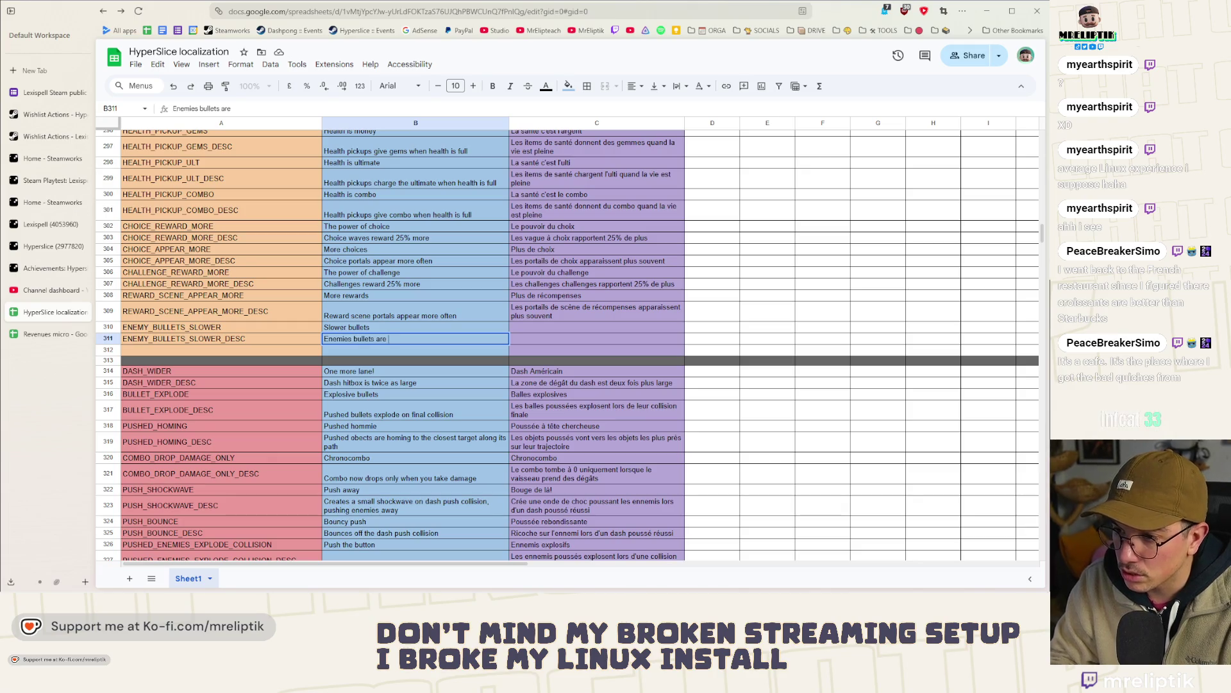
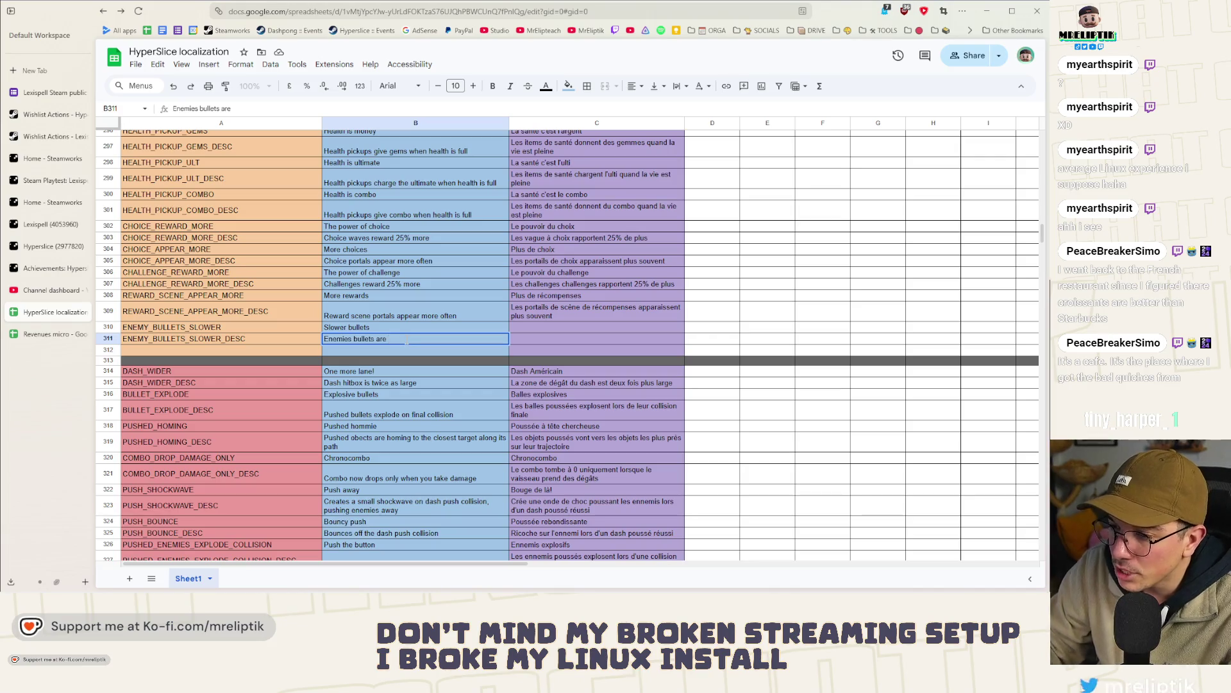
- Complete B311 as 'Enemies bullets are slightly slower' and enter 'Balles lentes' in C310
type("sl")
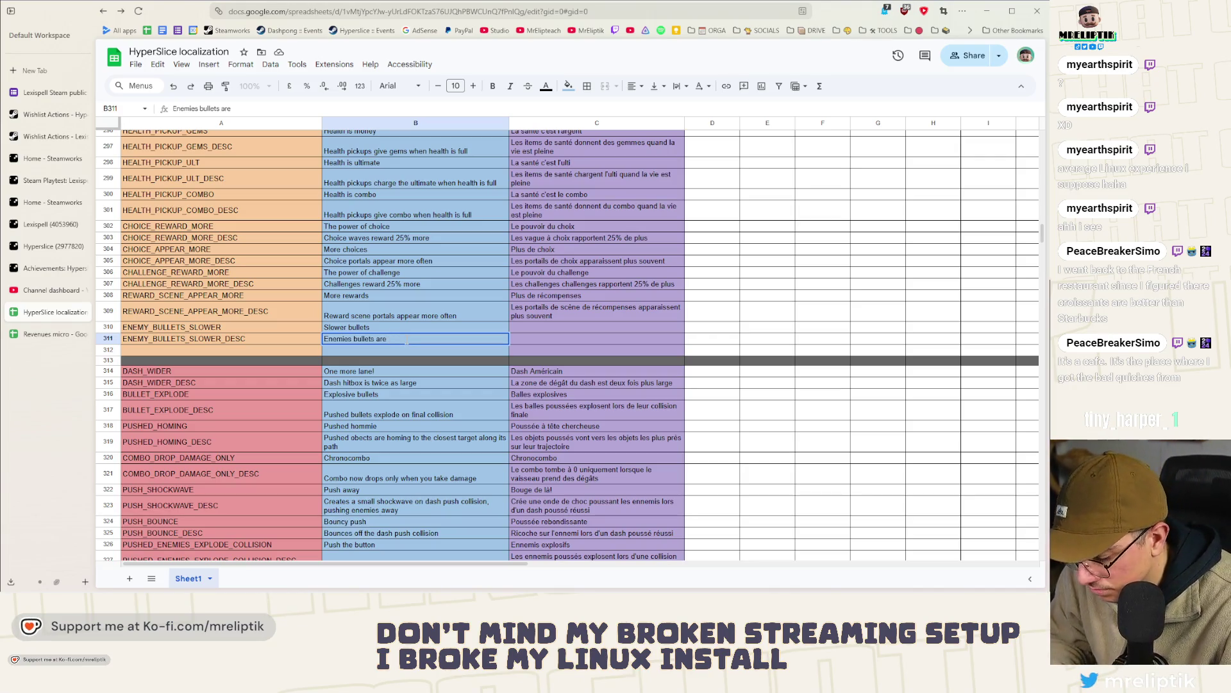
type("ightly ")
type("slower")
left_click(530, 336)
key("Up")
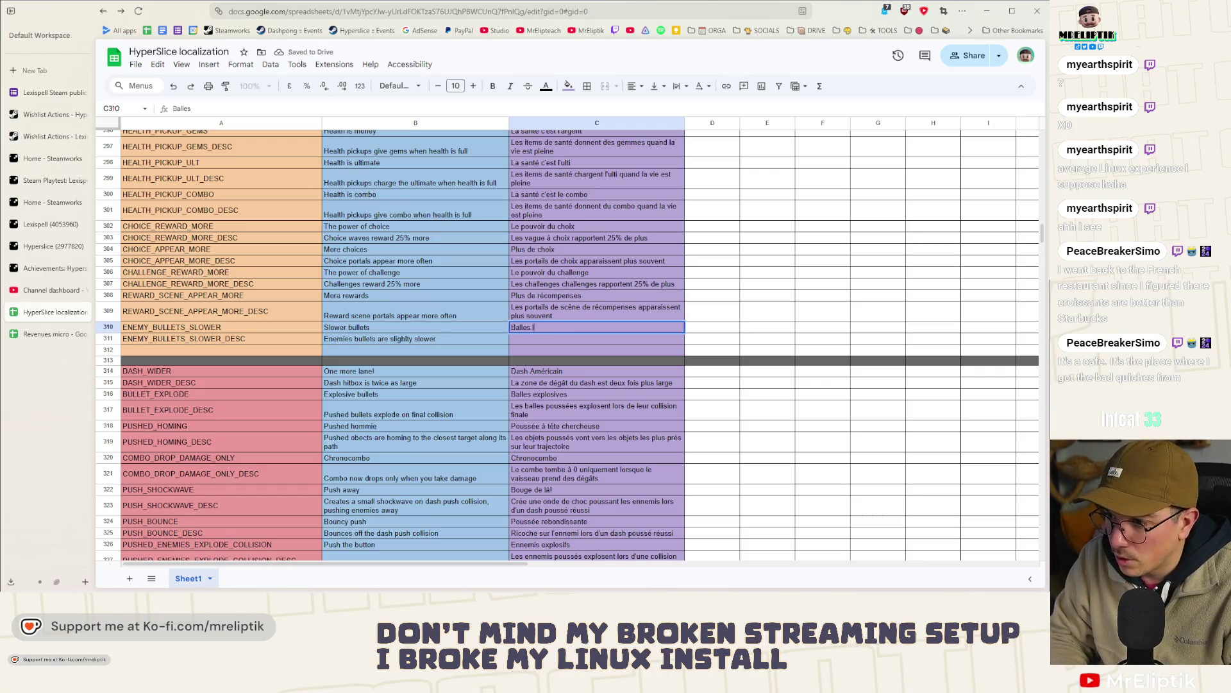
type("s")
key("Return")
- Enter 'Les balles des ennemis sont légèrement plus lentes' in C311, fixing the typo
type("Les balles des enn")
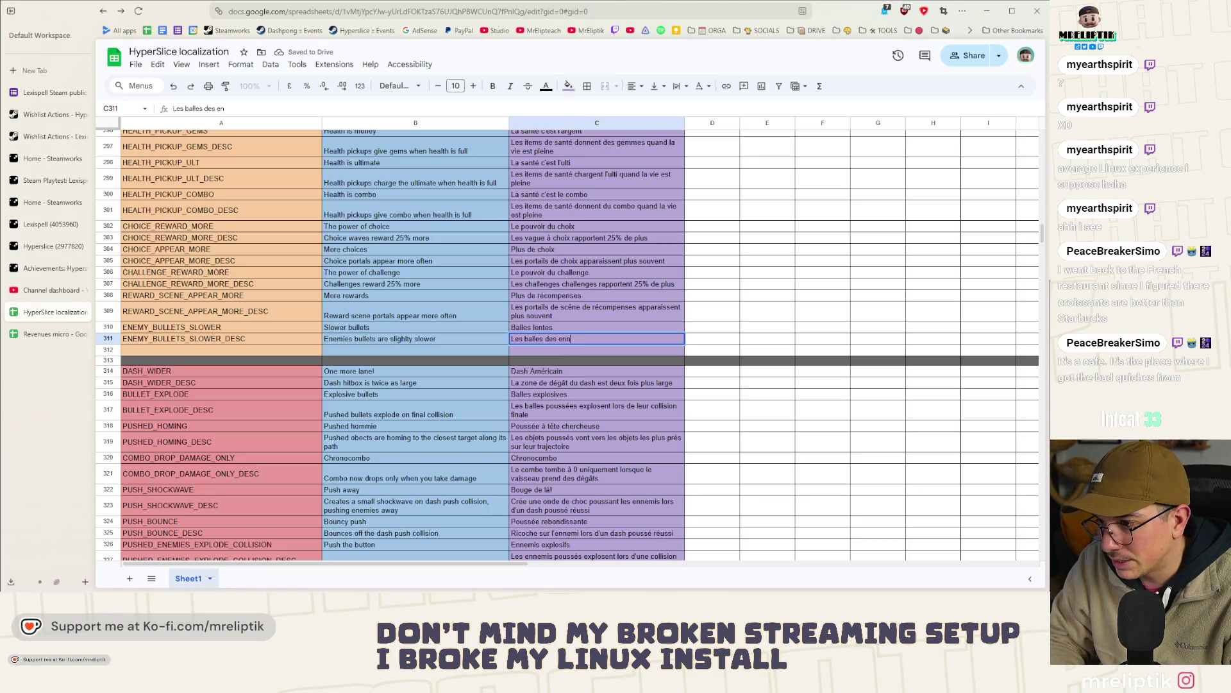
type("emis")
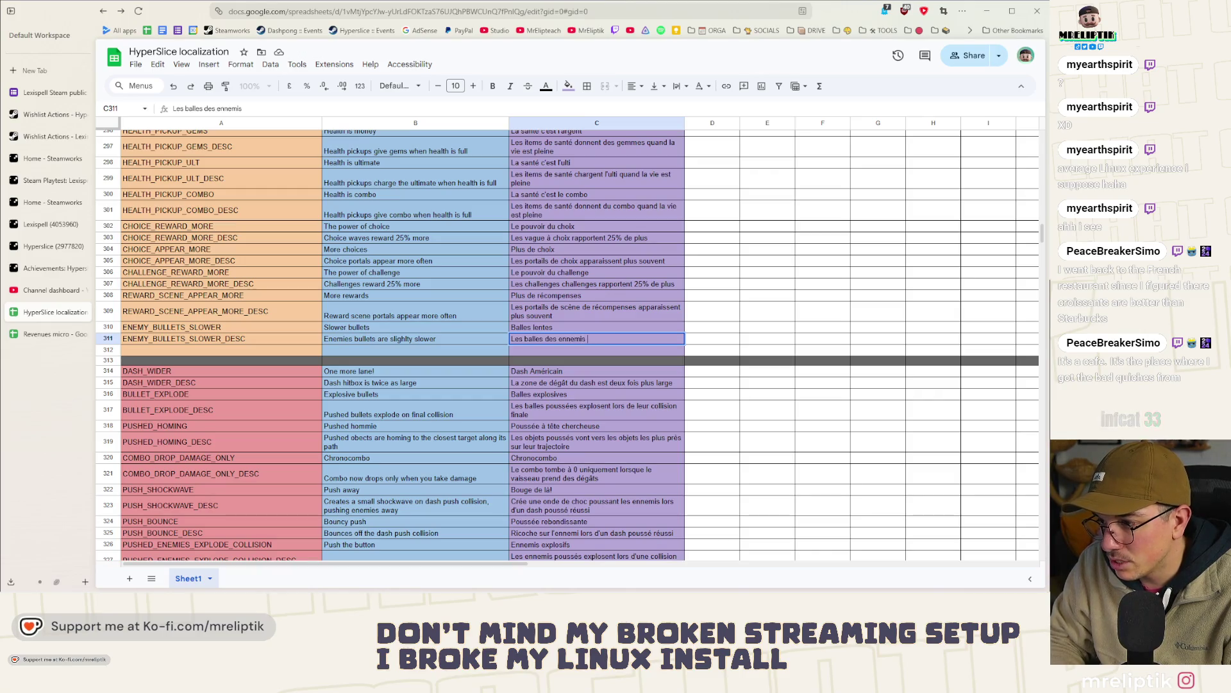
type(" sont légèrement plyus")
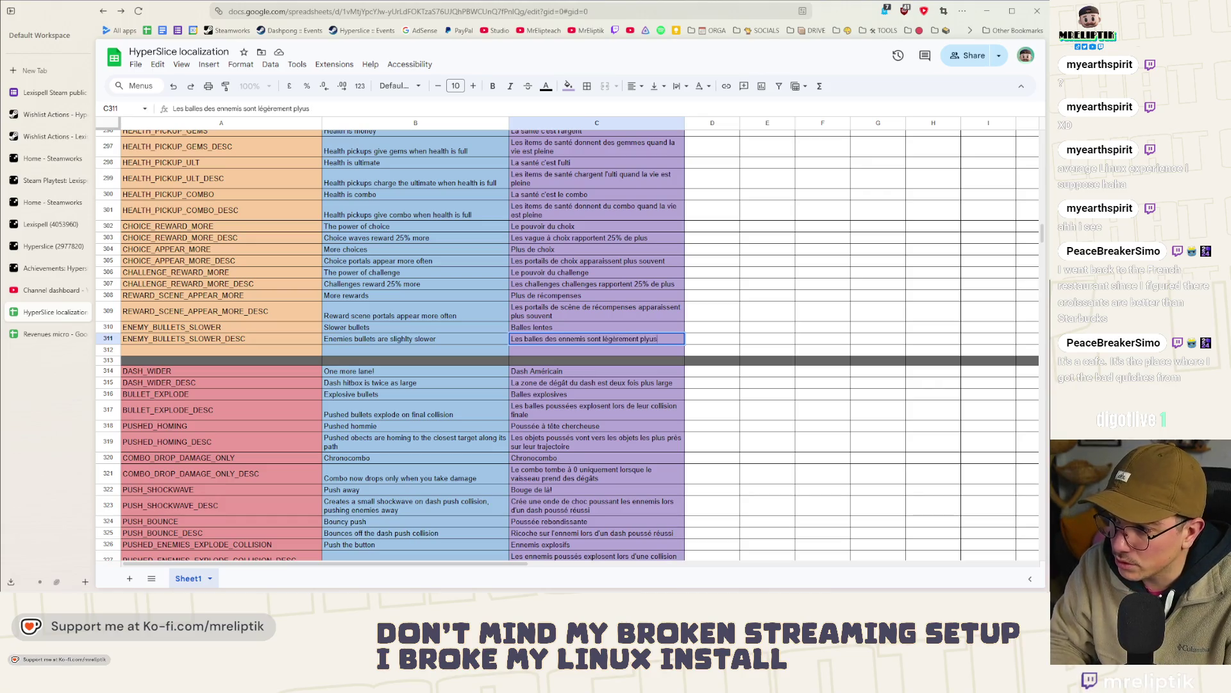
key("BackSpace")
type("us lente")
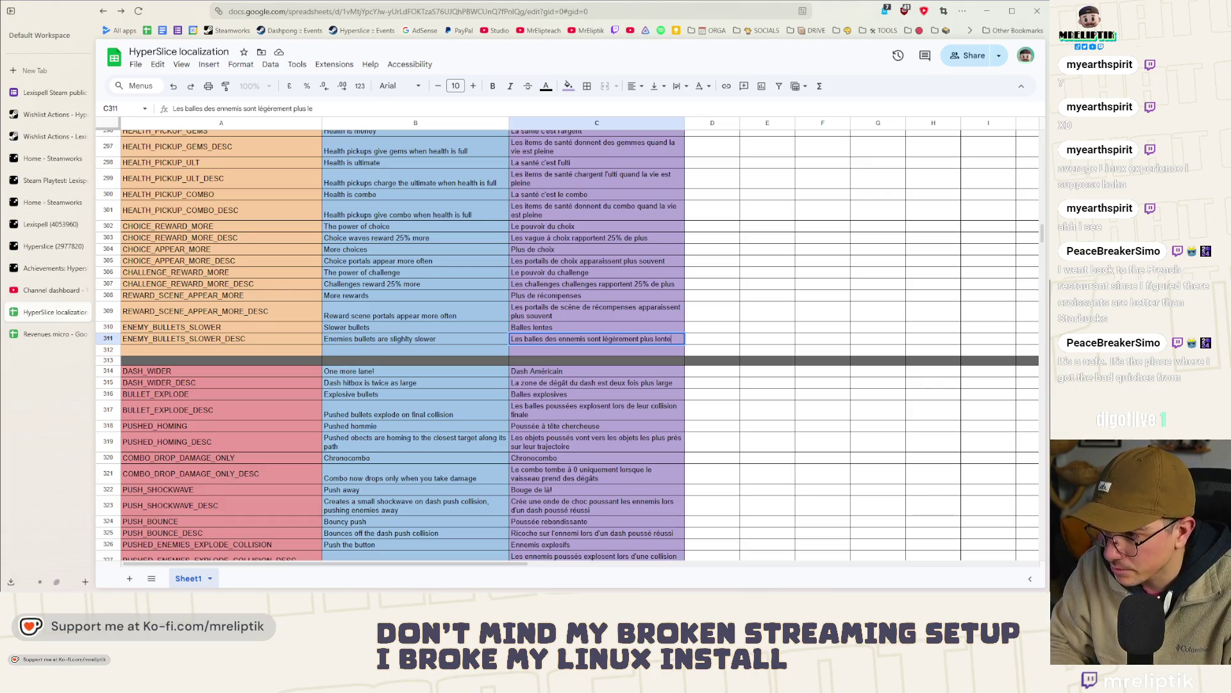
type("s")
left_click(701, 327)
left_click(577, 342)
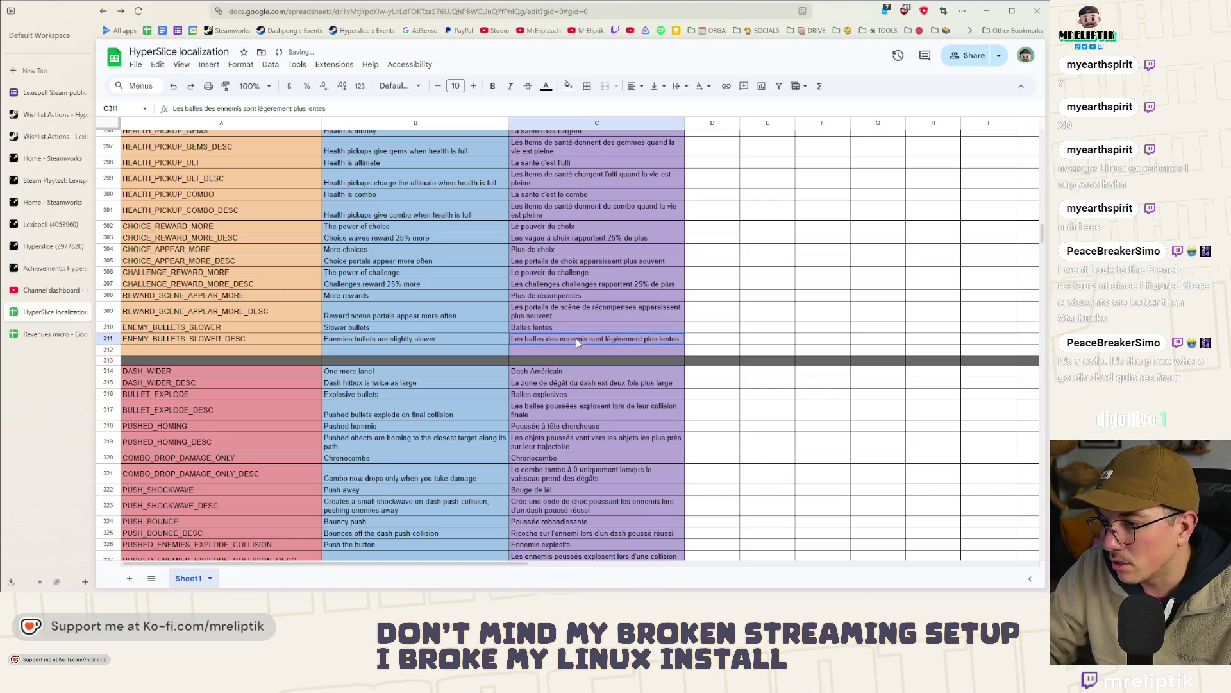
double_click(577, 343)
double_click(560, 339)
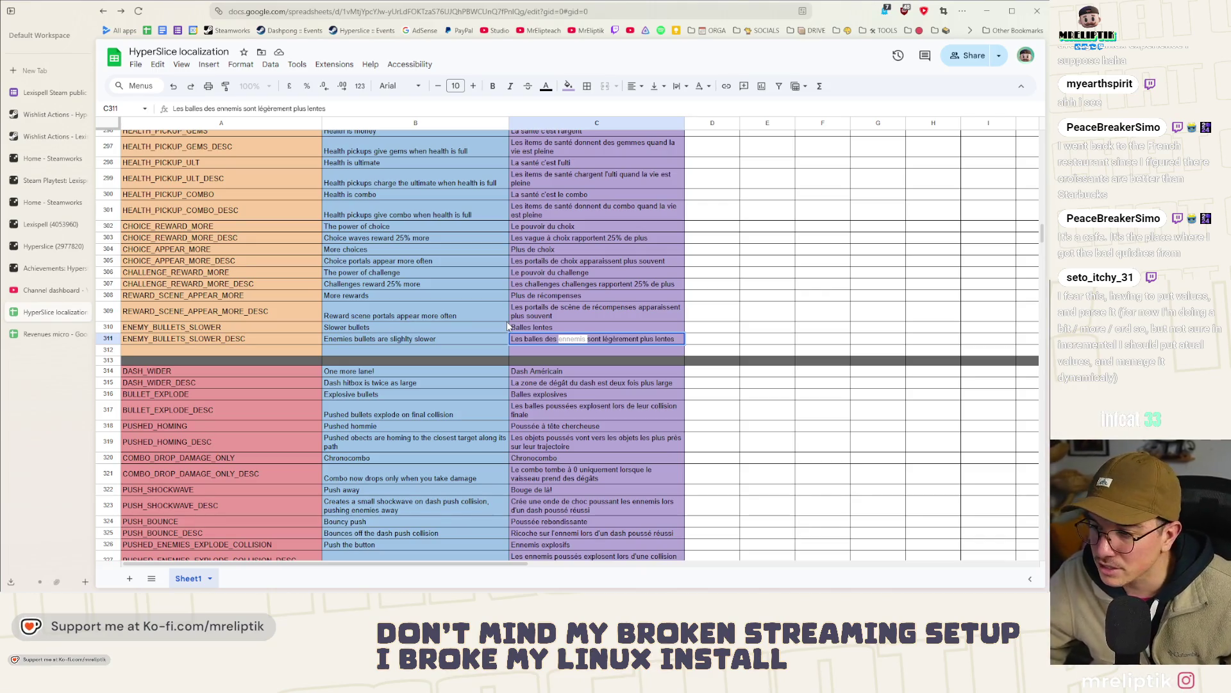
- Exit cell editing, select C312, and minimize Chrome to return to Godot
key("Escape")
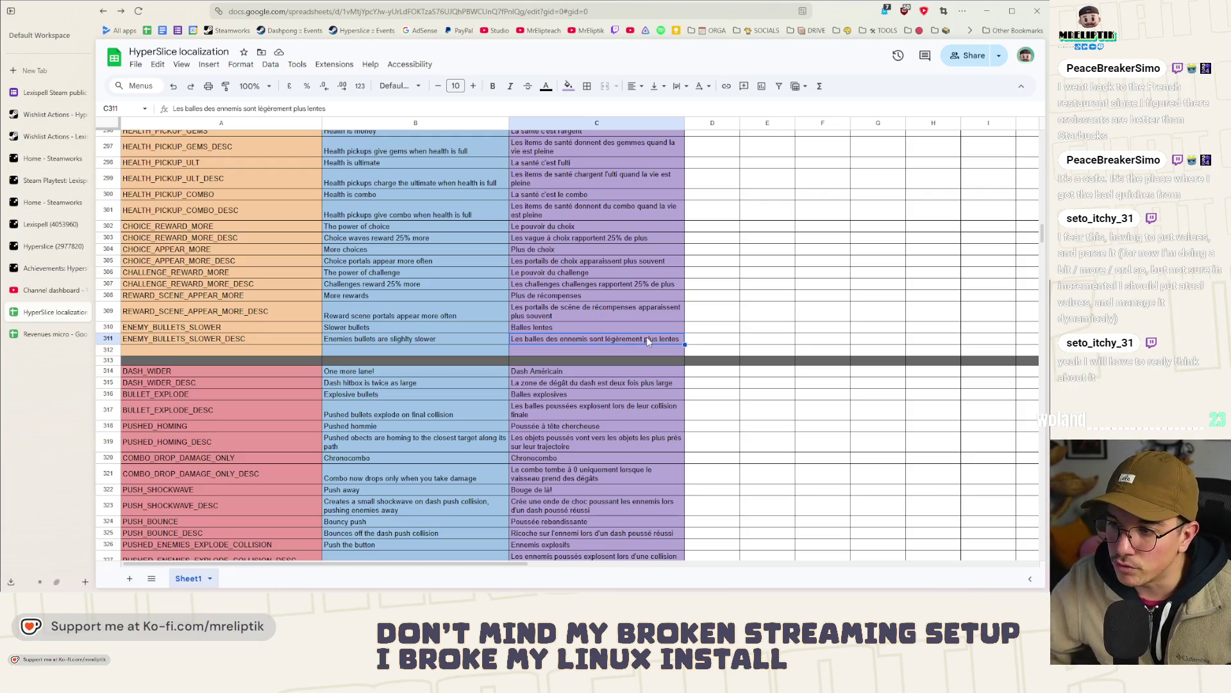
left_click(595, 354)
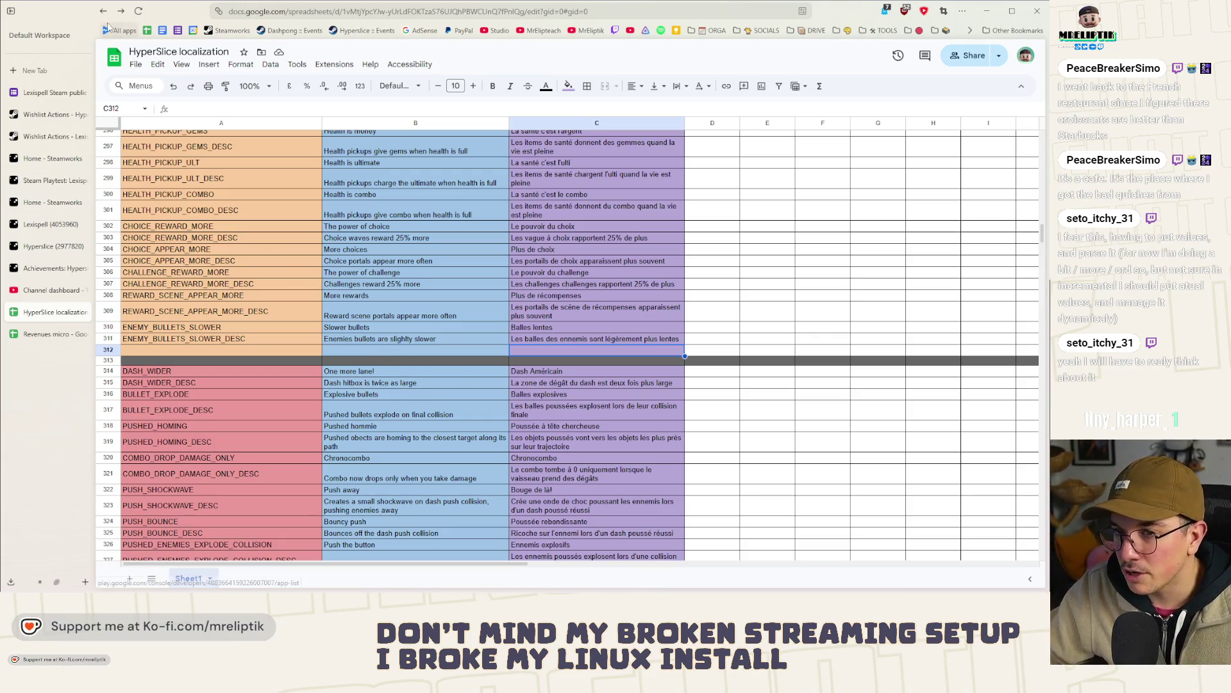
left_click(986, 11)
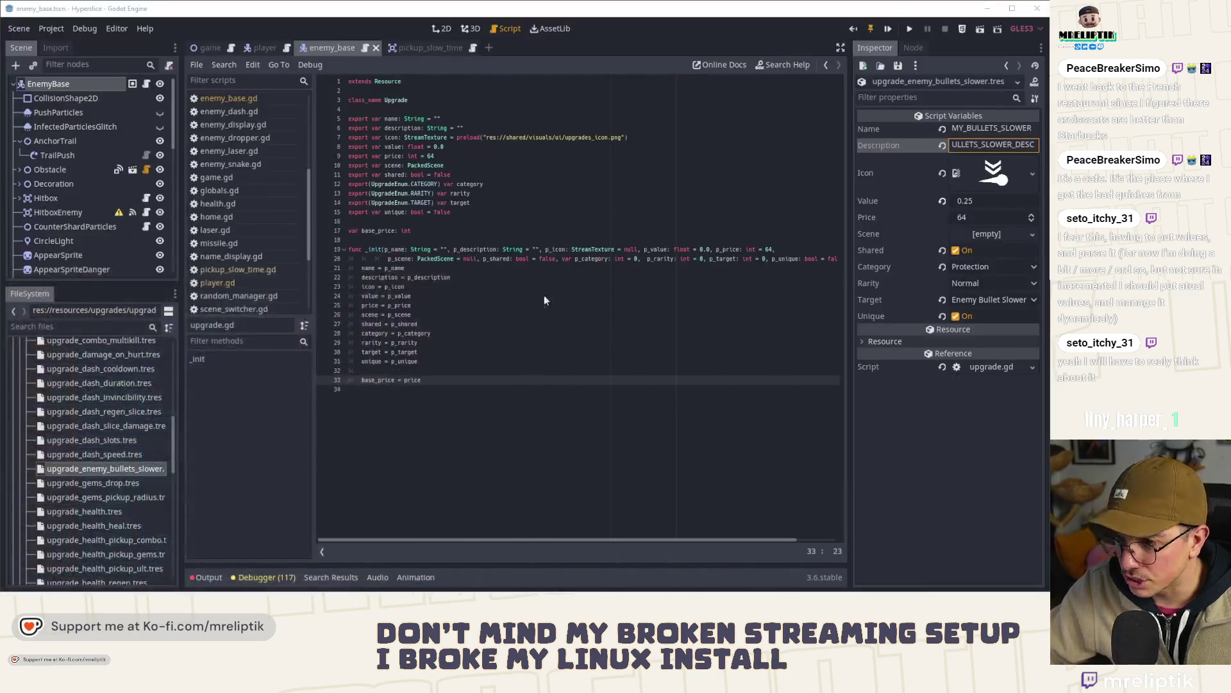
left_click(497, 371)
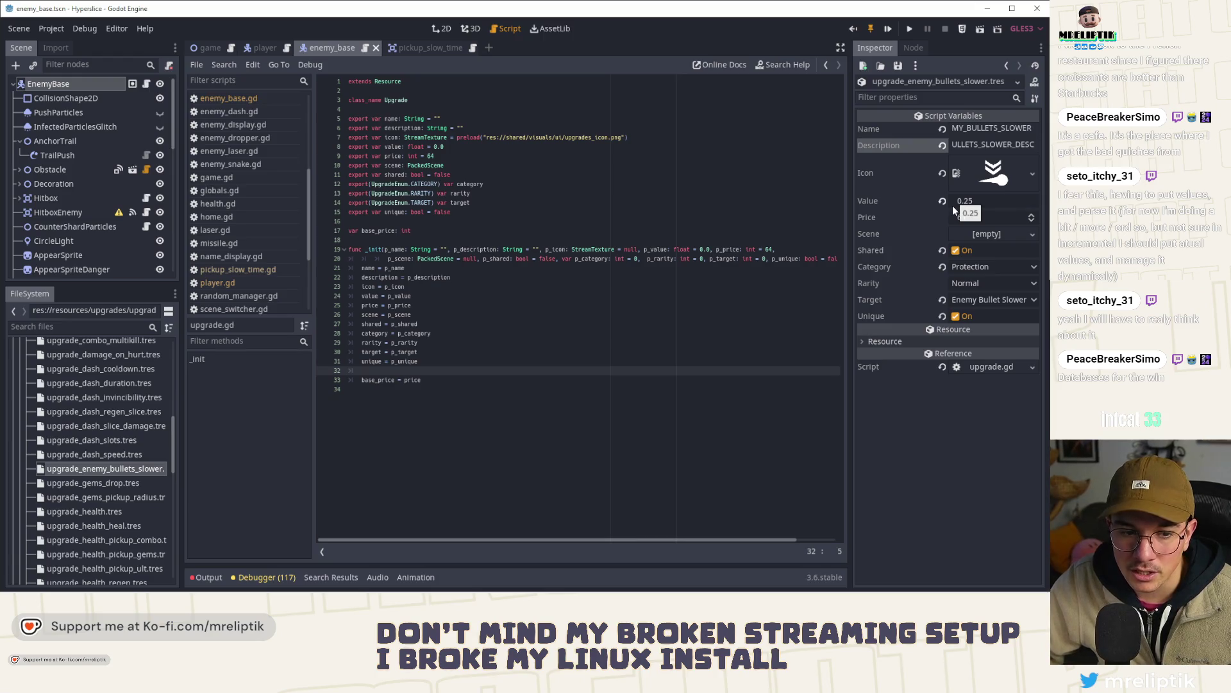
left_click(447, 313)
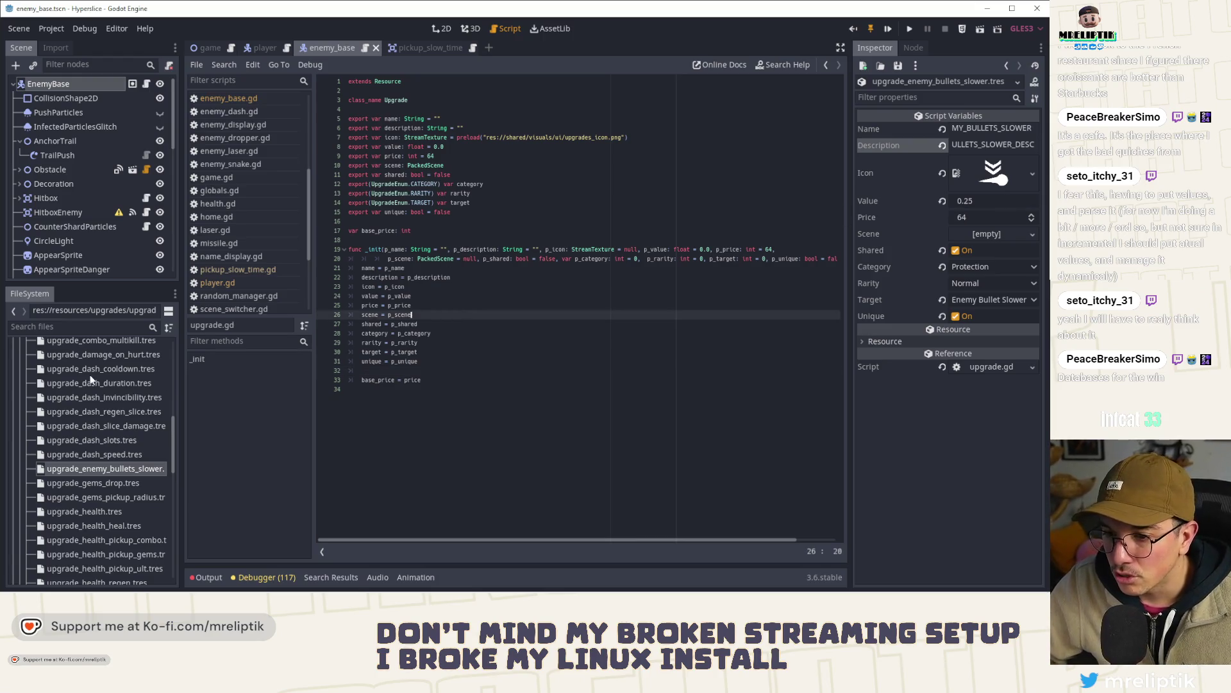
scroll(90, 385, "up", 5)
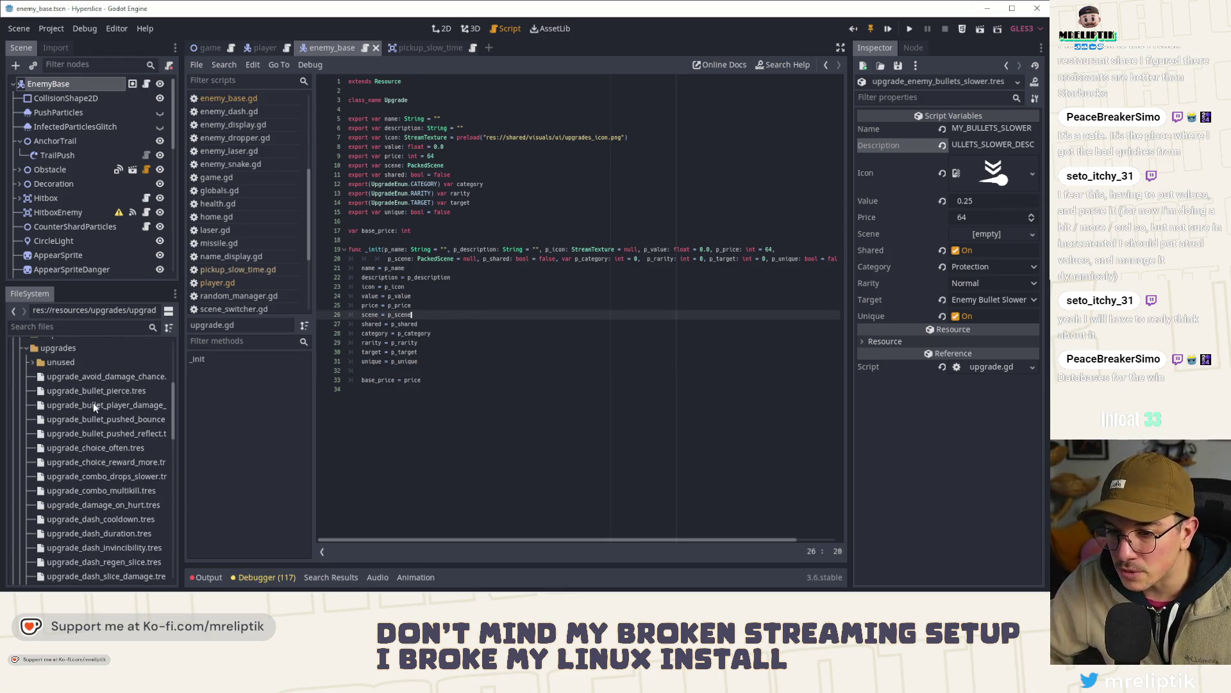
left_click(26, 348)
left_click(26, 349)
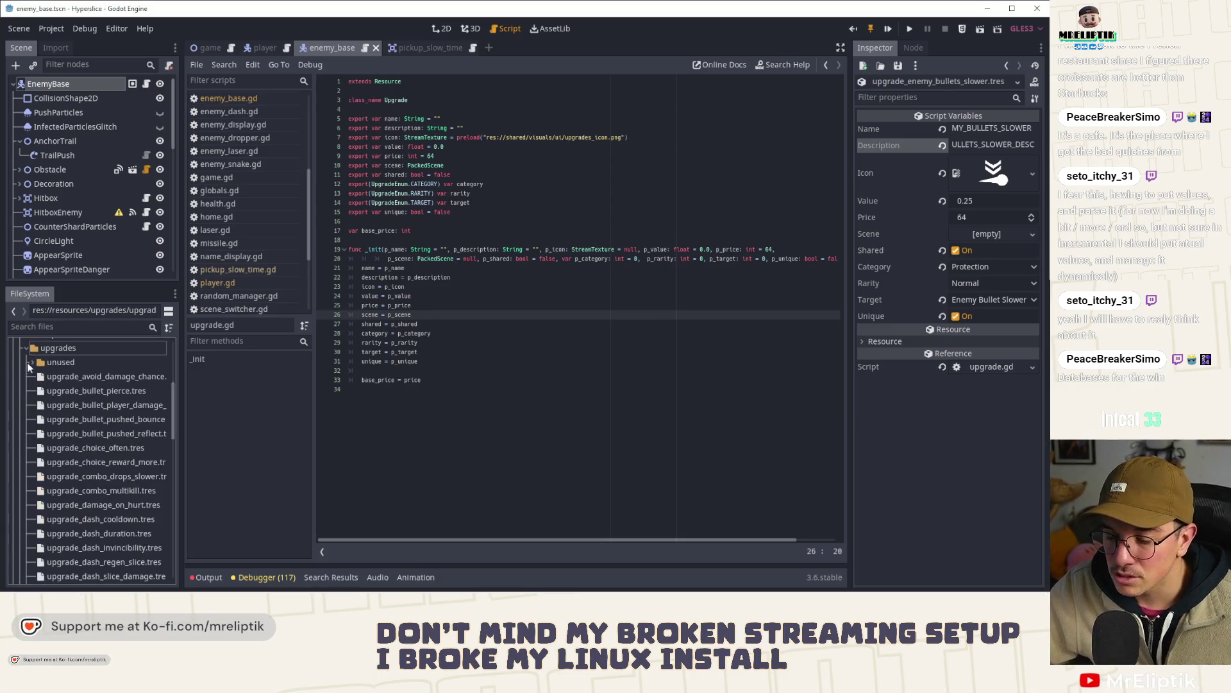
scroll(64, 394, "down", 1)
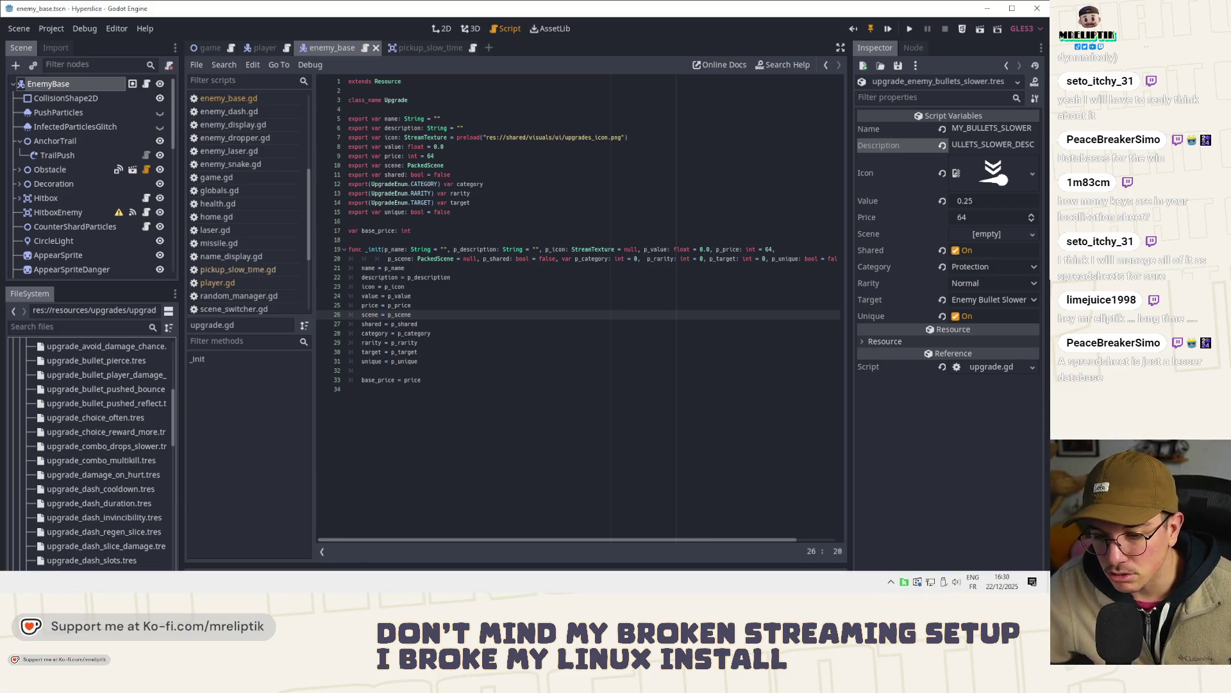
- Switch to the localization sheet, review keys around A482, then return to Godot
key("alt+Tab")
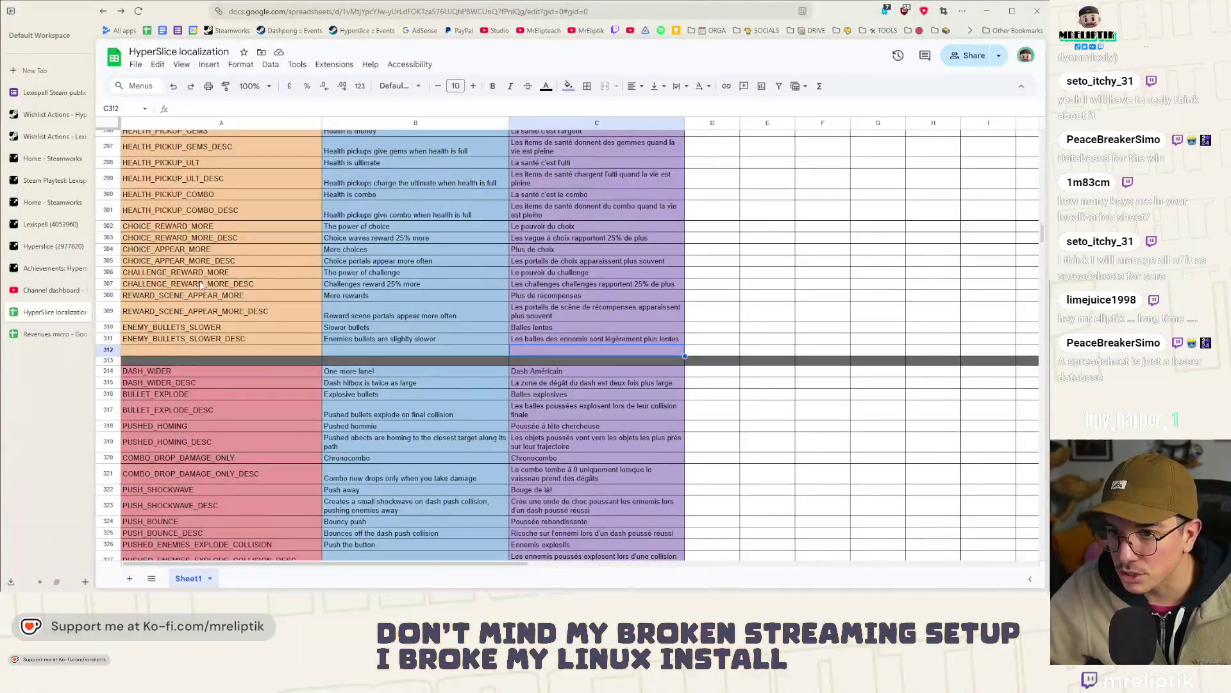
scroll(201, 290, "down", 3)
scroll(201, 290, "down", 20)
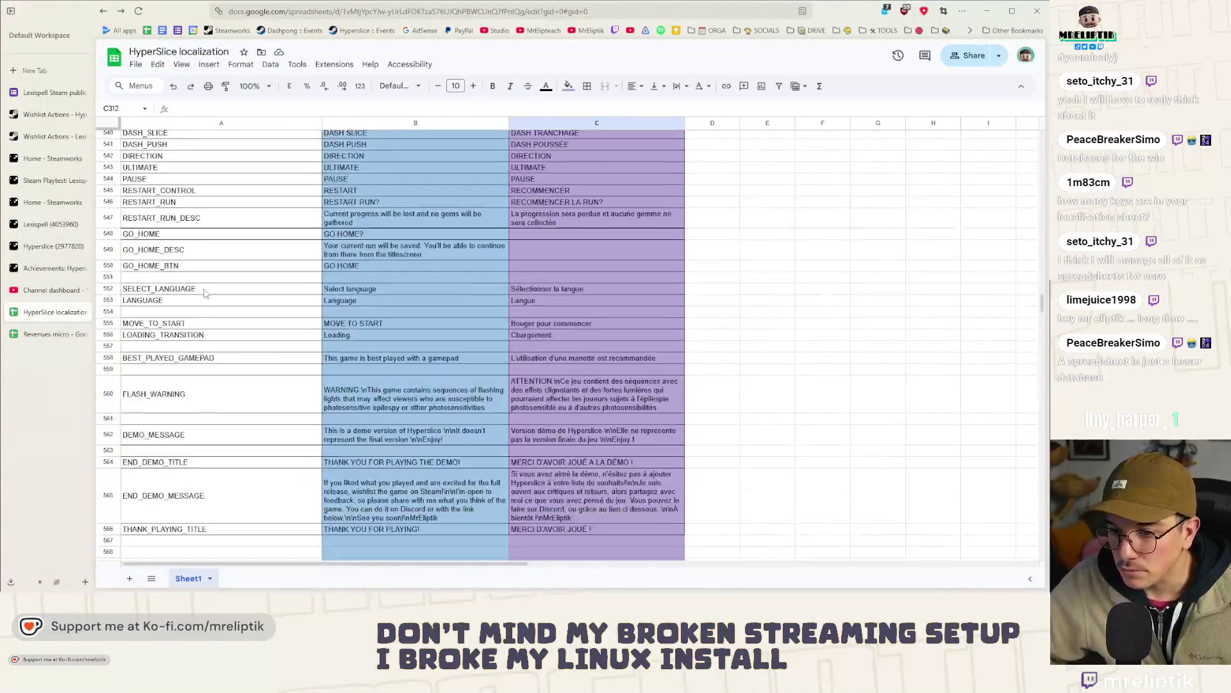
scroll(204, 295, "up", 8)
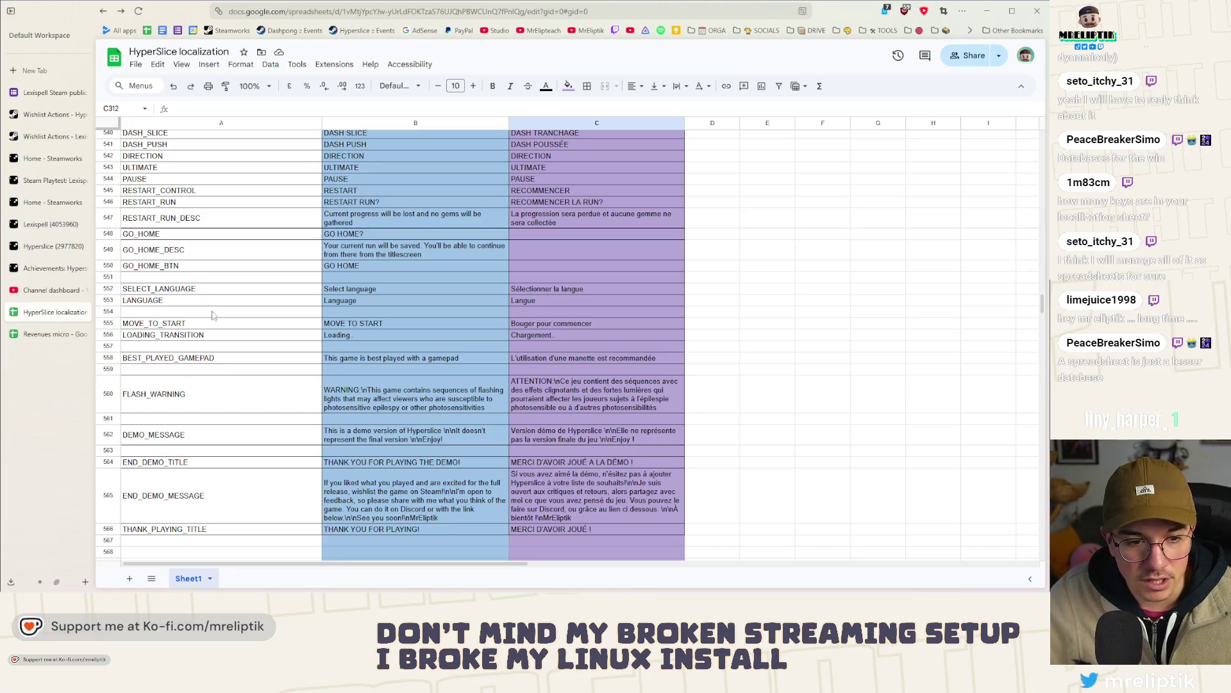
scroll(189, 242, "up", 20)
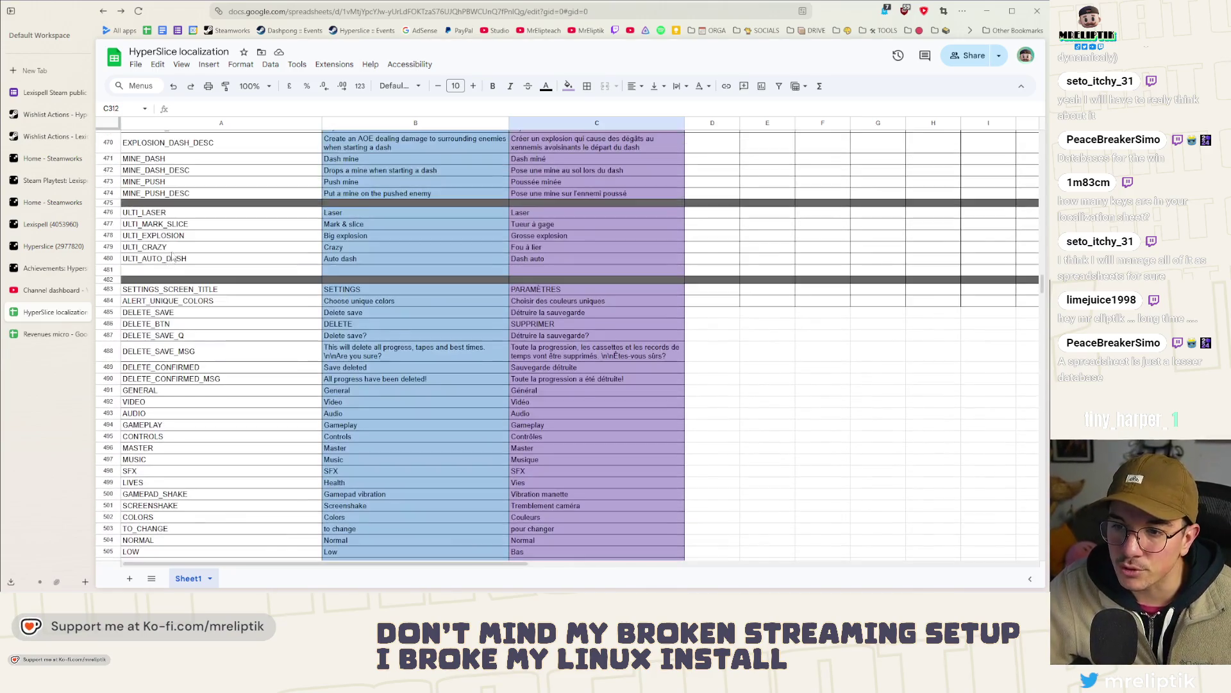
left_click(165, 283)
scroll(173, 307, "down", 20)
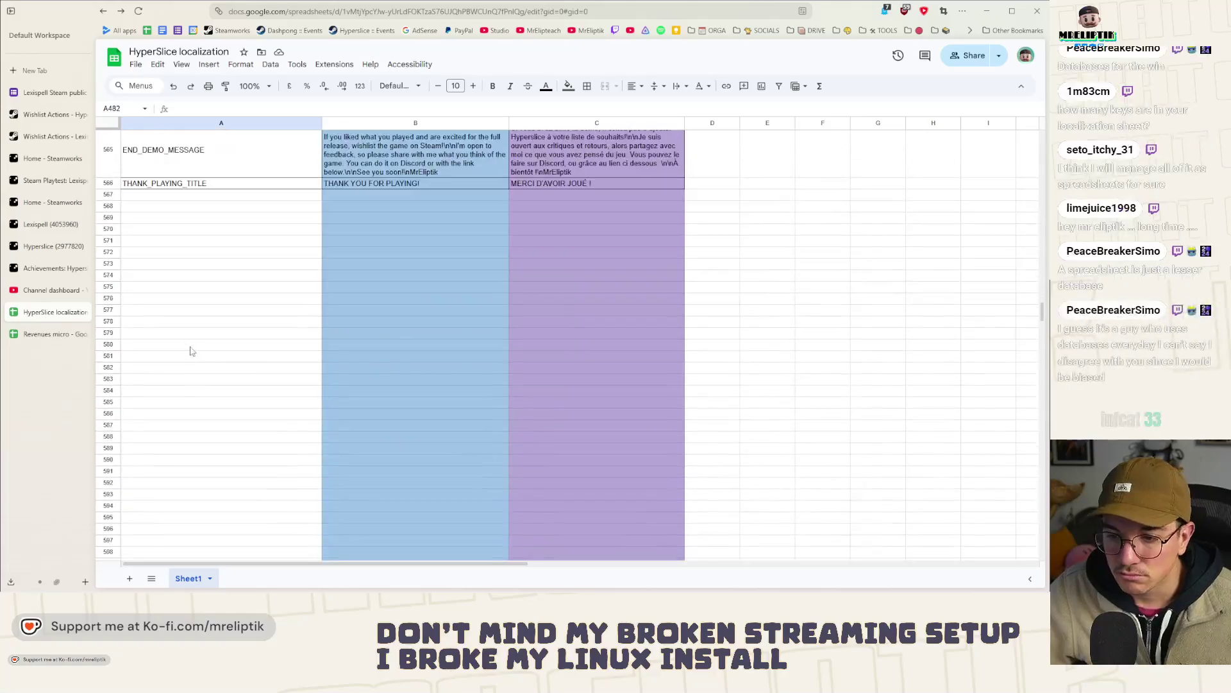
scroll(192, 339, "up", 15)
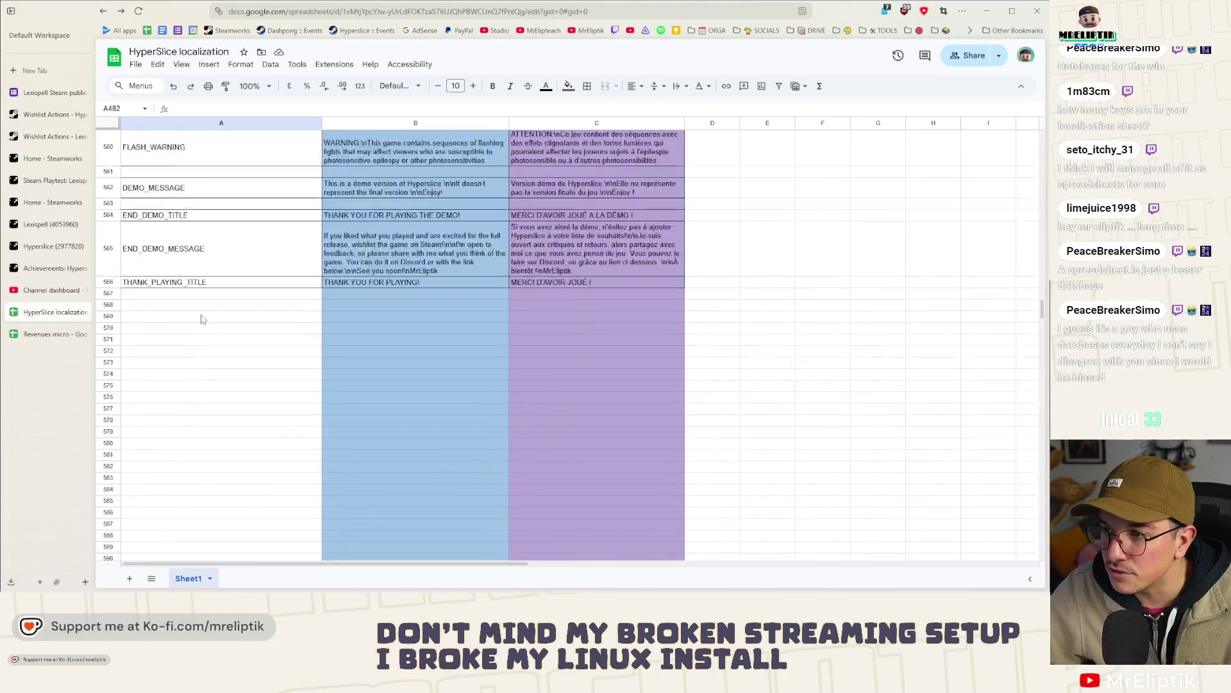
scroll(203, 319, "up", 20)
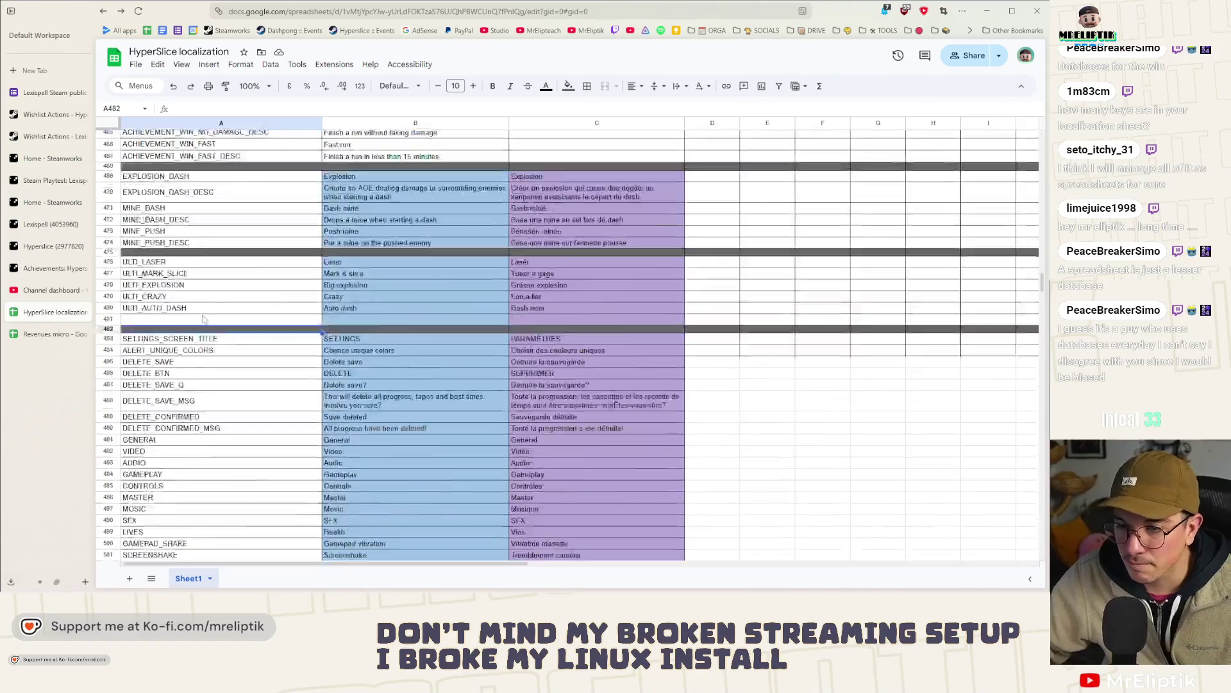
scroll(235, 332, "up", 20)
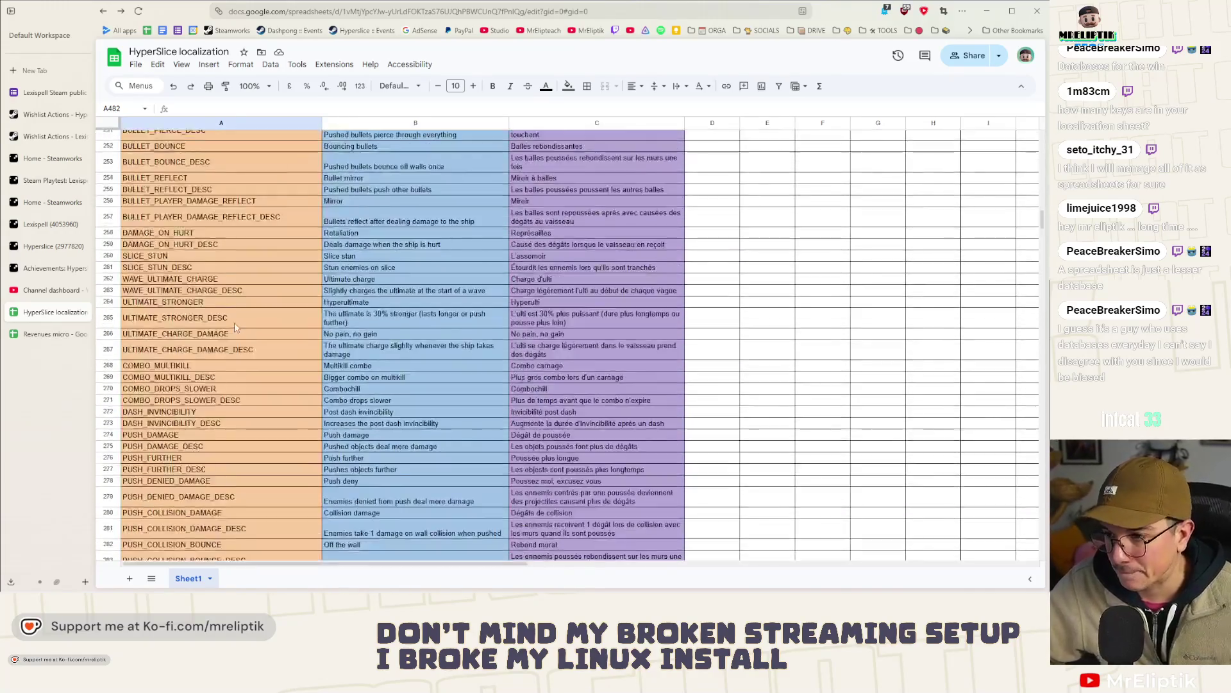
scroll(235, 331, "up", 20)
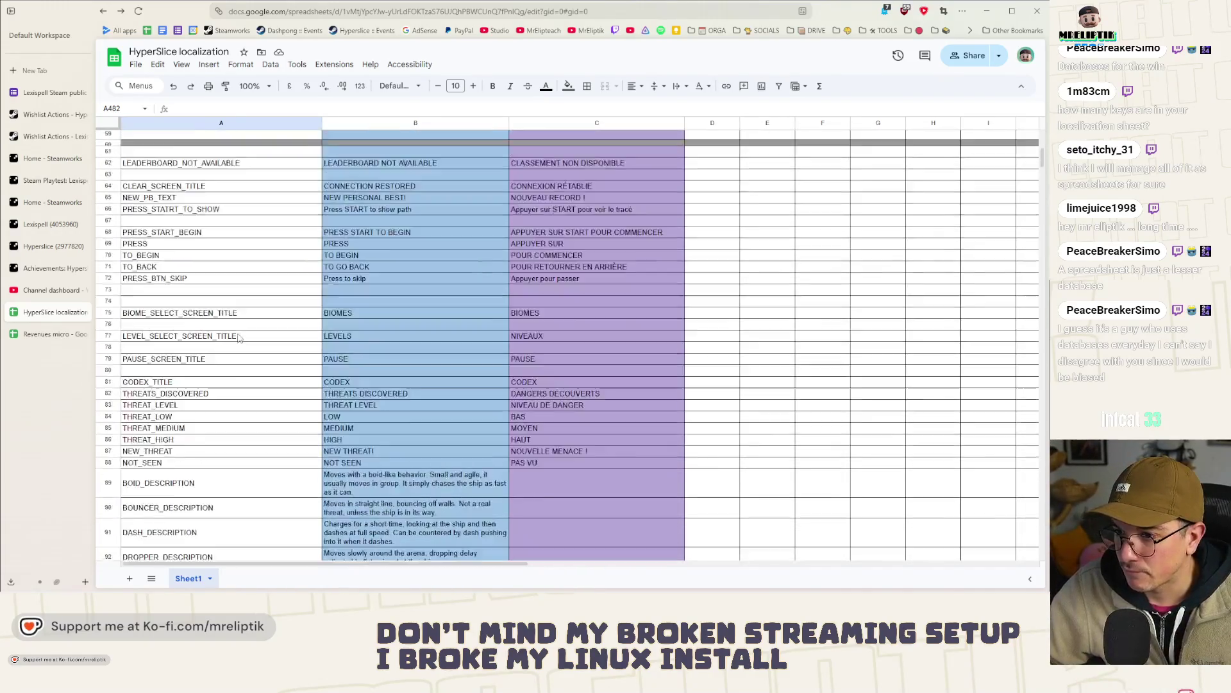
scroll(238, 338, "down", 20)
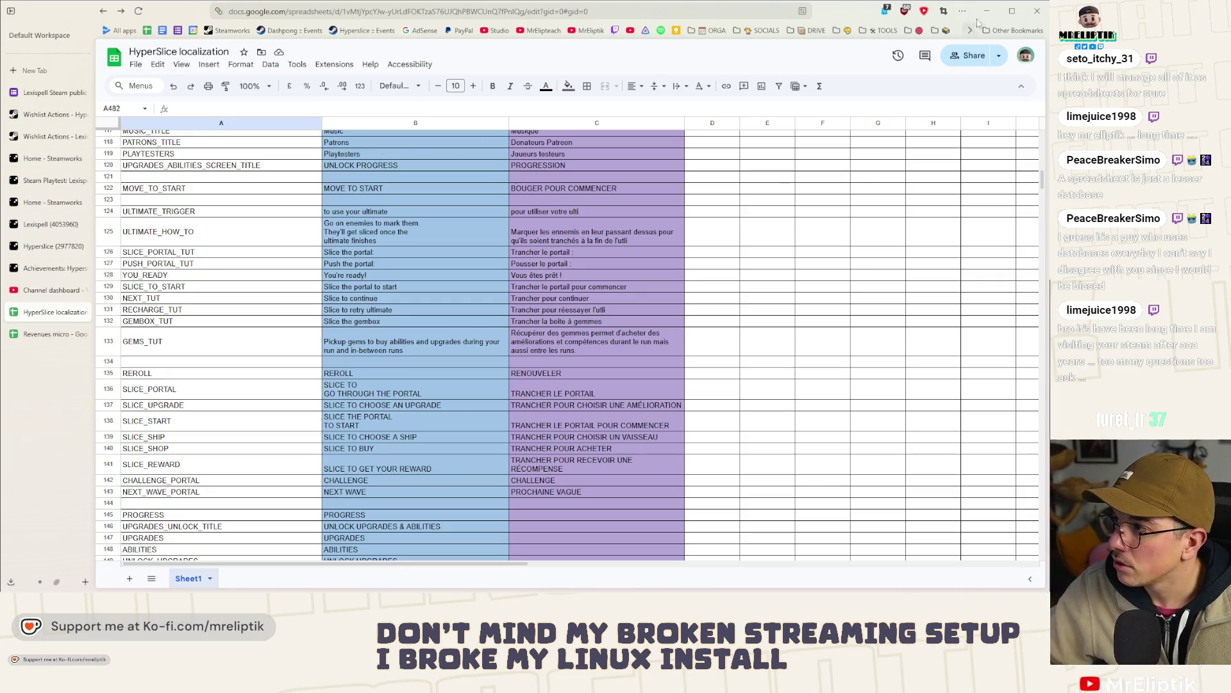
key("alt+Tab")
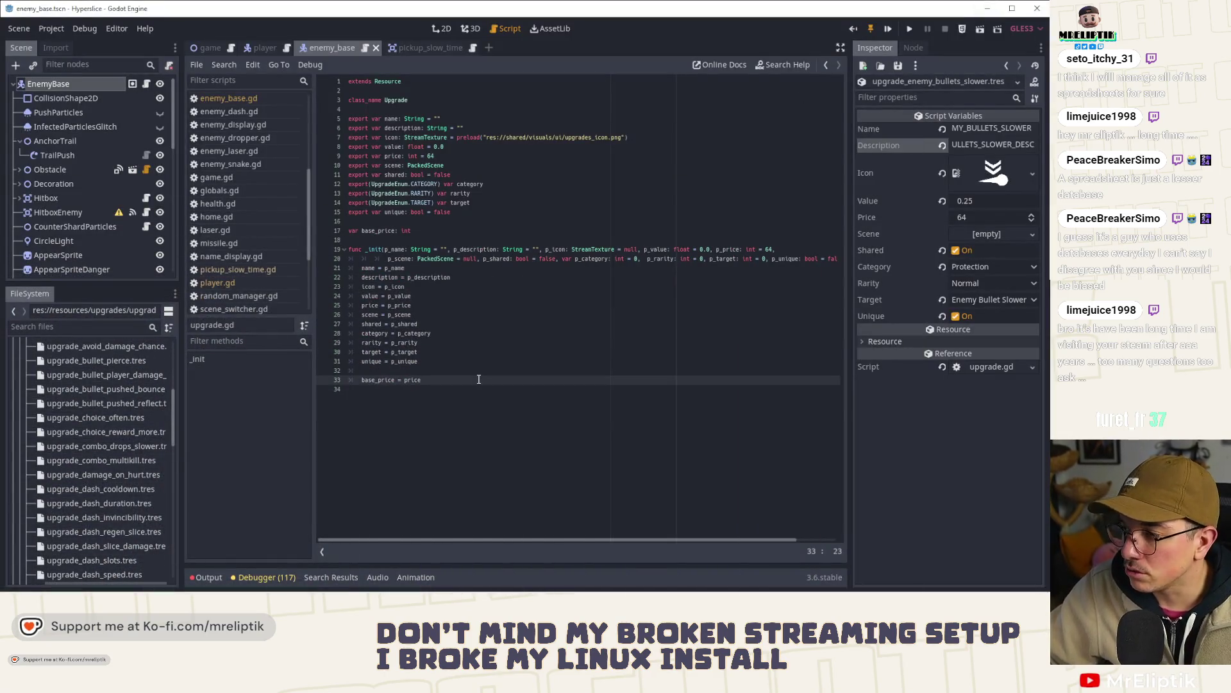
- Check the player and enemy_base scenes in 2D and collapse the upgrades folder
left_click(254, 47)
left_click(324, 44)
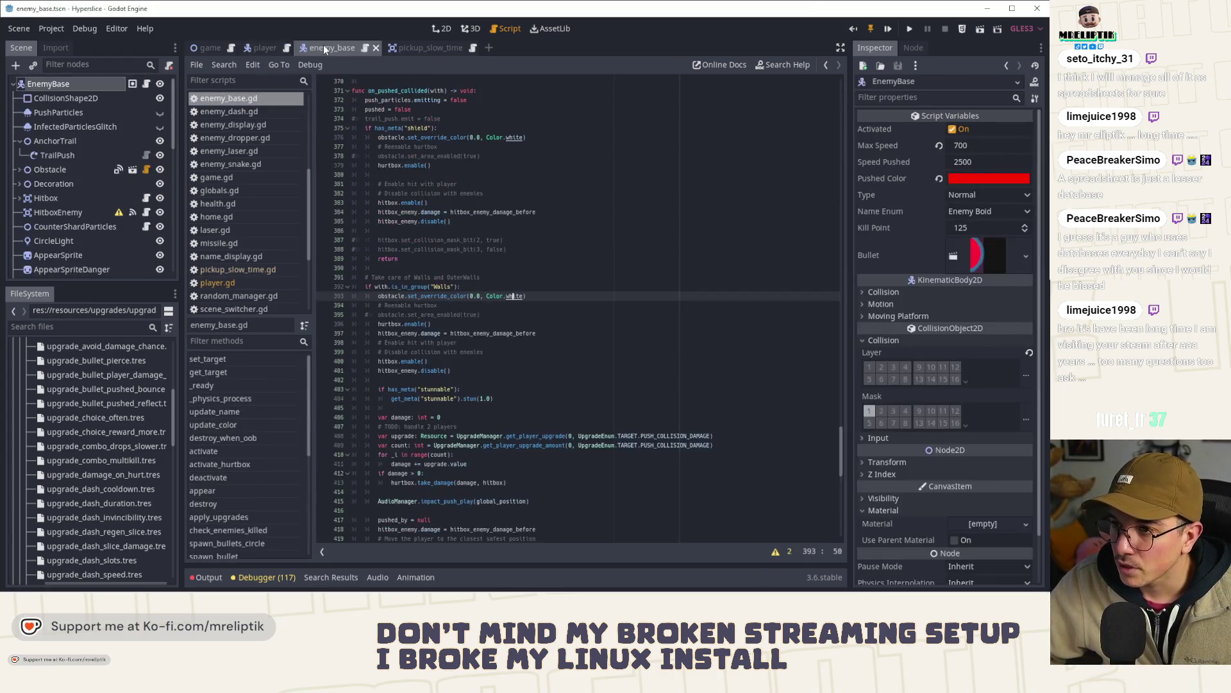
left_click(441, 29)
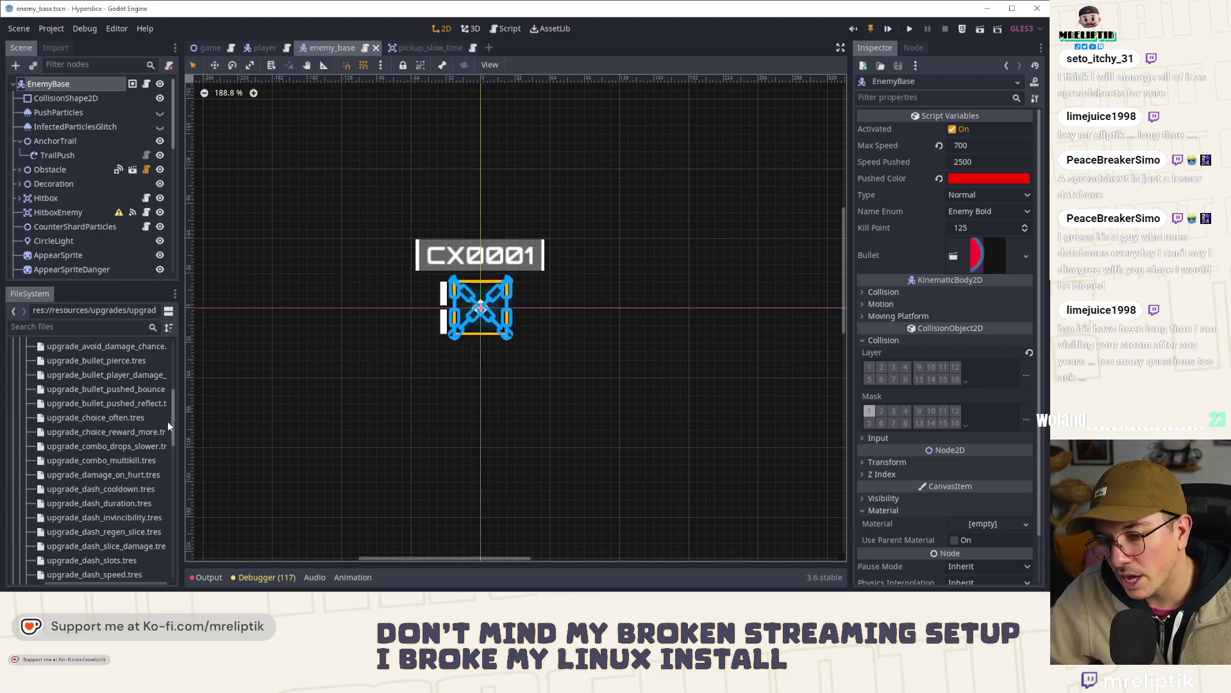
left_click_drag(172, 385, 173, 348)
scroll(174, 356, "down", 2)
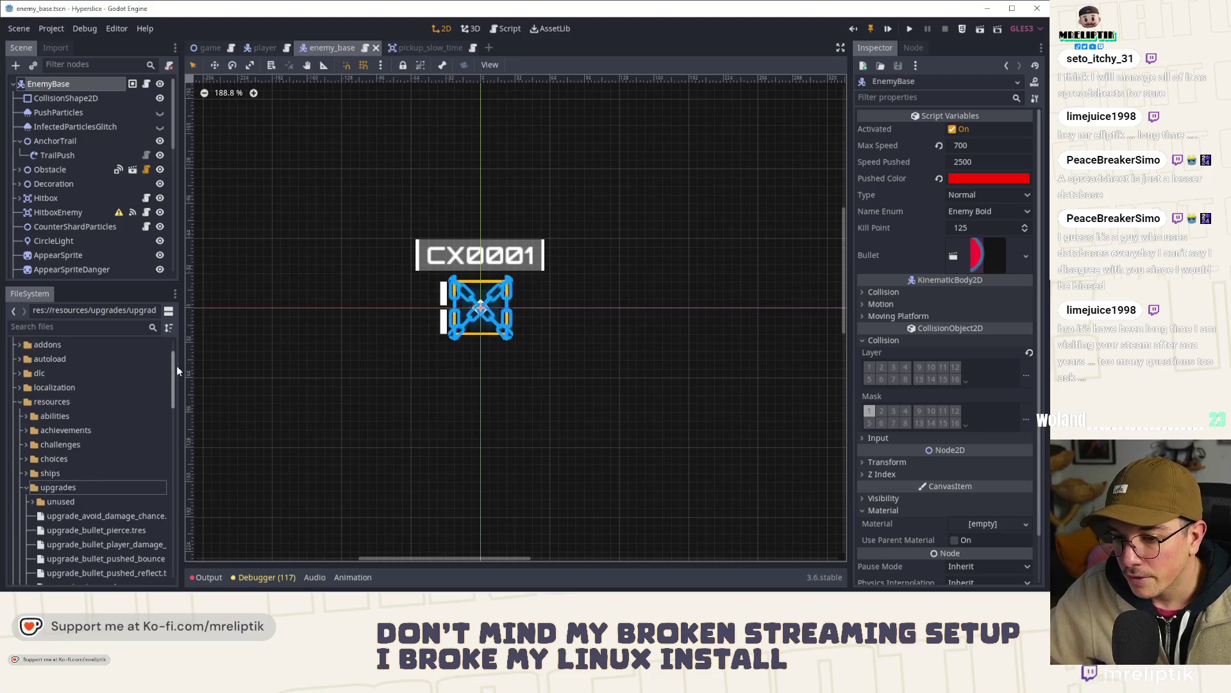
left_click(28, 487)
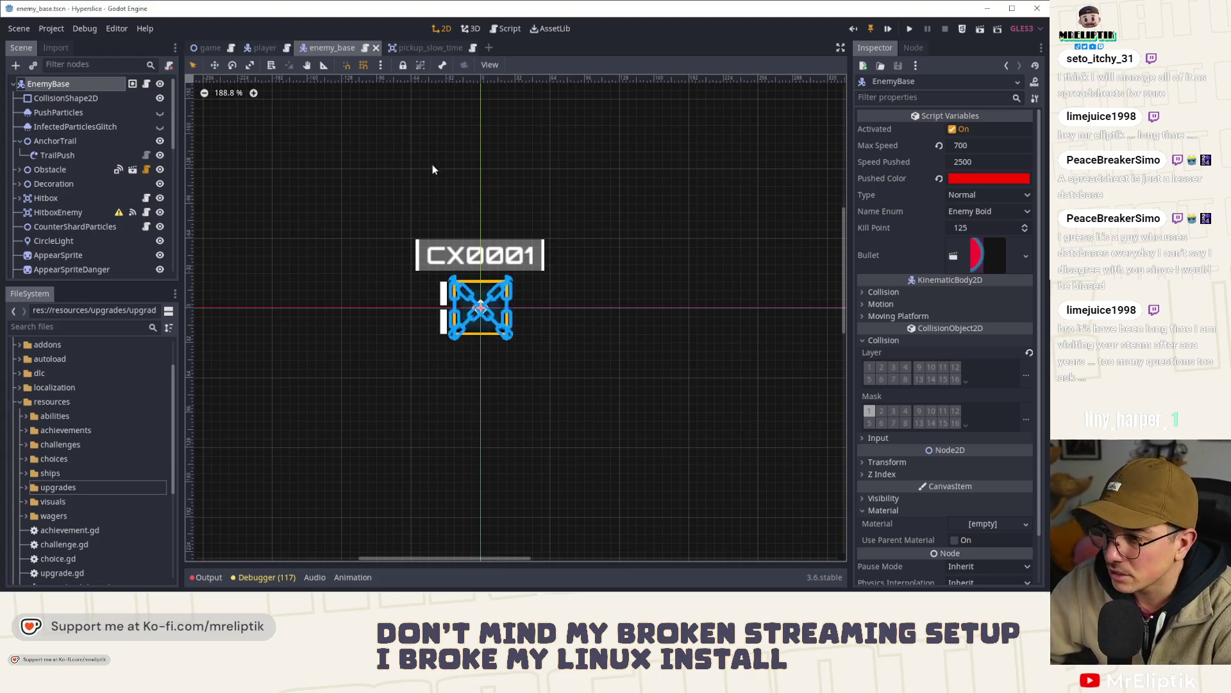
- Close the pickup_slow_time scene and bring up Quick Open Scene with Ctrl+Shift+O
left_click(406, 46)
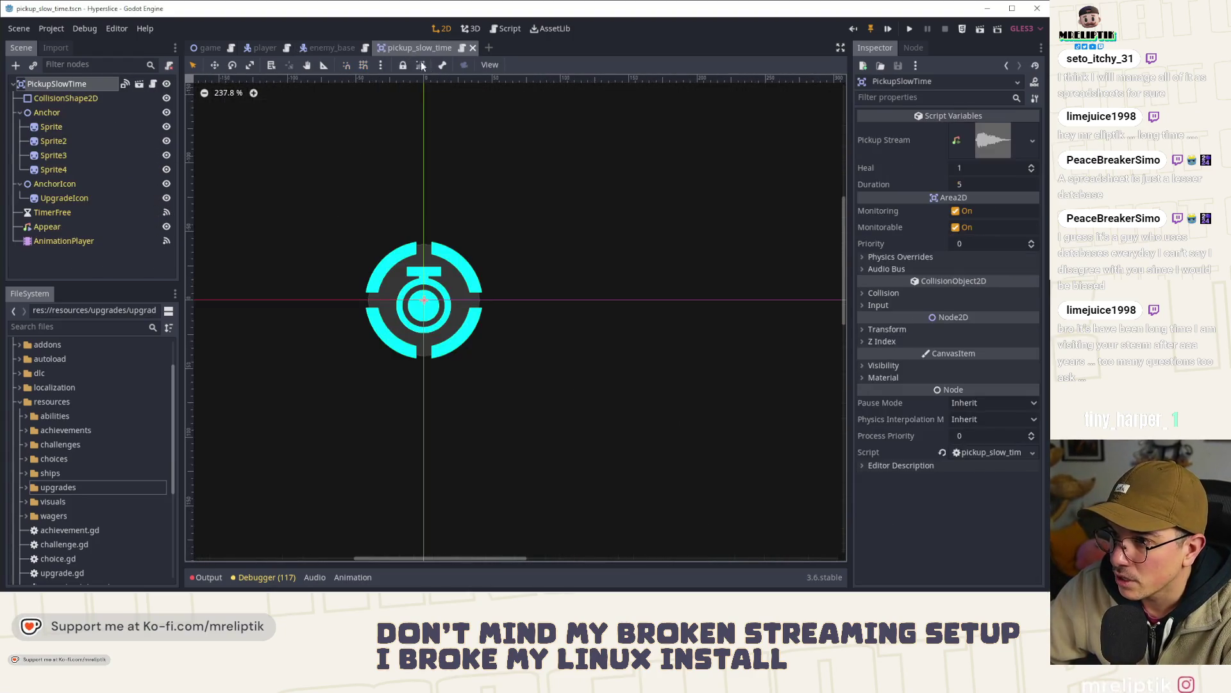
middle_click(431, 46)
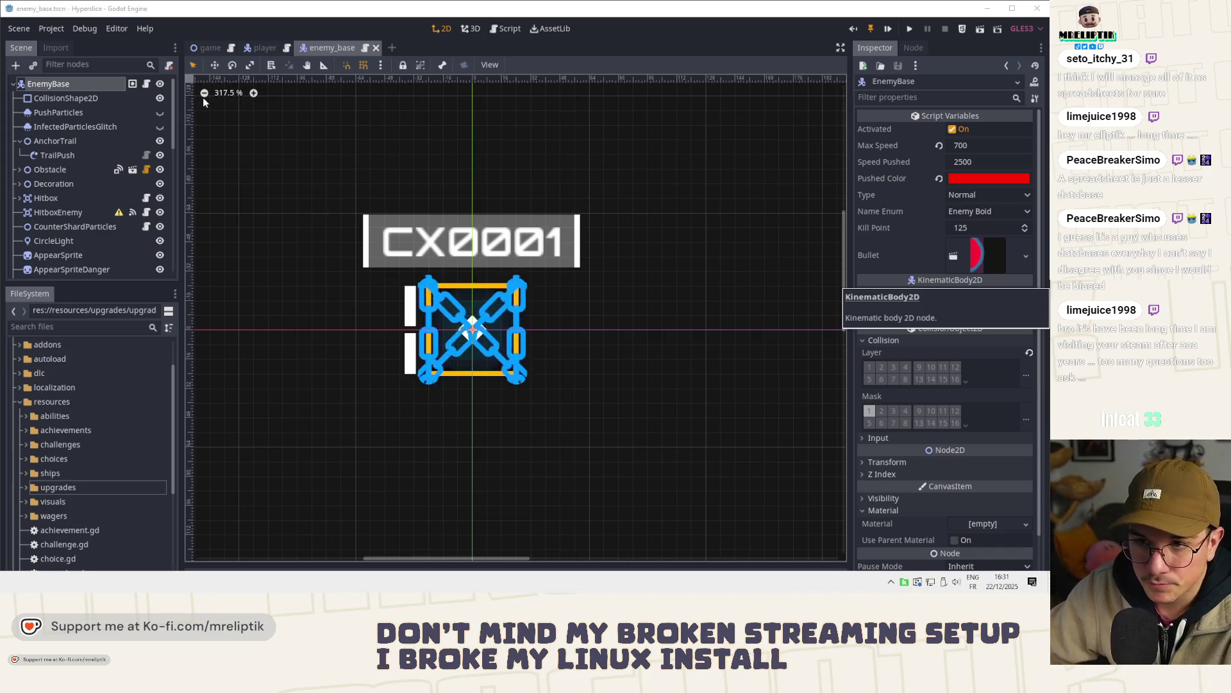
mouse_move(264, 49)
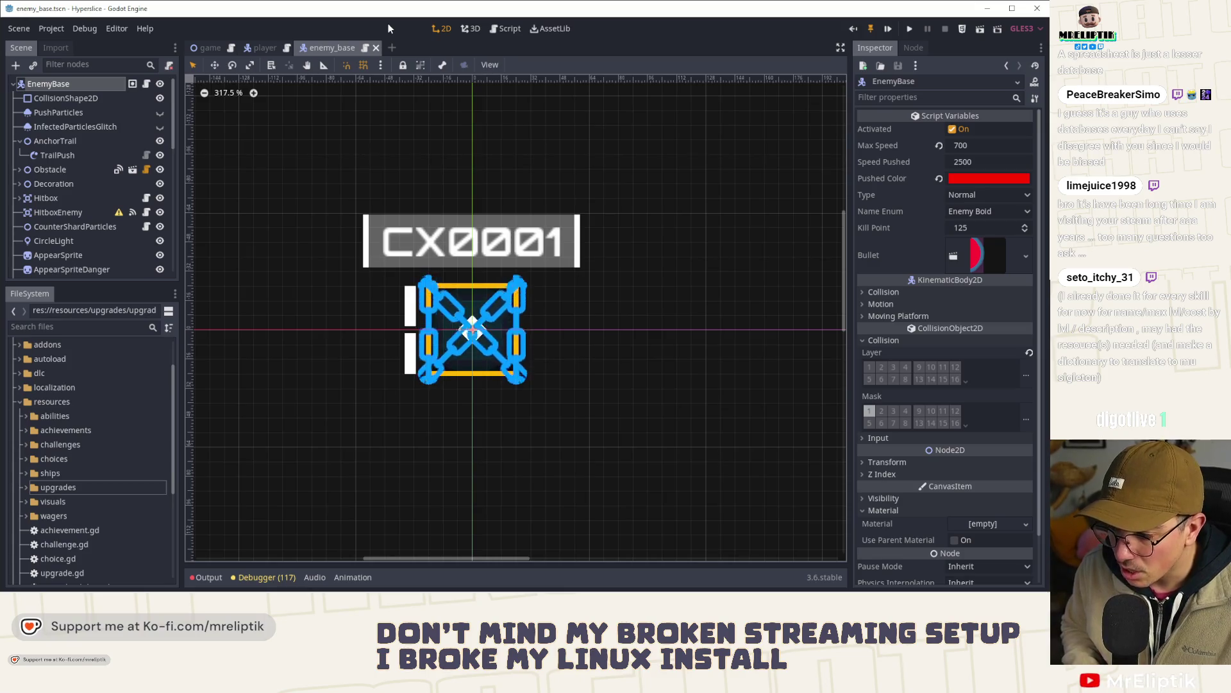
key("ctrl+shift+o")
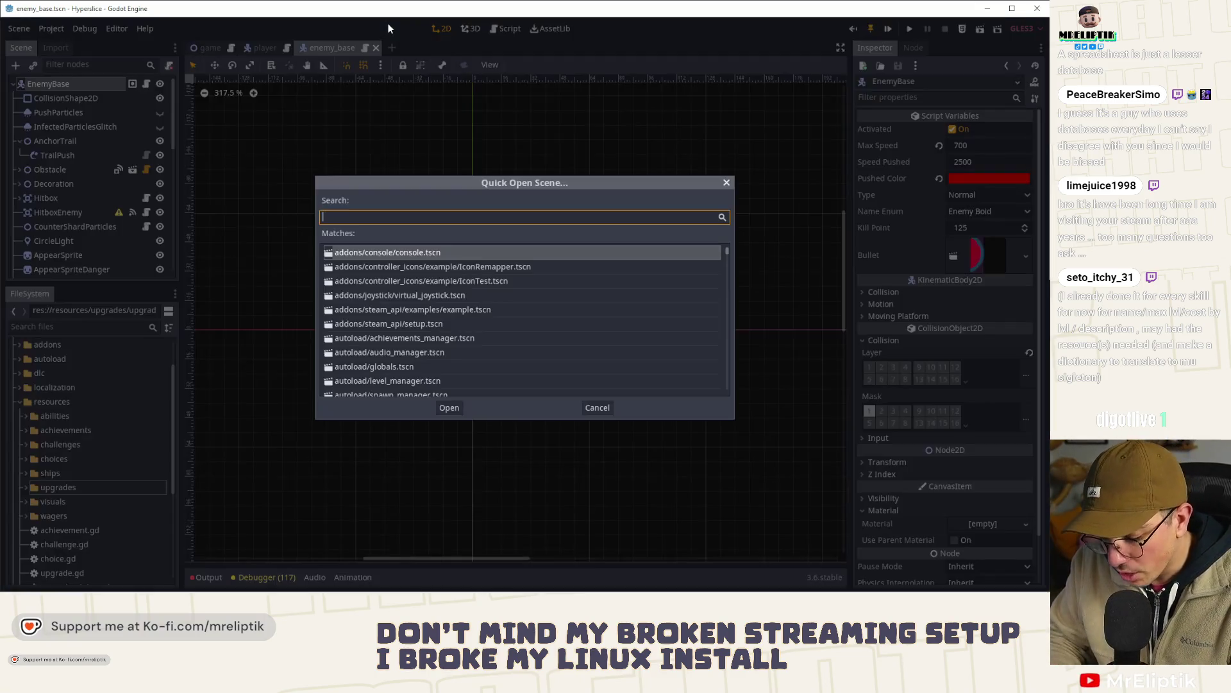
- Open the bullet_round and bullet_fast scenes via Quick Open Scene
type("bullet")
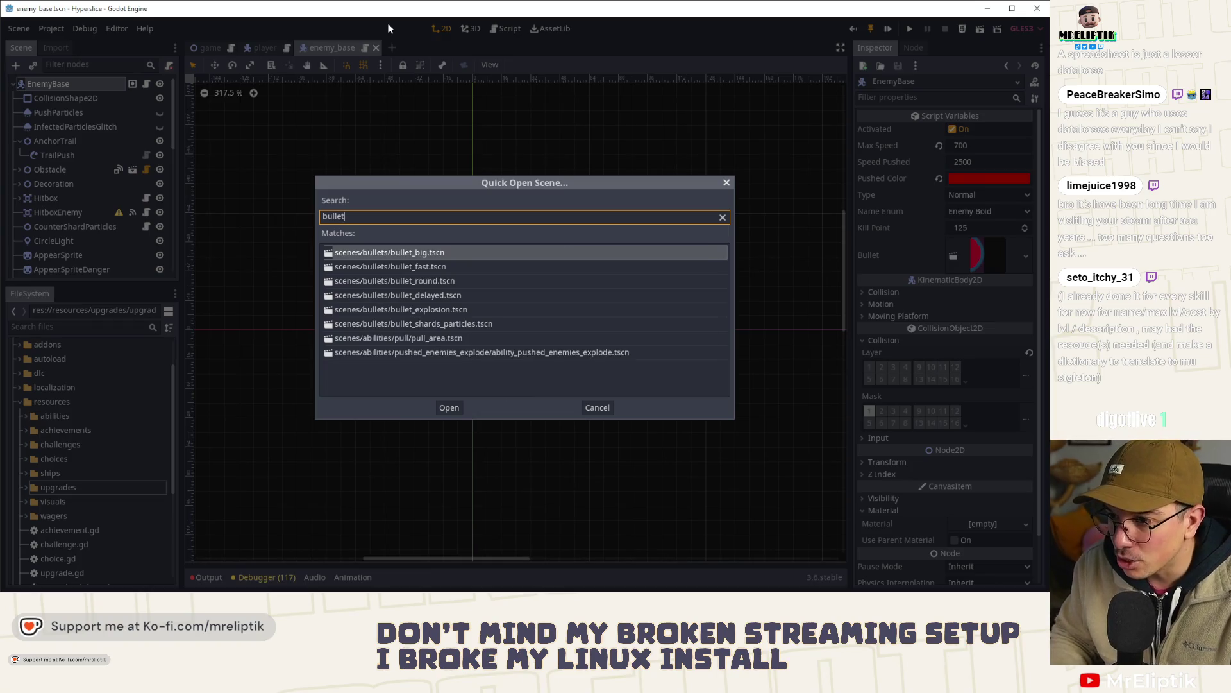
key("Down")
key("Down")
key("Return")
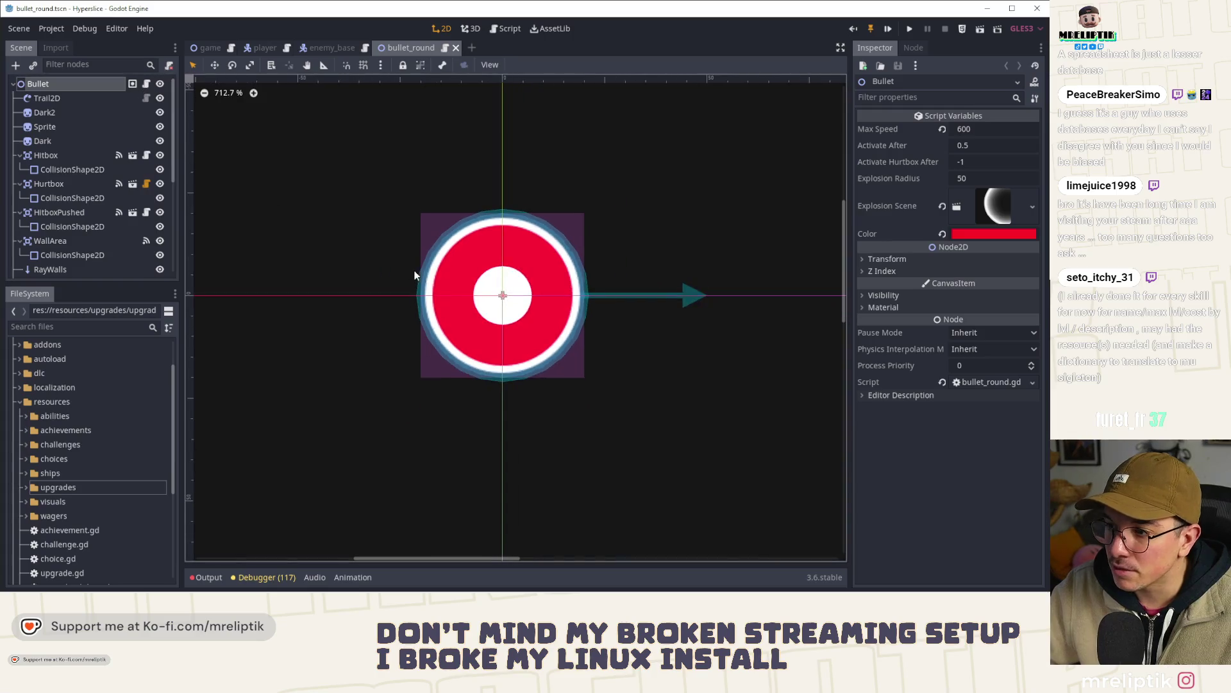
left_click(146, 84)
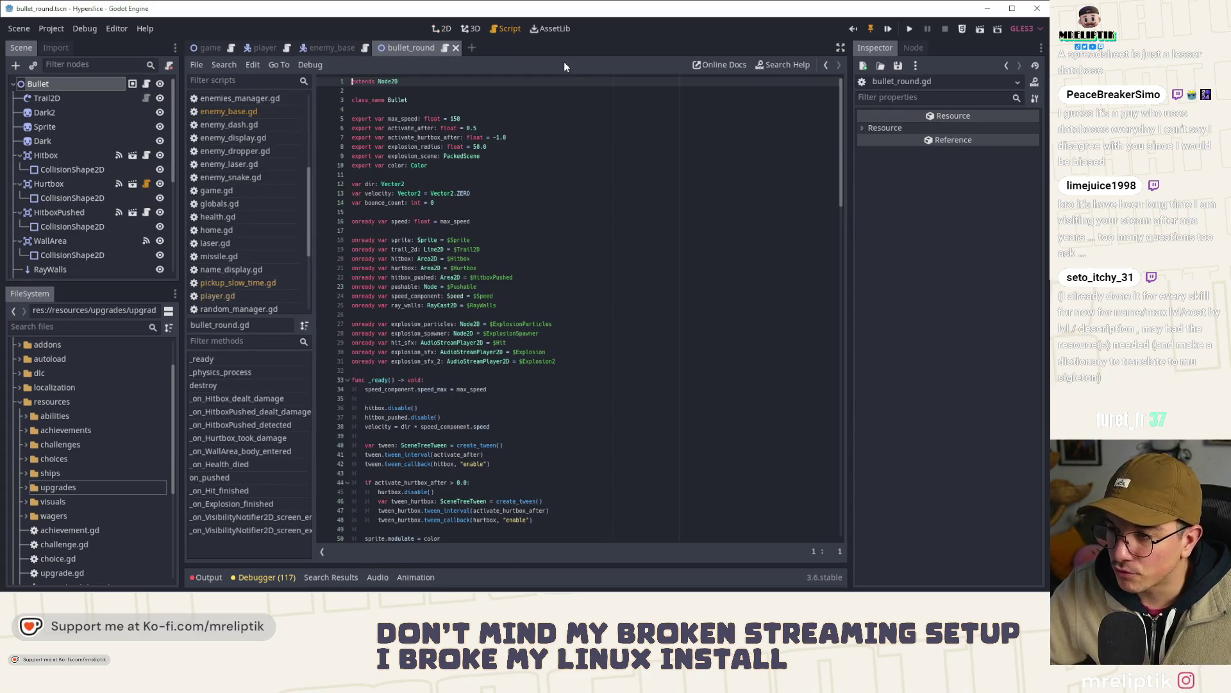
key("ctrl+shift+o")
type("bullet")
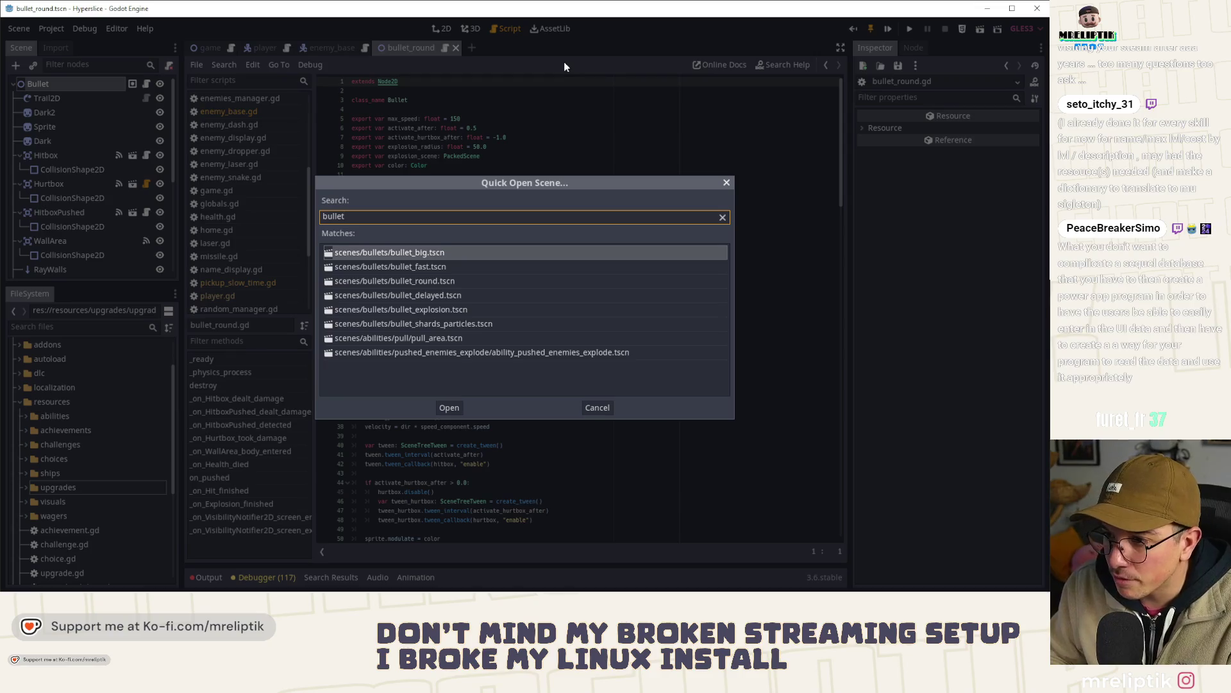
key("Down")
key("Return")
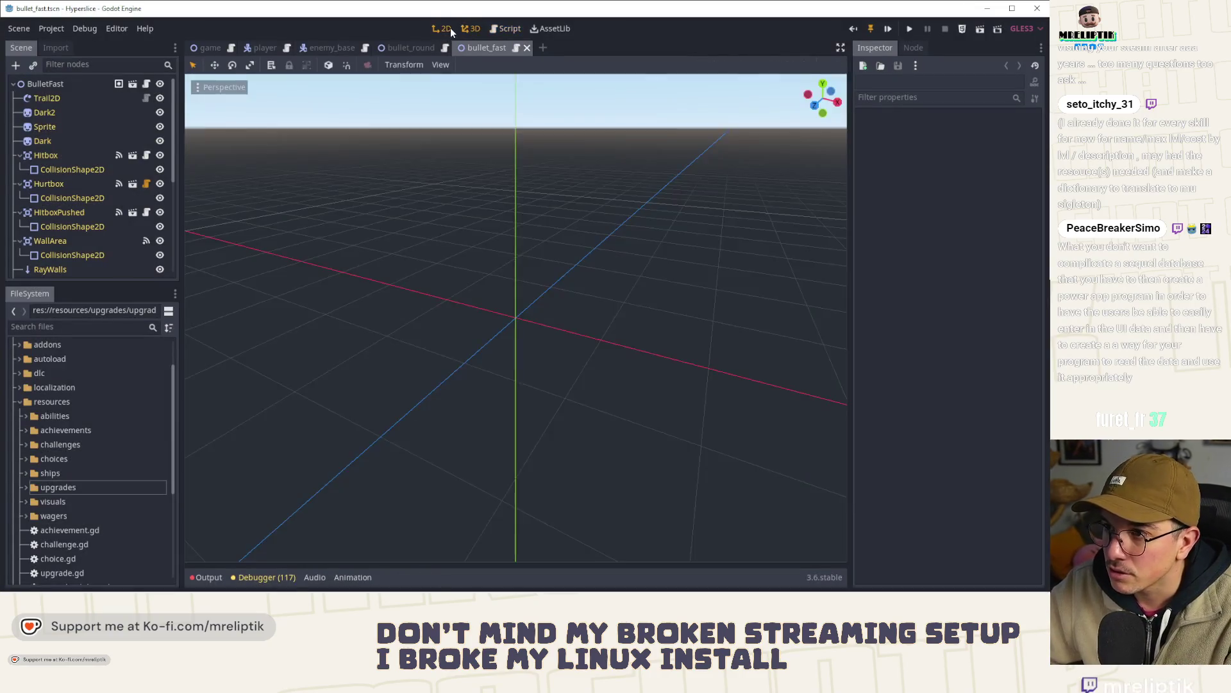
- Return to bullet_round.gd and select the speed_max = max_speed assignment on line 34
left_click(442, 29)
left_click(410, 48)
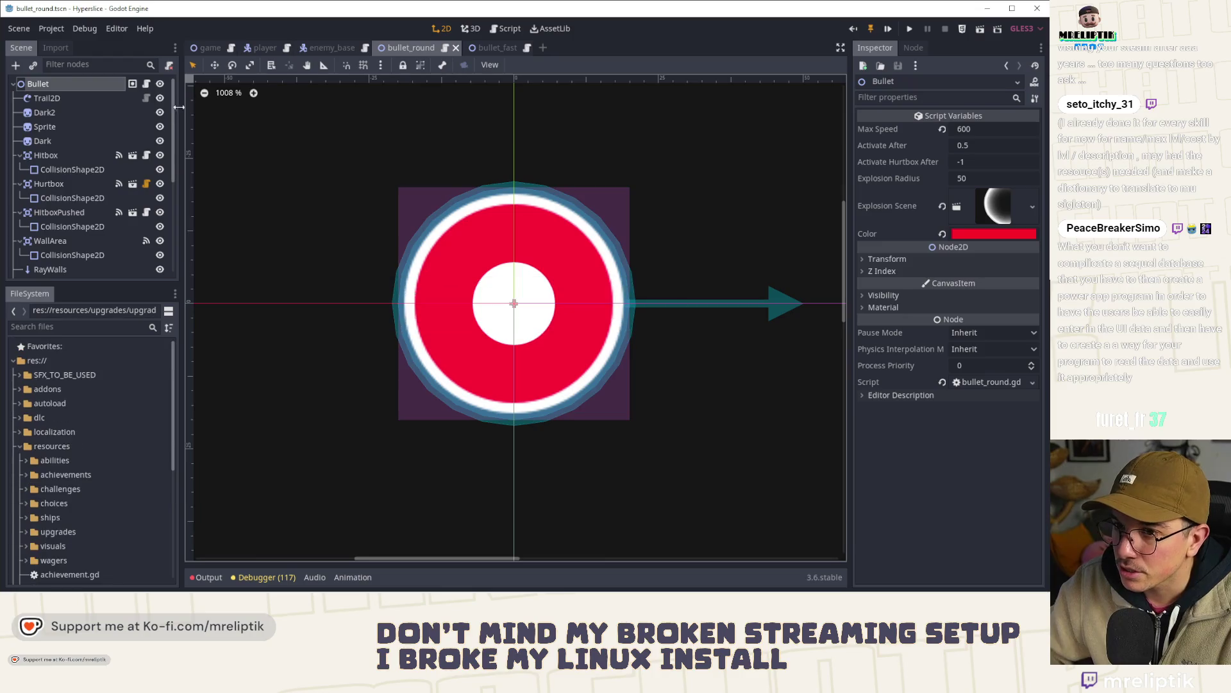
left_click(146, 83)
double_click(409, 118)
scroll(460, 334, "down", 9)
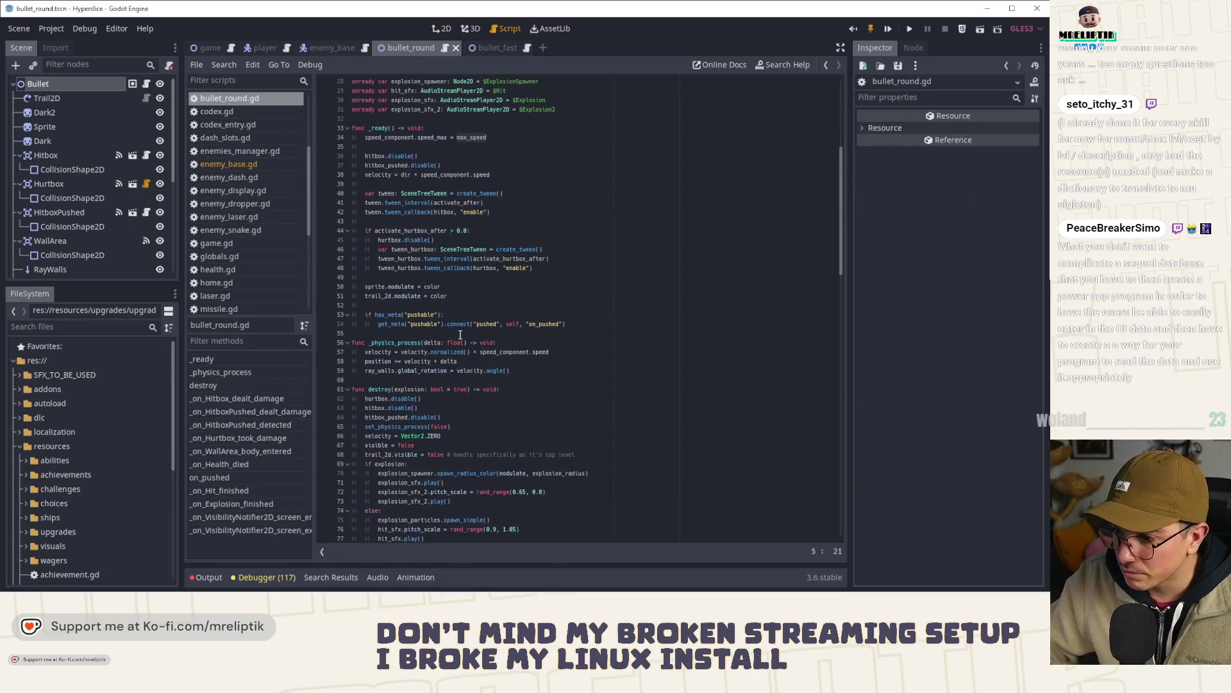
left_click(366, 137)
key("shift+End")
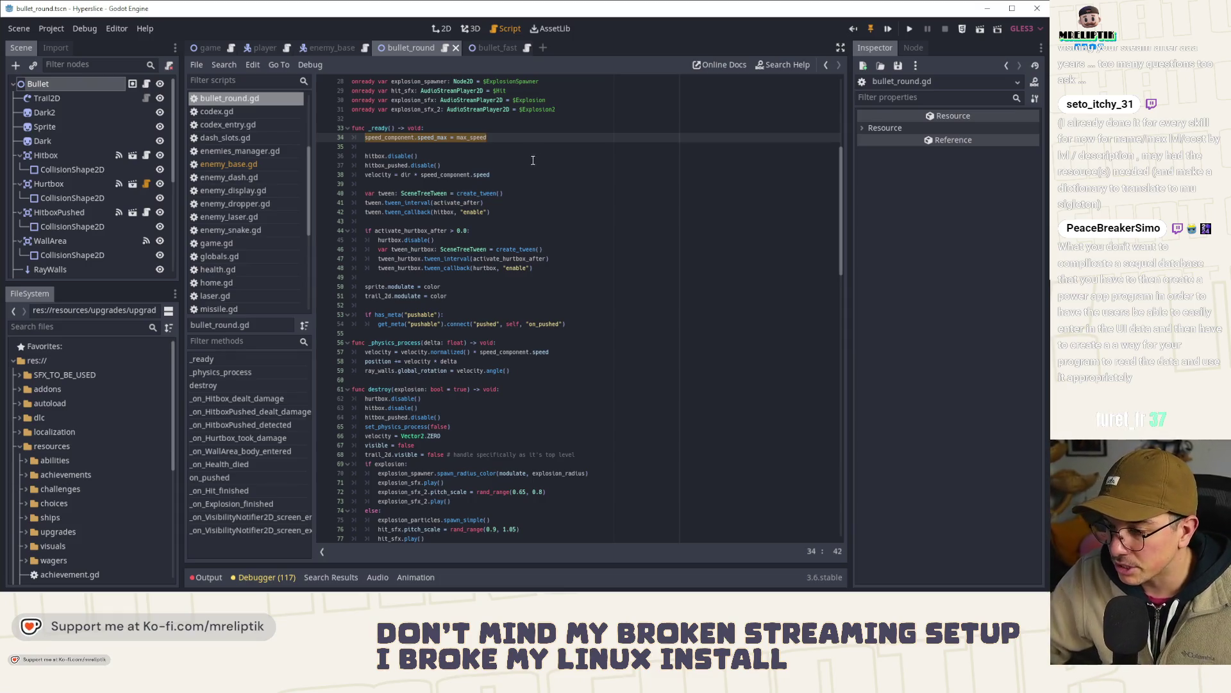
- Dismiss the system notification panel and place the caret after the _ready declaration
mouse_move(853, 589)
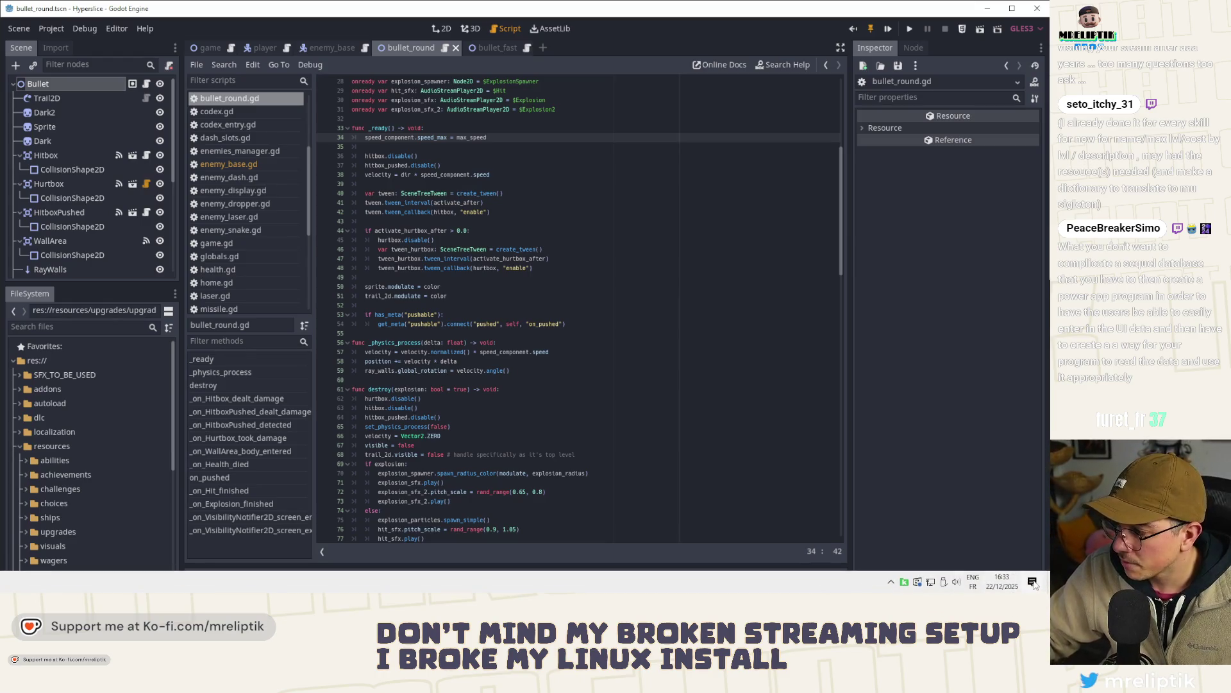
left_click(1033, 582)
left_click(641, 324)
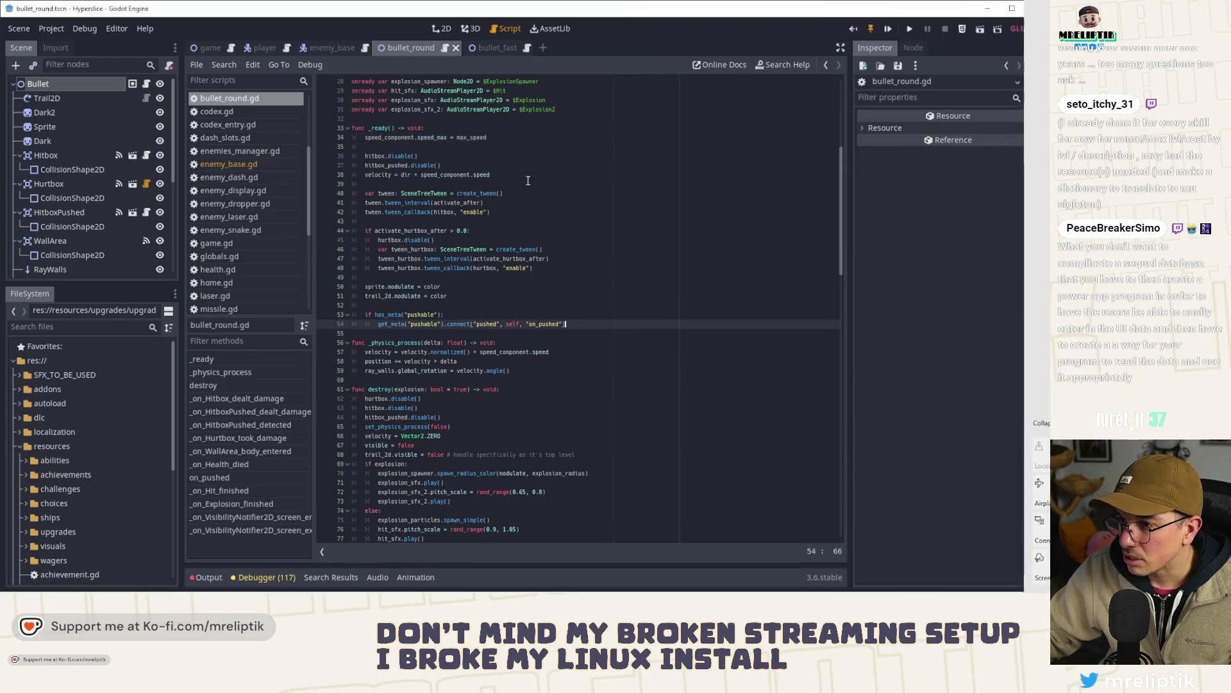
left_click(392, 137)
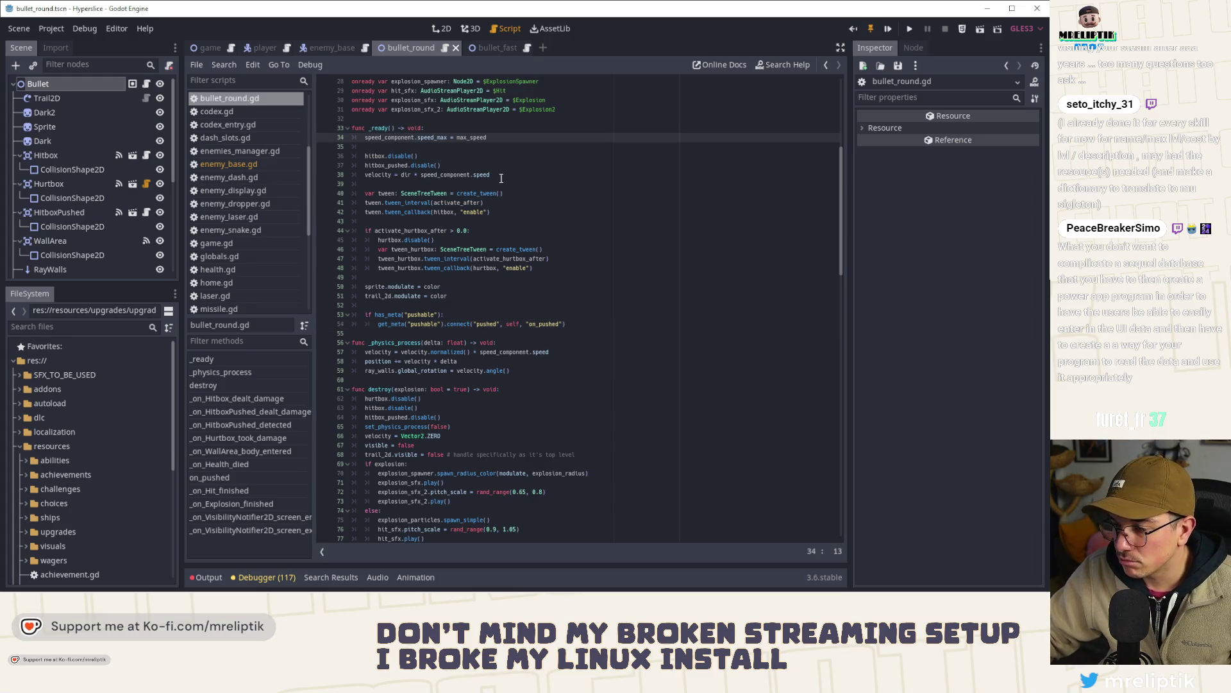
left_click(475, 128)
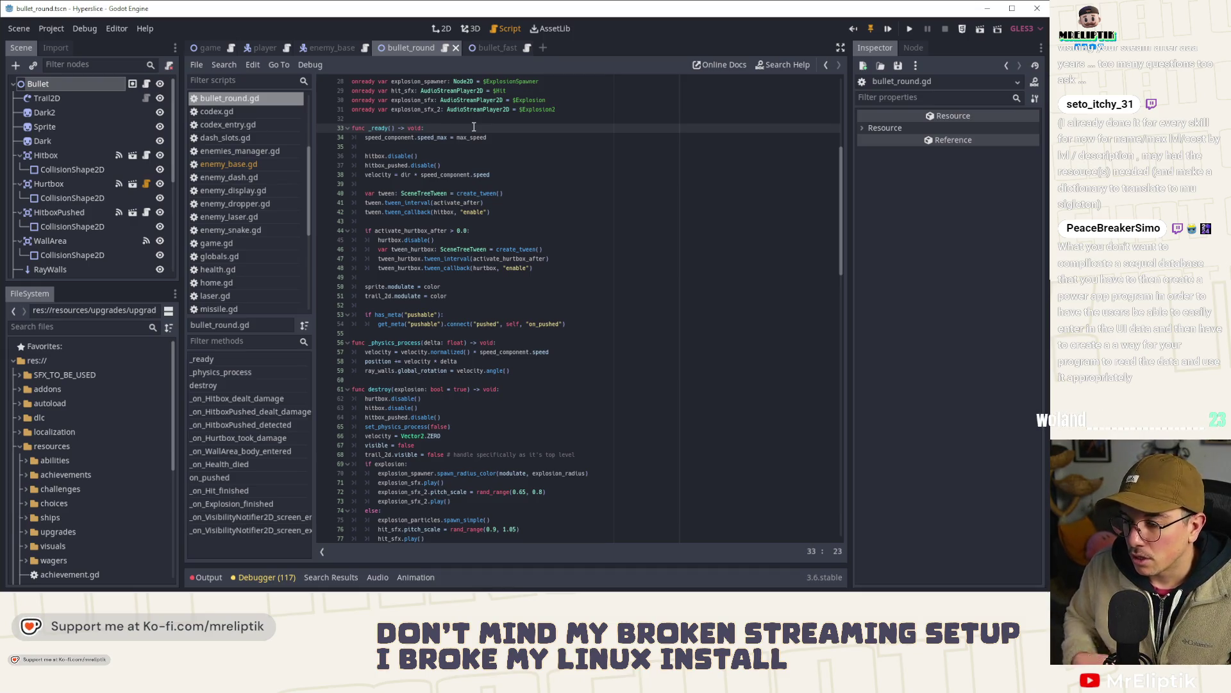
- Add 'var res: Upgrade = UpgradeManager.get_upgrade_by_target(UpgradeEnum.TARGET.ENEMY_BULLET_SLOWER)' in _ready
key("Return")
key("Return")
key("Up")
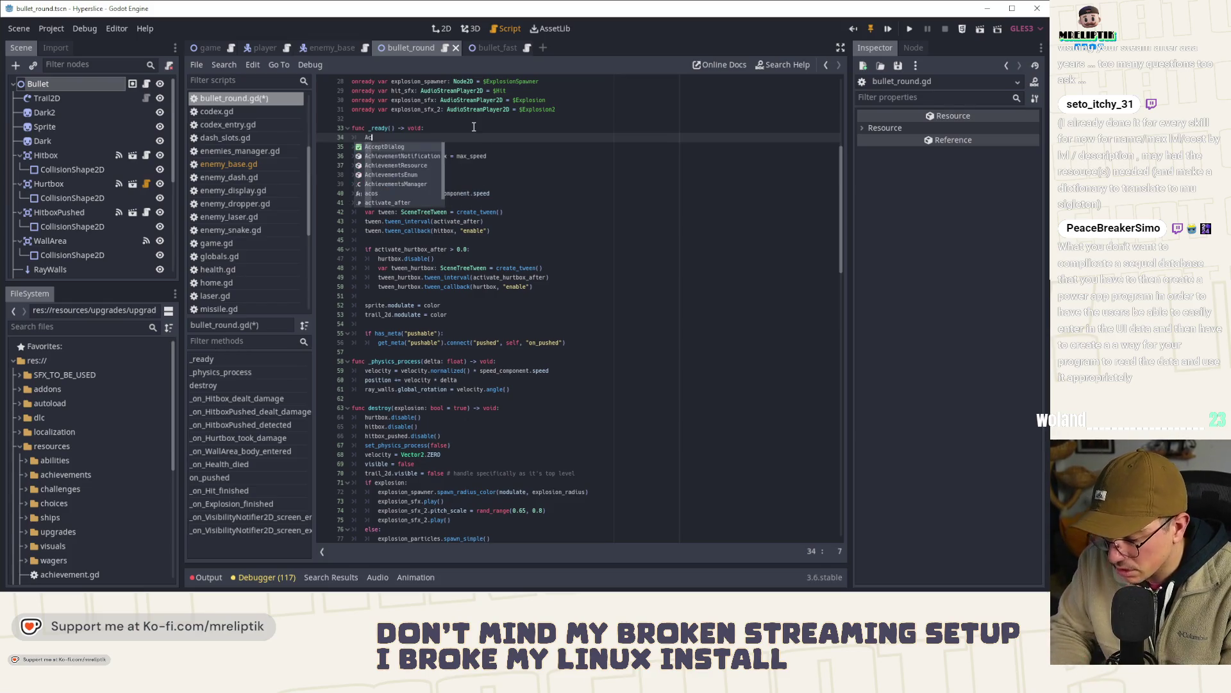
type("Upgrade")
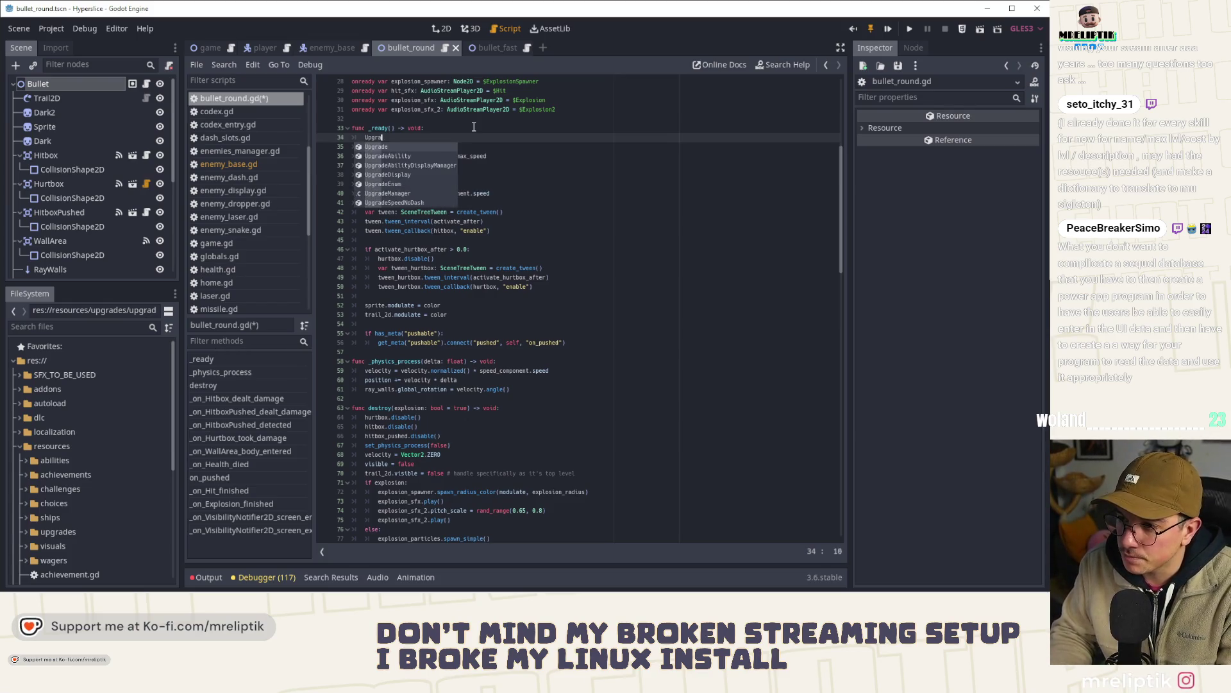
key("Down")
key("Down")
key("Down")
key("Return")
type(".get_")
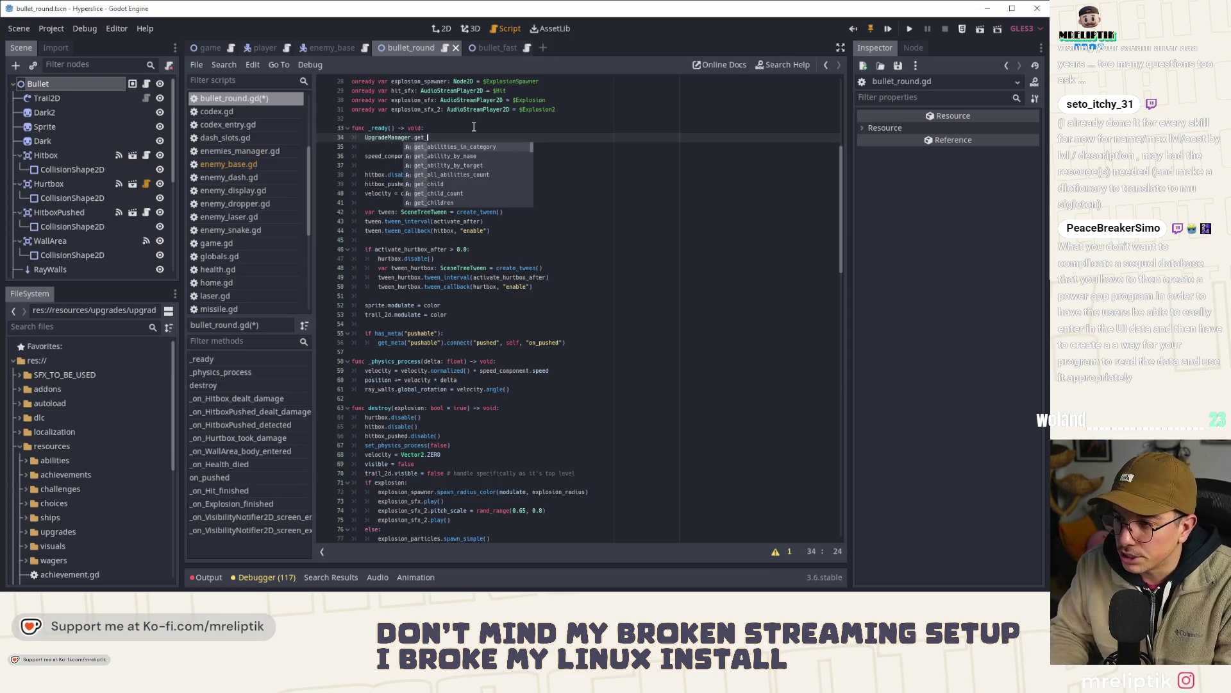
type("upgrade")
key("Down")
key("Return")
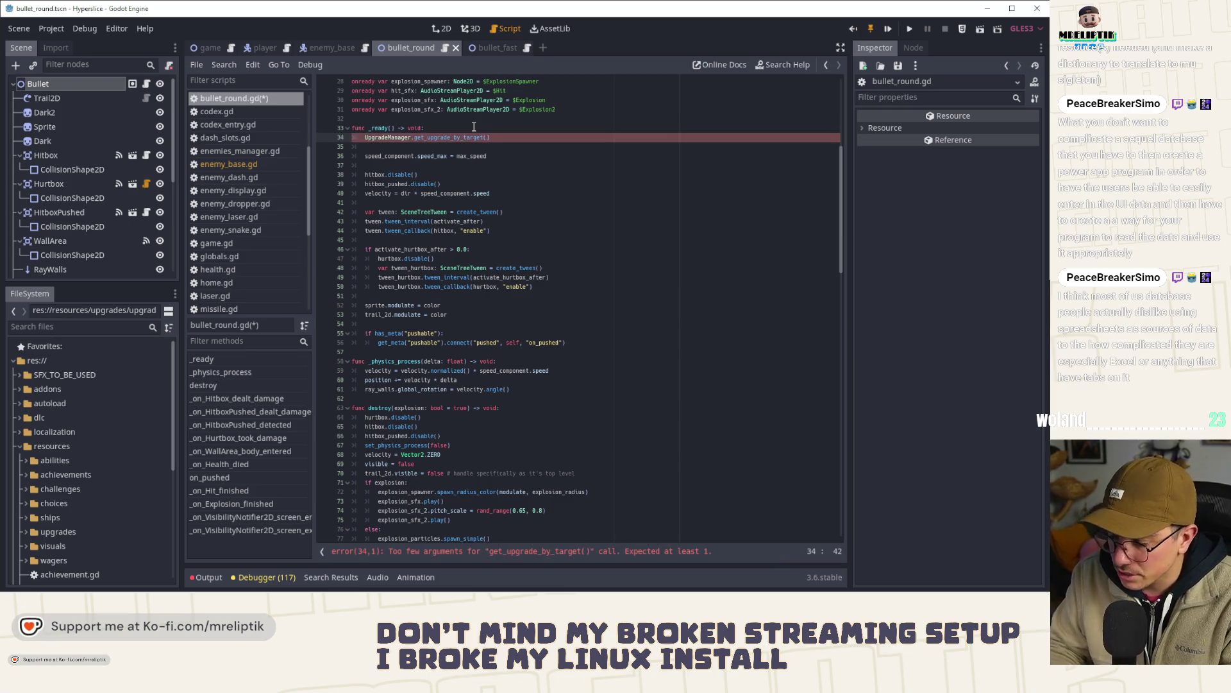
type("UpgradeEnum.")
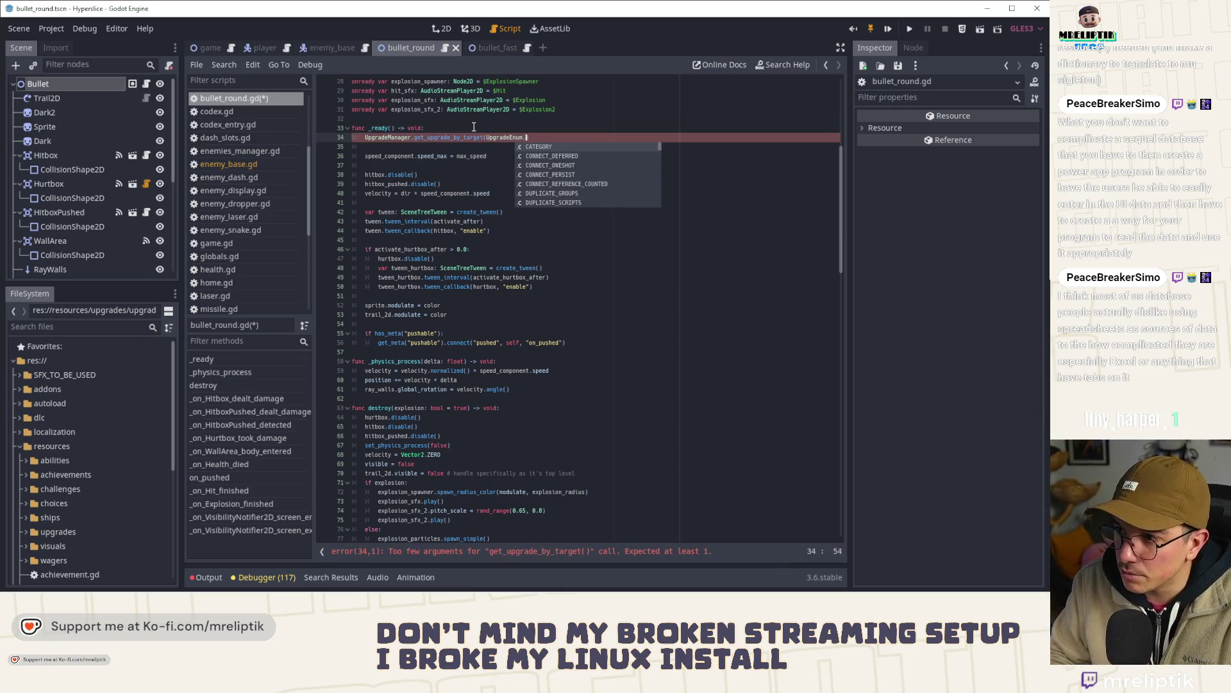
type("TARGET")
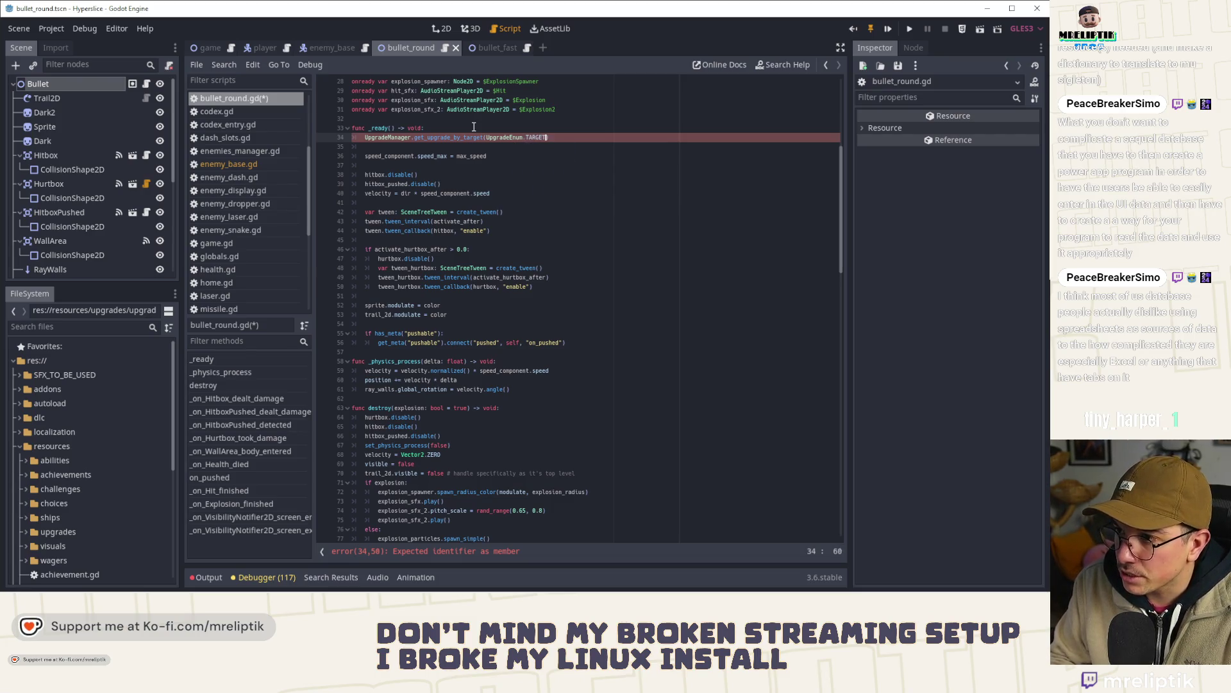
type(".")
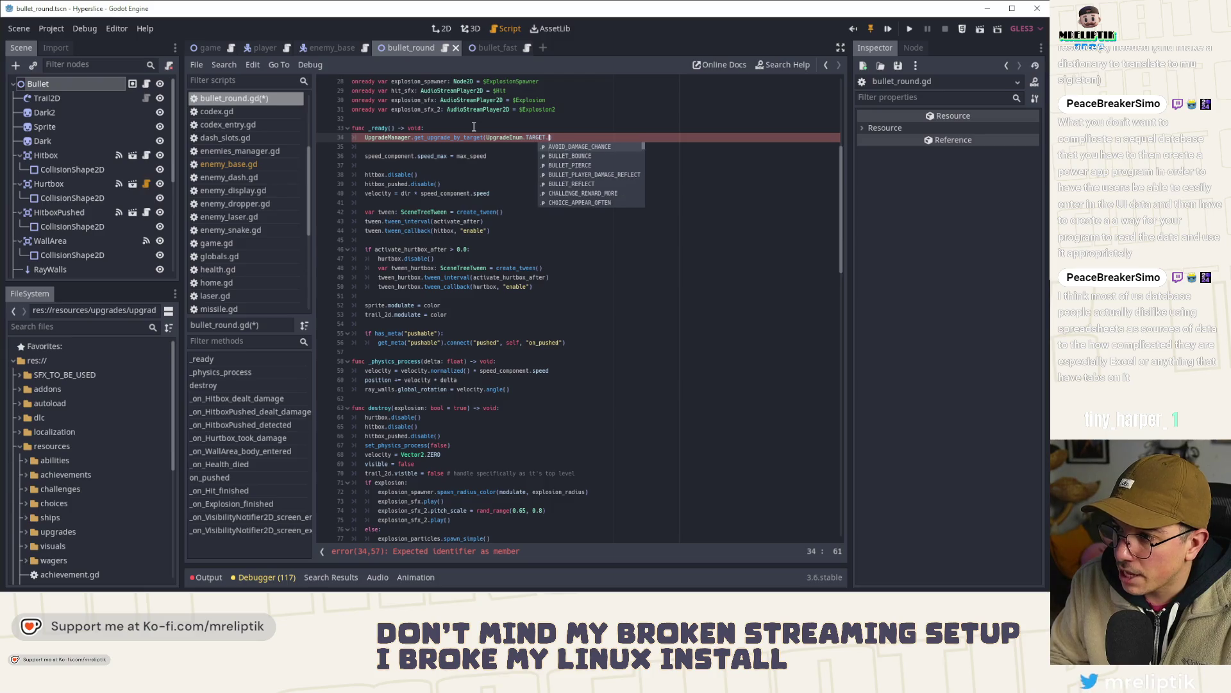
type("ene")
key("Return")
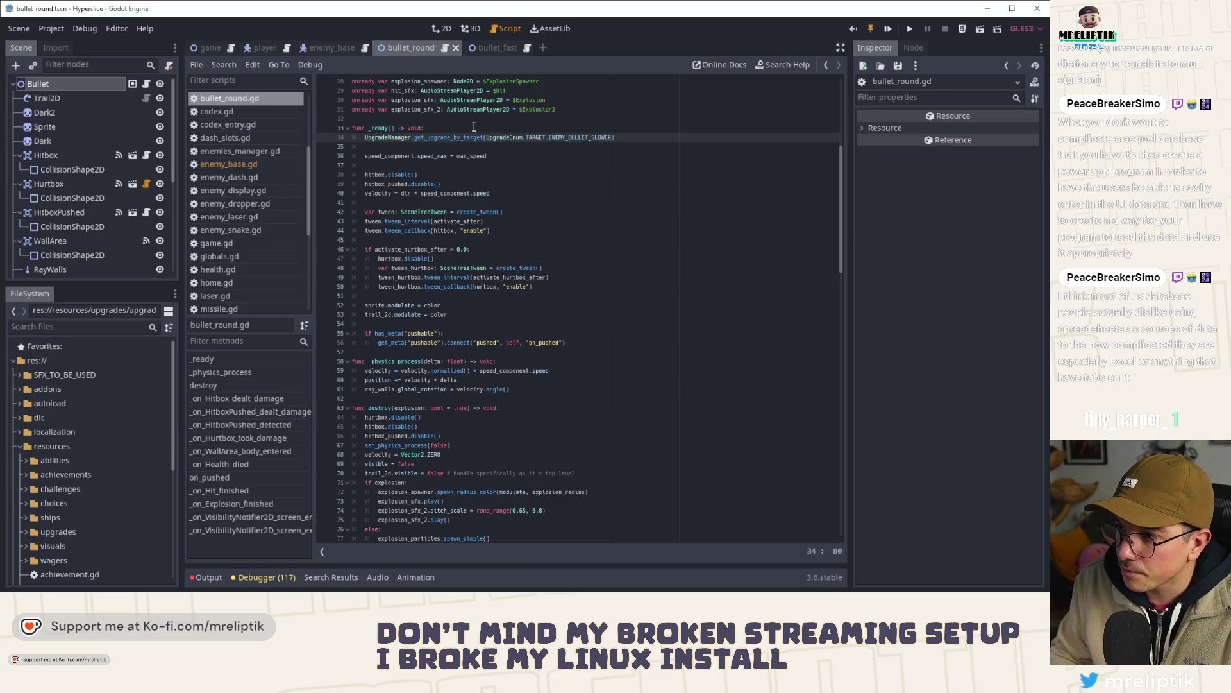
key("Home")
type("var res: ")
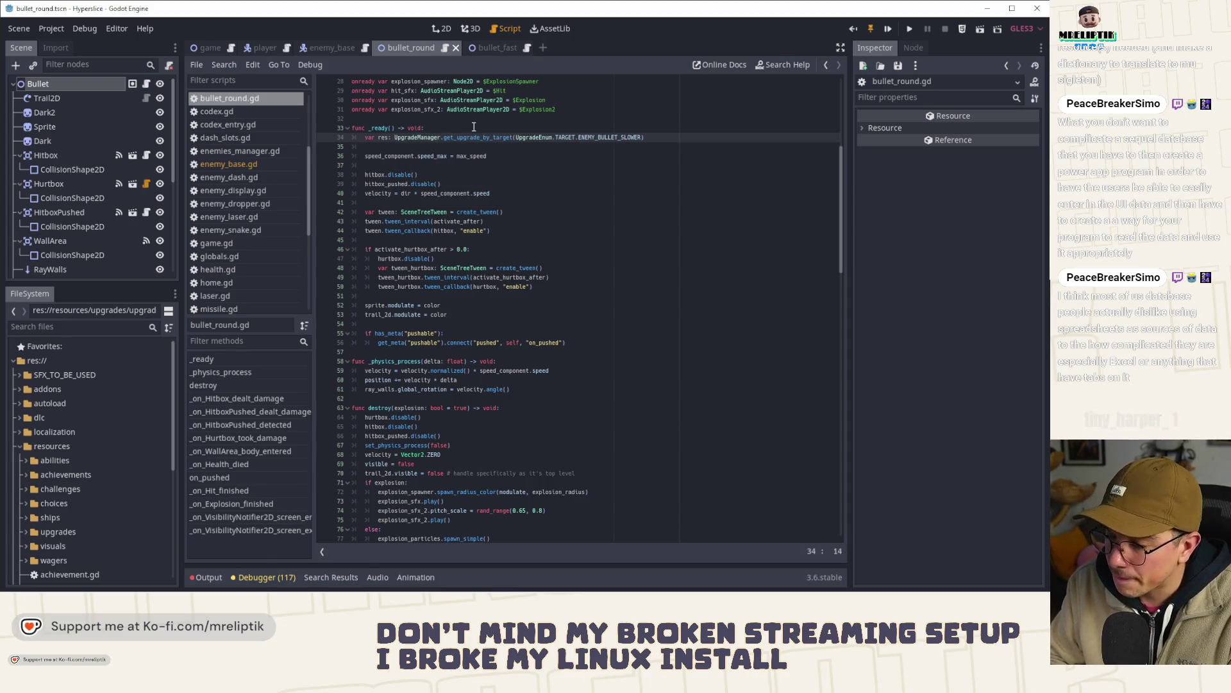
type("Upgrade =")
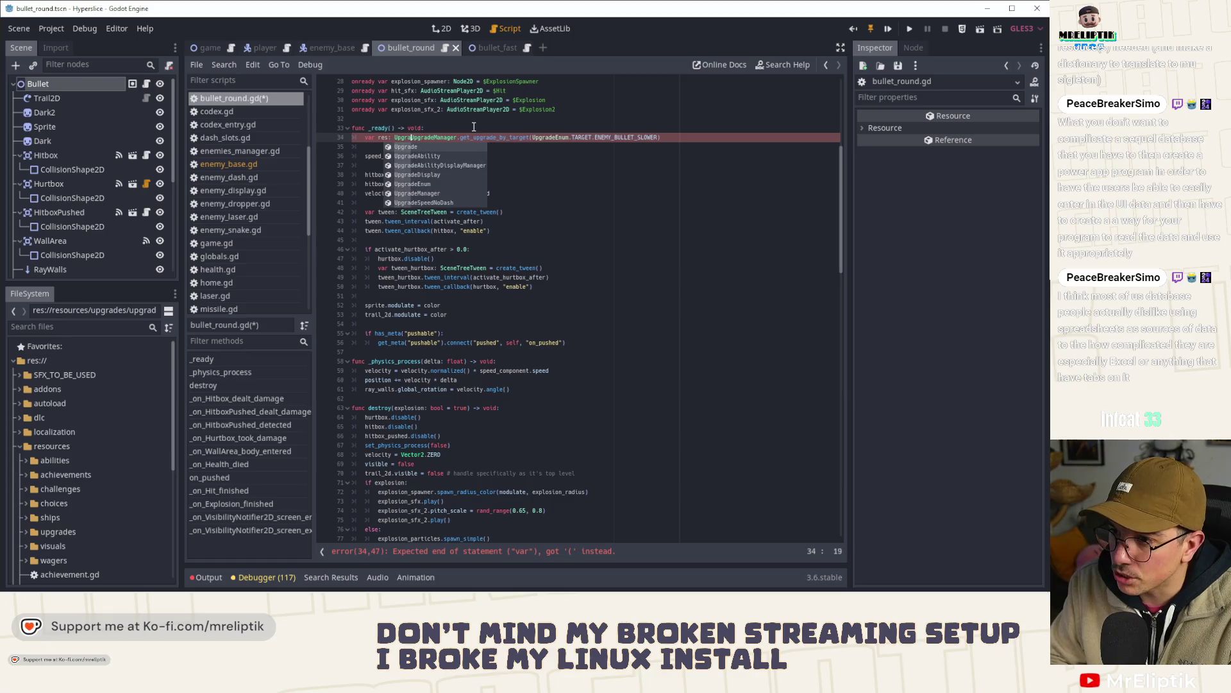
key("ctrl+s")
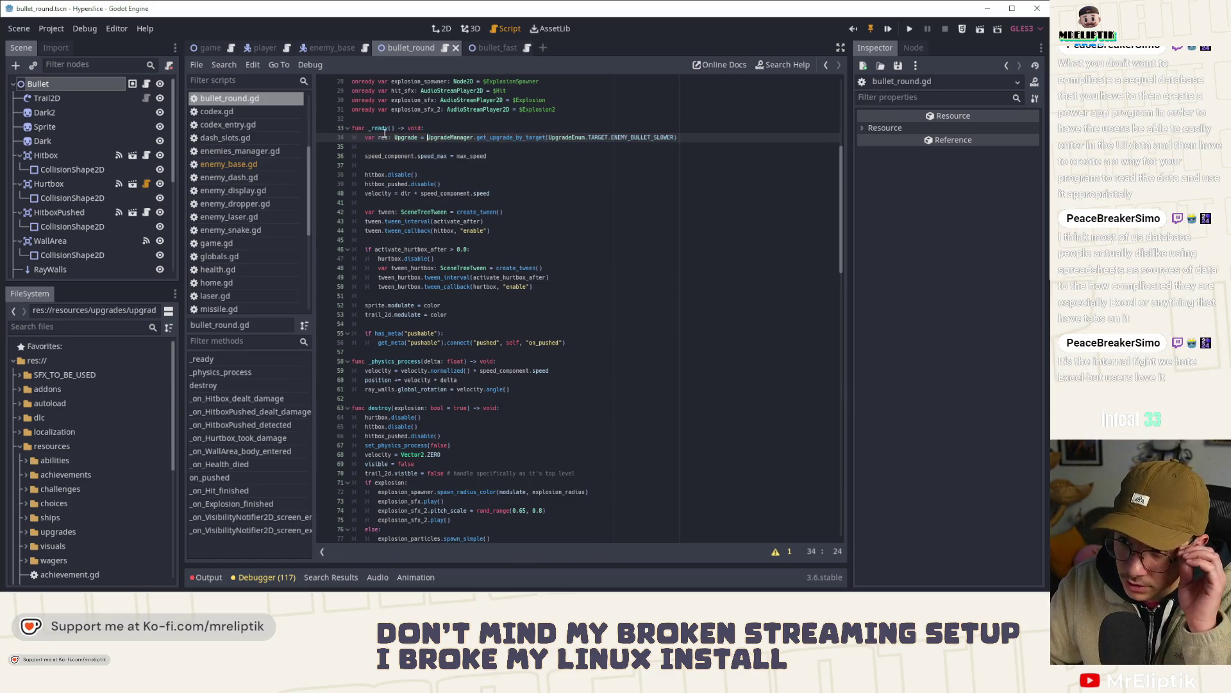
- Rename the variable to slower_bullet_res, add 'if slower_bullet_res:', then remove both lines
type("slower")
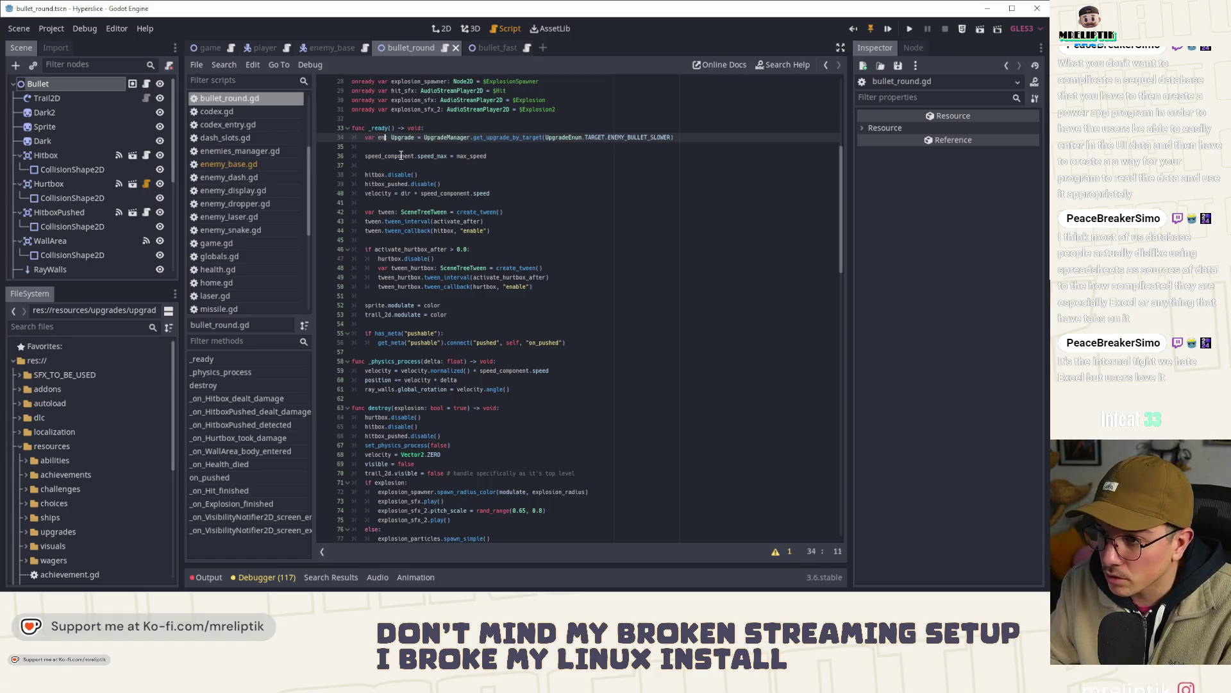
type("_bullet_res")
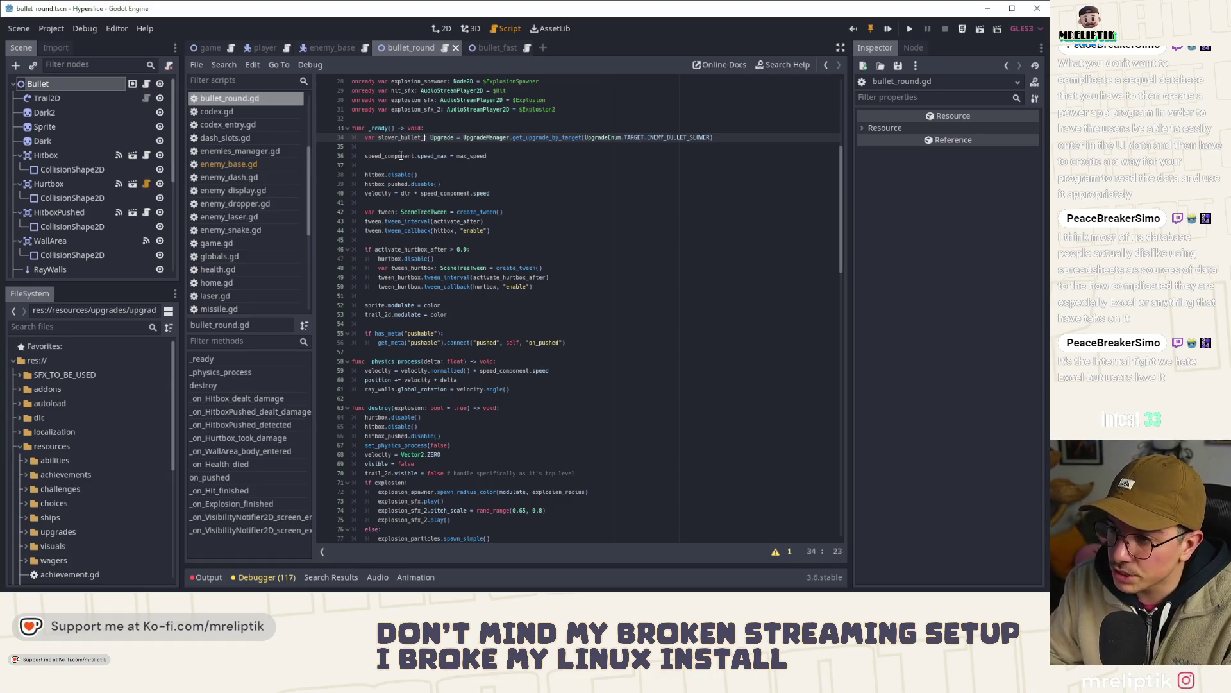
key("ctrl+s")
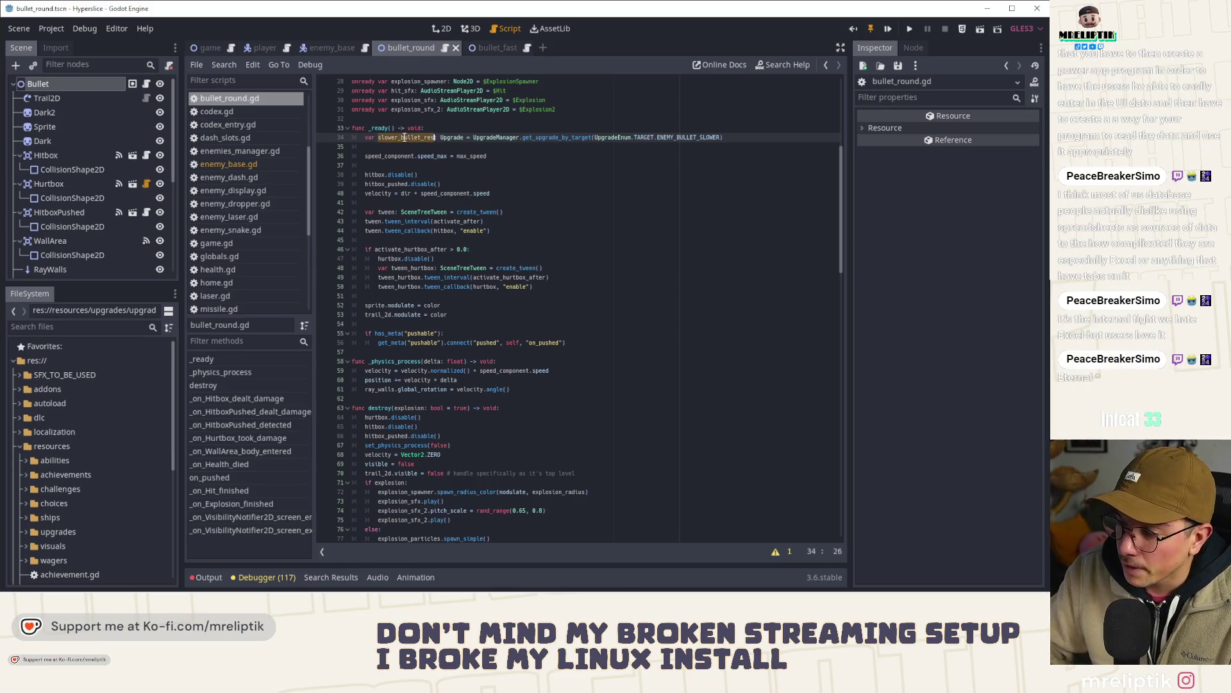
key("Down")
type("slower_bullet_res:")
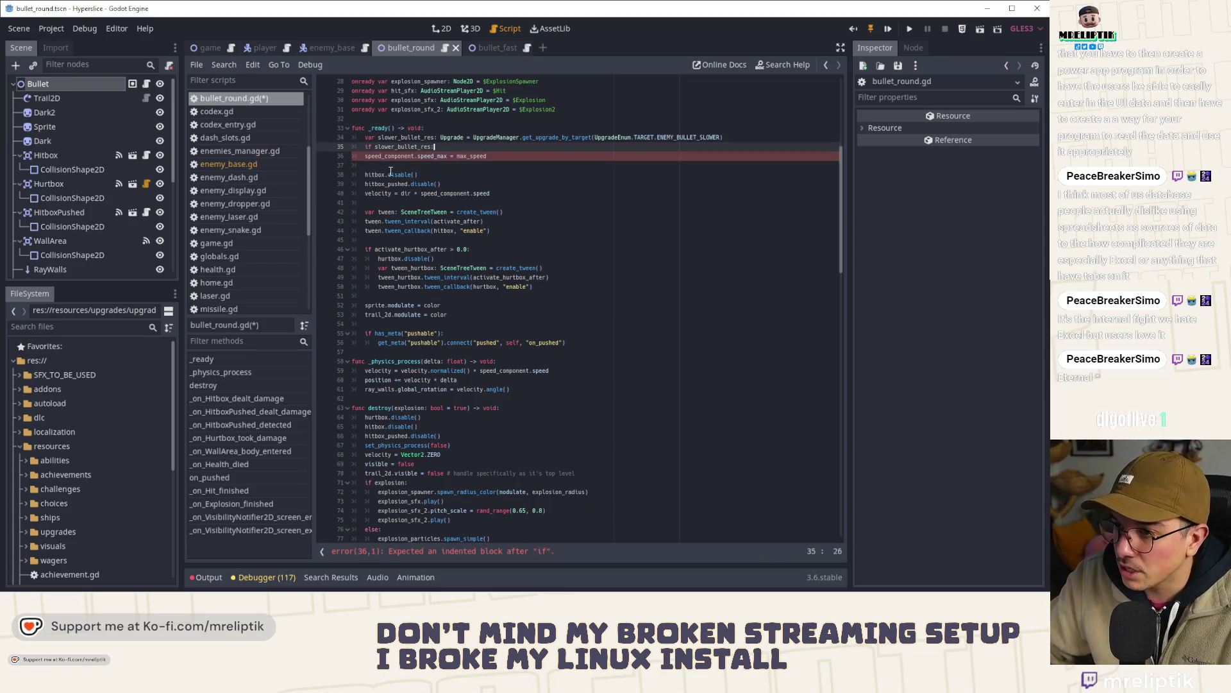
left_click_drag(468, 147, 365, 138)
key("ctrl+c")
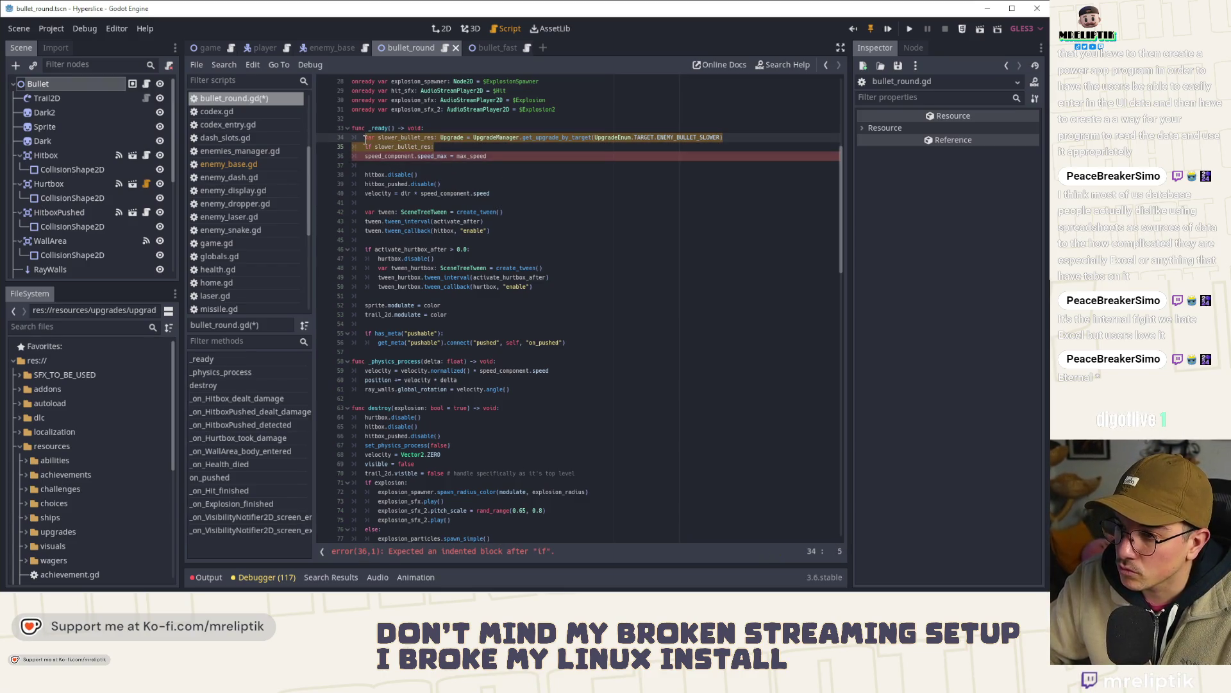
key("BackSpace")
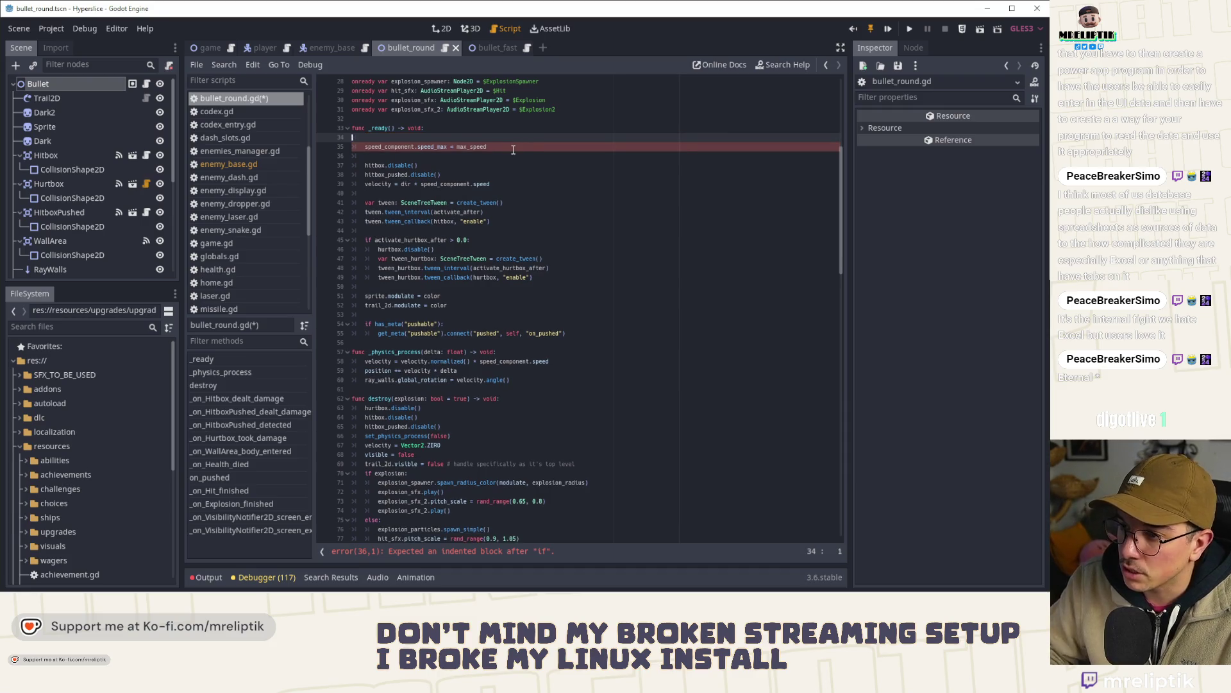
key("BackSpace")
- Paste the lookup and if check below the velocity line and begin 'speed_component.speed_max = max_speed * ('
left_click(520, 139)
left_click(526, 175)
key("ctrl+v")
key("Return")
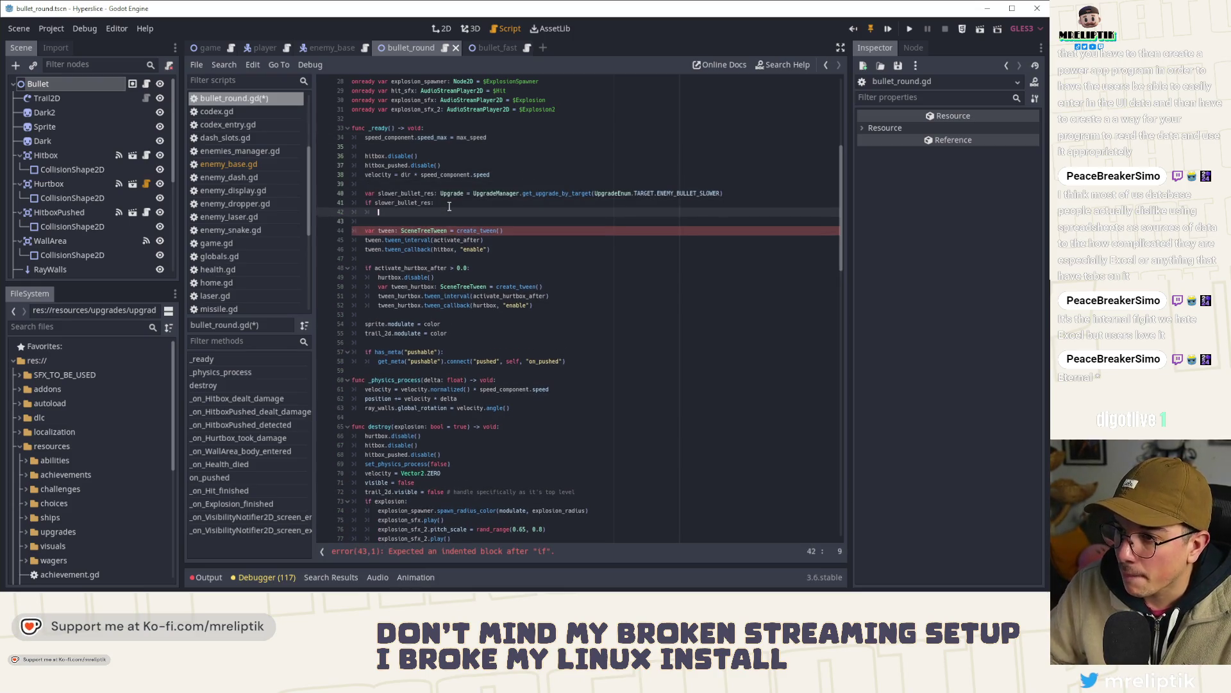
type("speed_component")
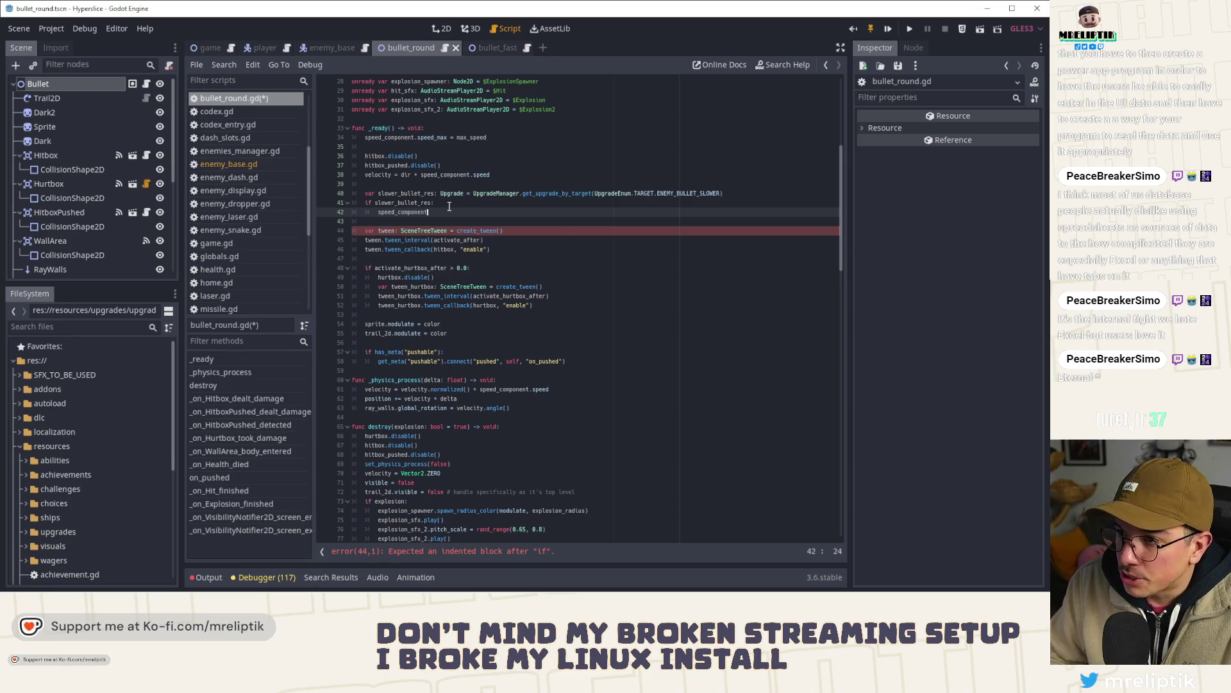
type(".speed_max")
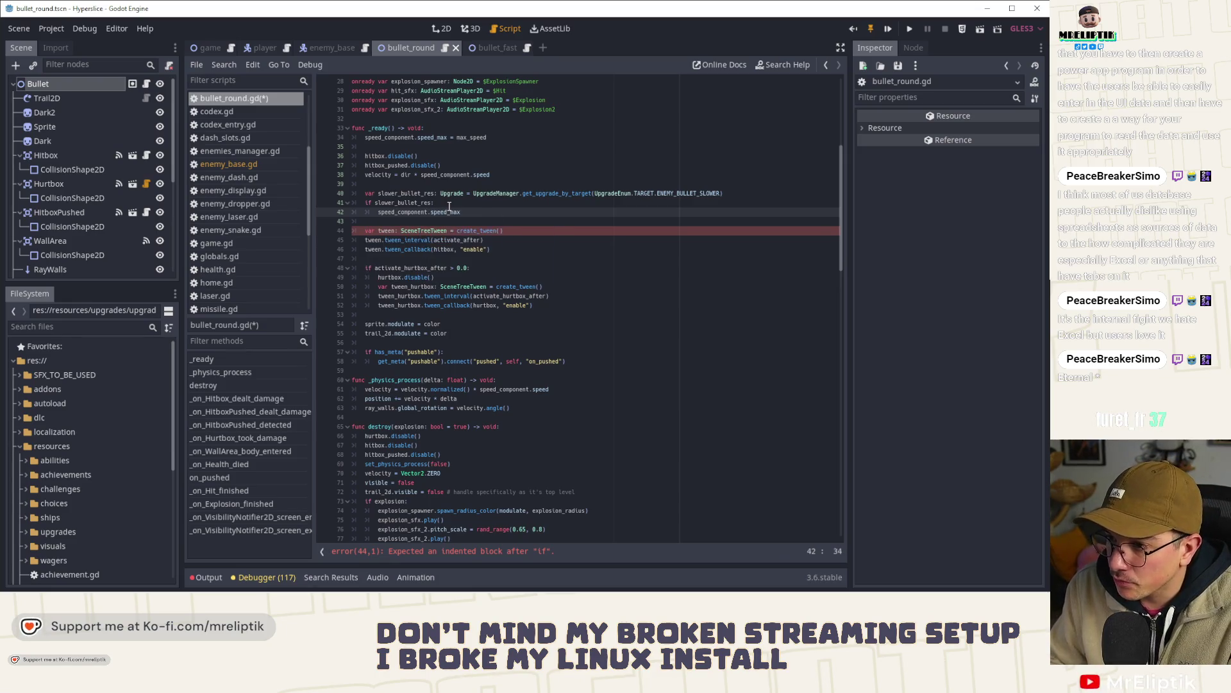
type(" = max_speed")
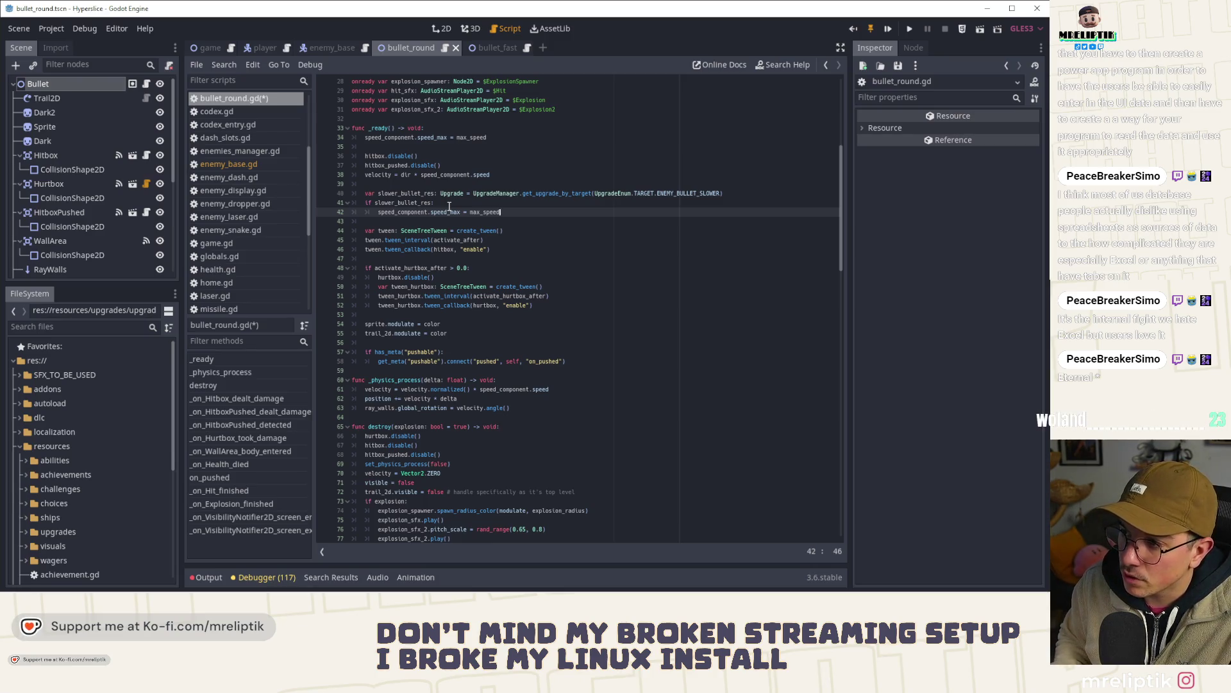
scroll(86, 495, "down", 5)
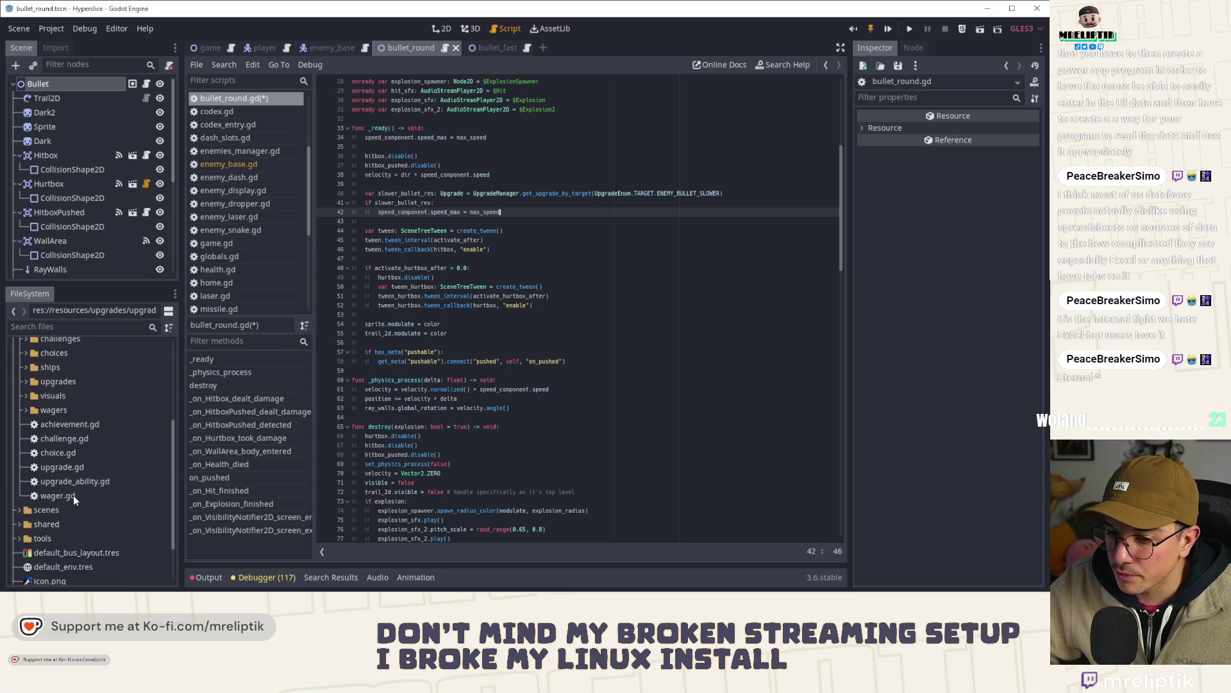
scroll(79, 490, "up", 4)
scroll(83, 475, "down", 3)
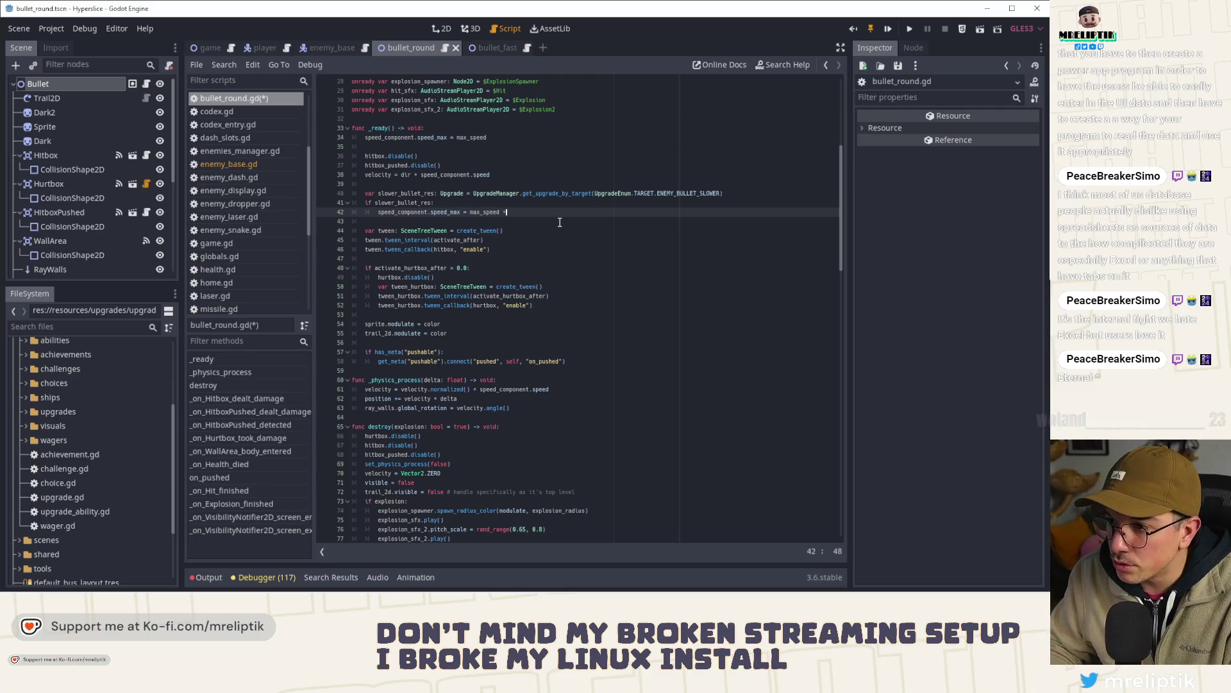
type("* (1.0-")
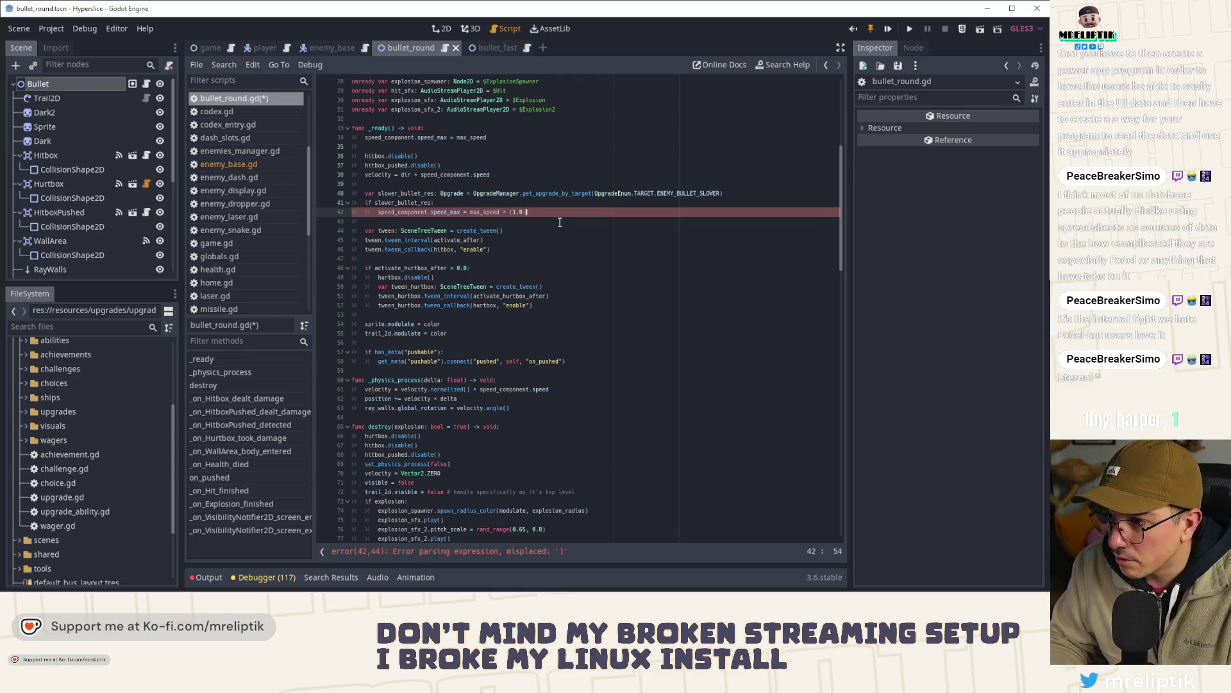
- Complete the formula as max_speed * (1.0-slower_bullet_res.value) and save
double_click(406, 193)
key("ctrl+c")
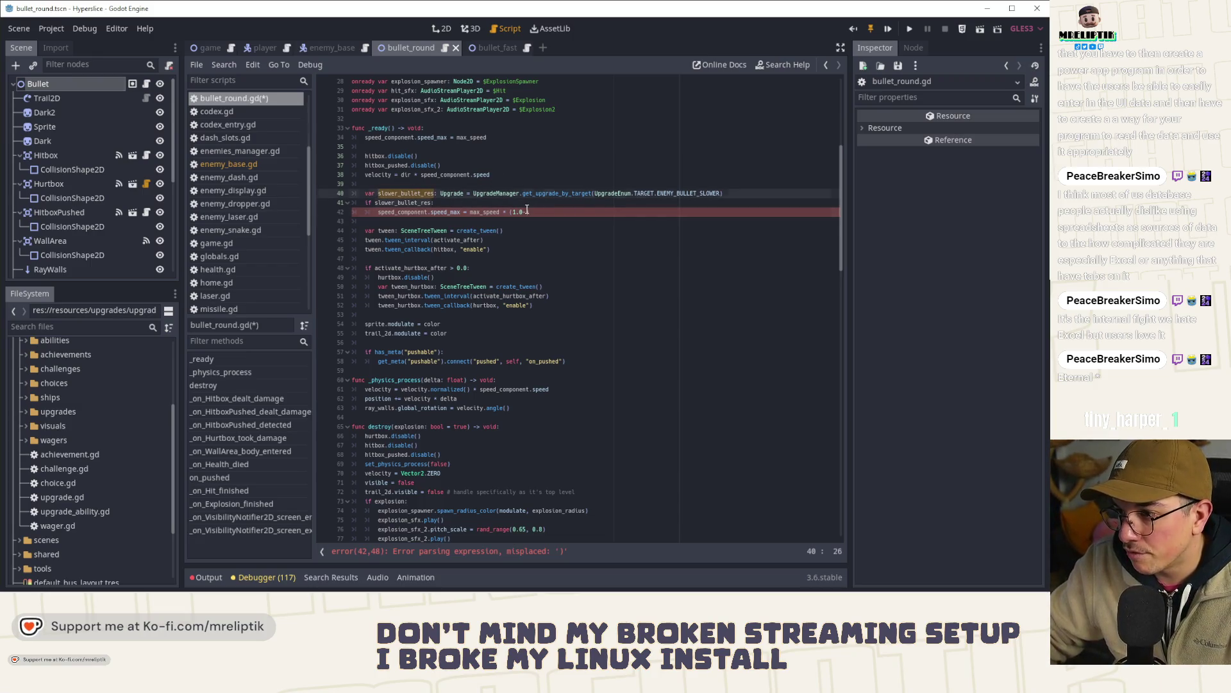
left_click(526, 211)
key("ctrl+v")
type(".value")
key("ctrl+s")
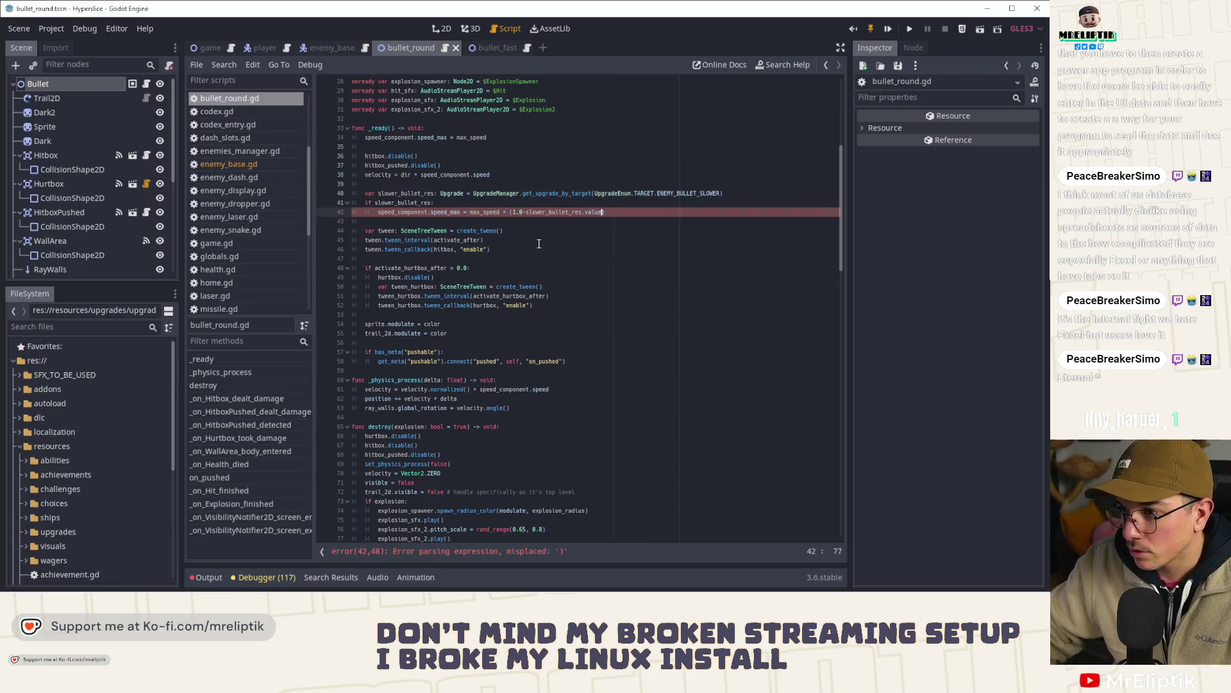
type(")")
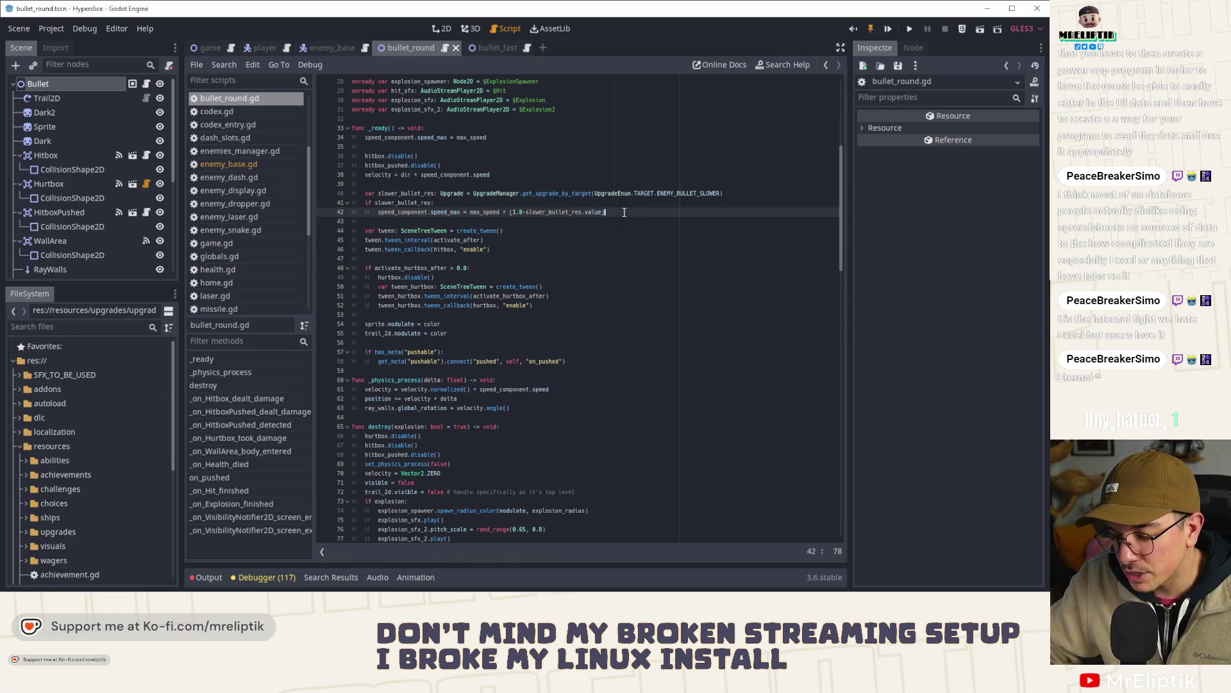
- Copy the velocity calculation line into the if block after the speed_max line
key("Down")
left_click_drag(539, 177, 367, 181)
key("ctrl+c")
left_click(614, 206)
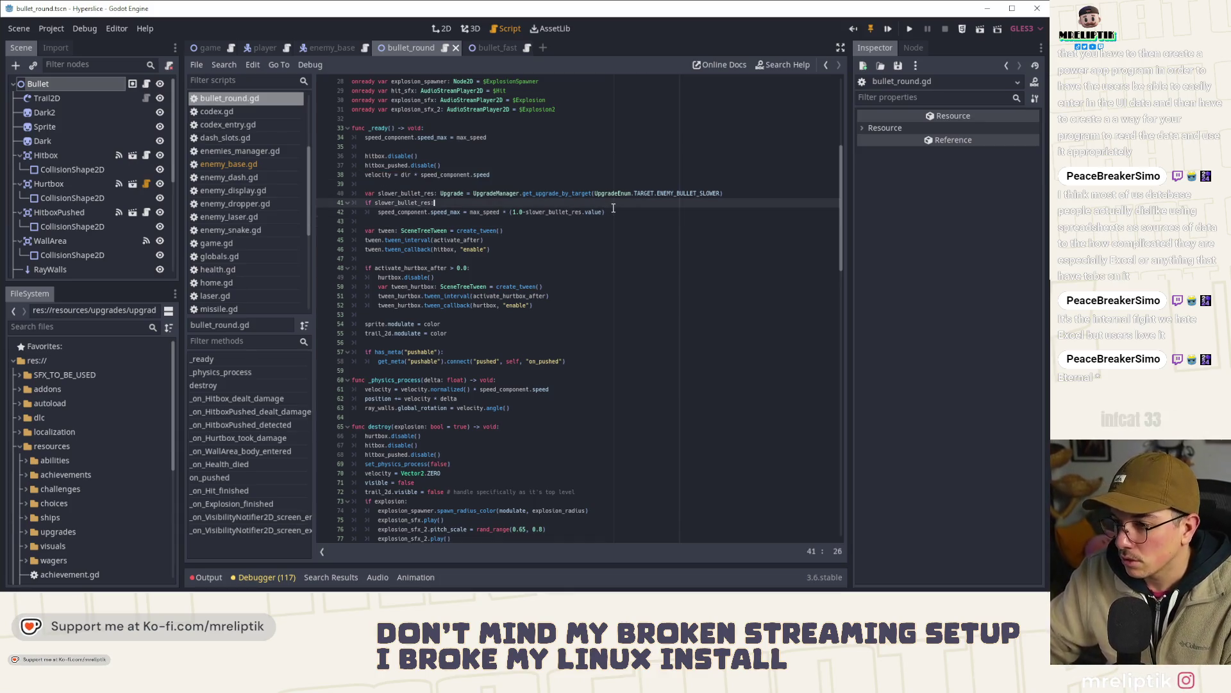
left_click(615, 212)
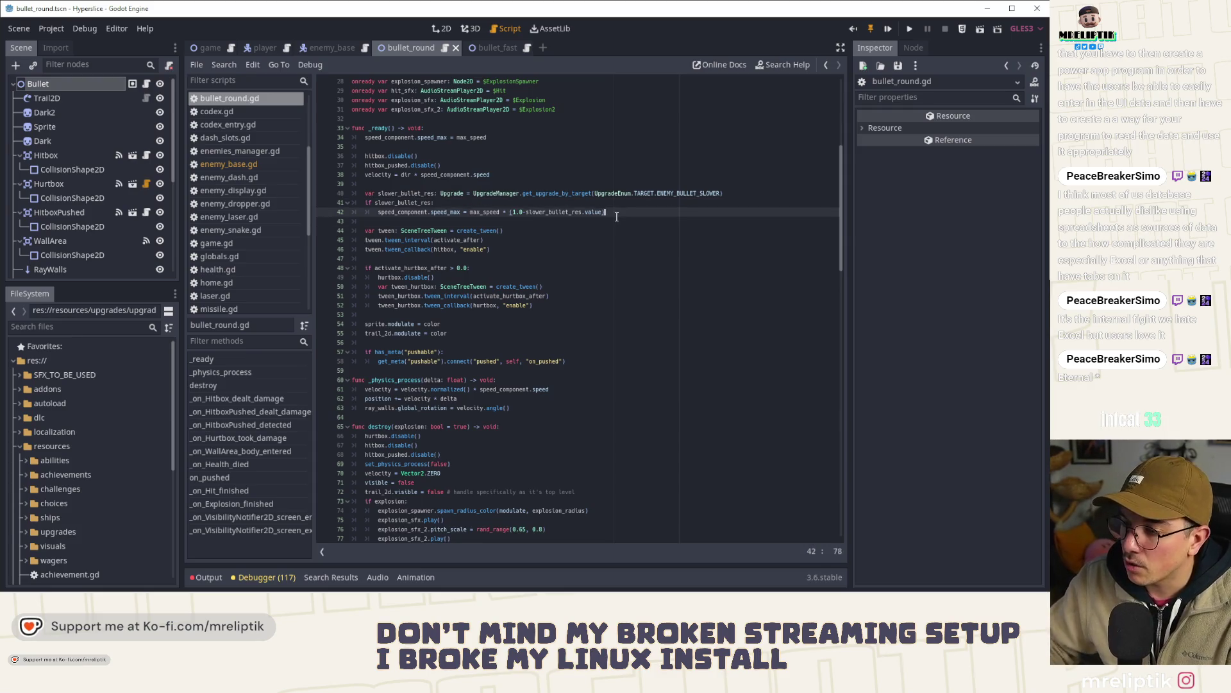
key("Return")
key("ctrl+v")
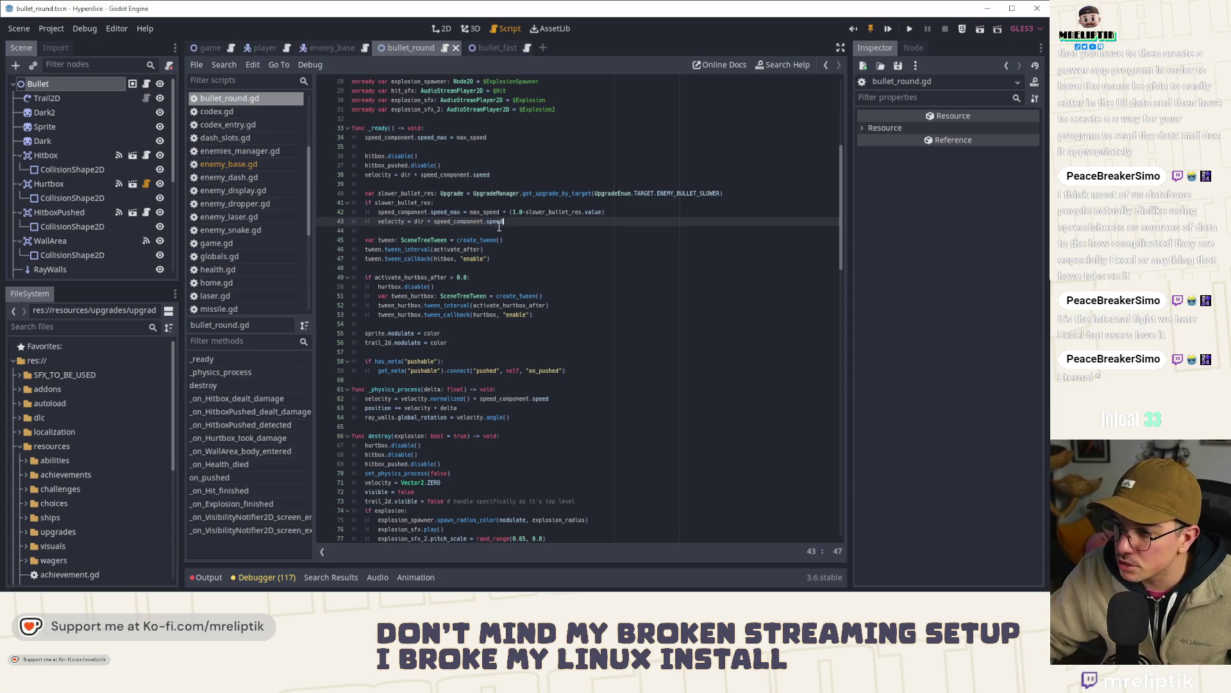
scroll(564, 369, "down", 4)
scroll(564, 368, "down", 10)
scroll(564, 368, "up", 17)
left_click(447, 226)
scroll(97, 192, "down", 5)
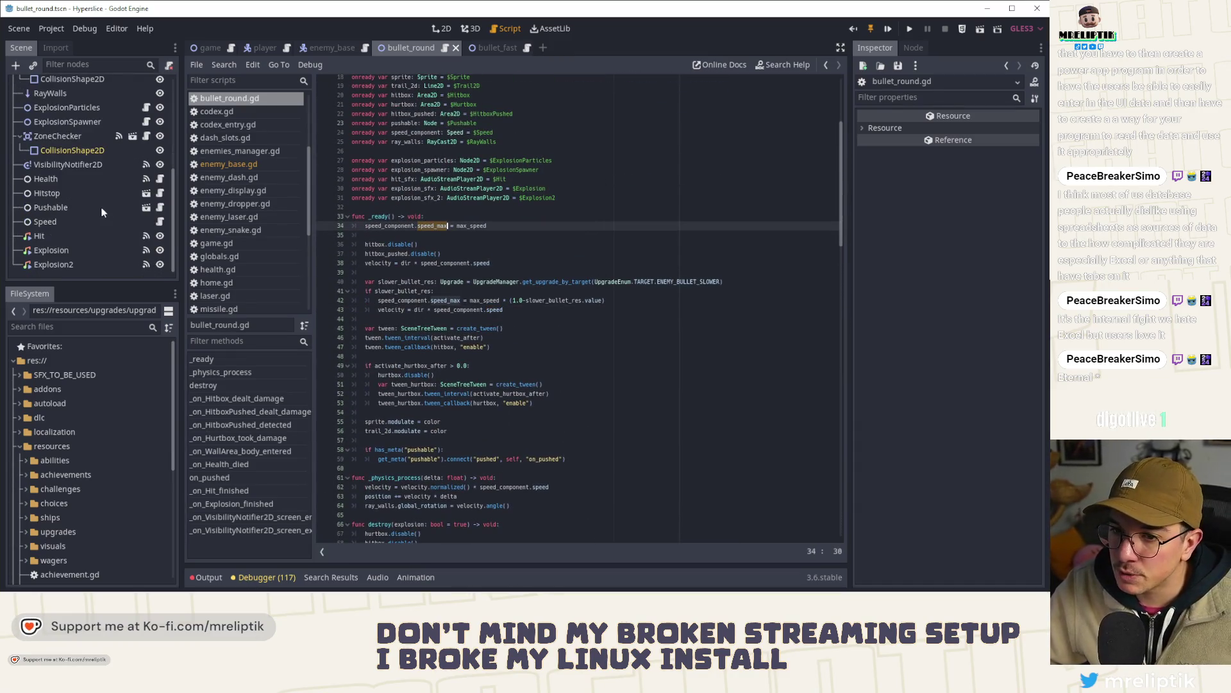
left_click(160, 221)
left_click(535, 129)
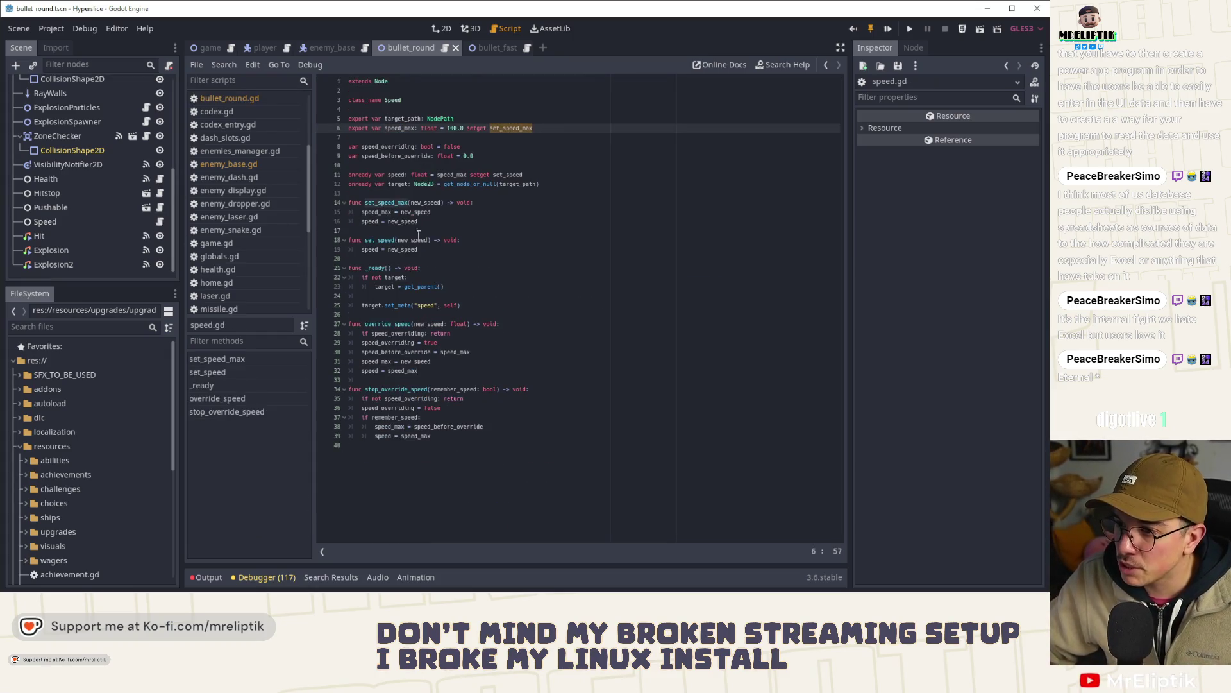
left_click(379, 221)
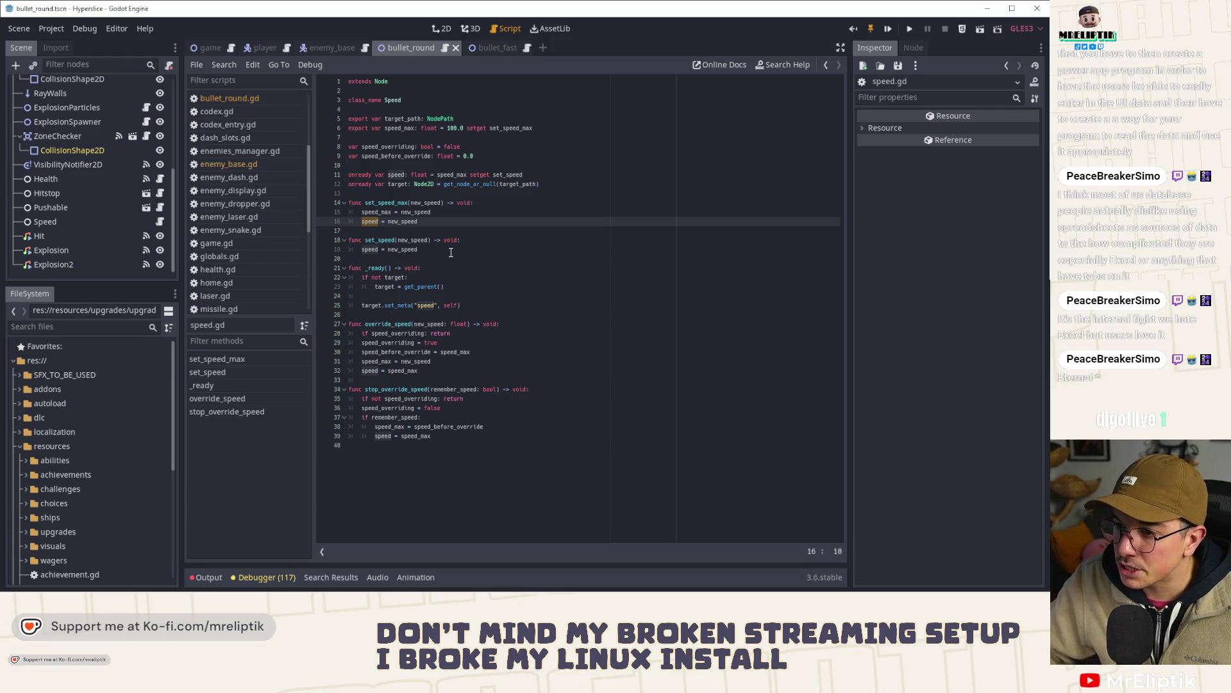
scroll(154, 90, "up", 5)
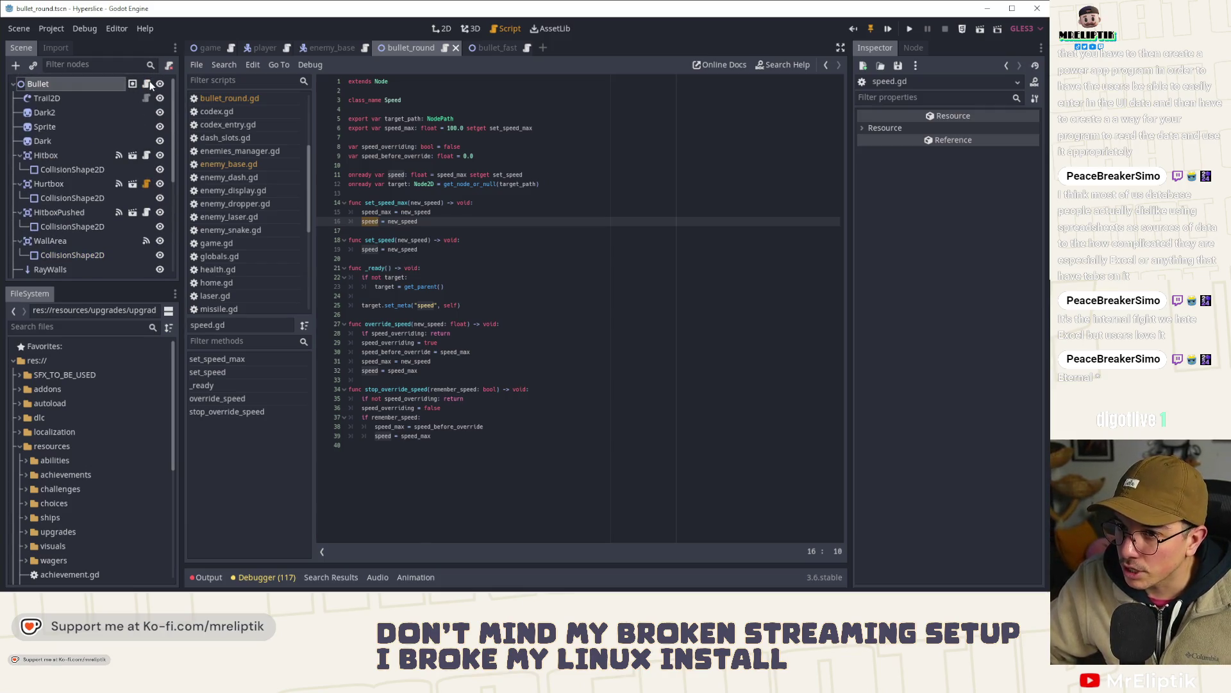
left_click(148, 84)
scroll(467, 257, "down", 5)
scroll(476, 303, "down", 3)
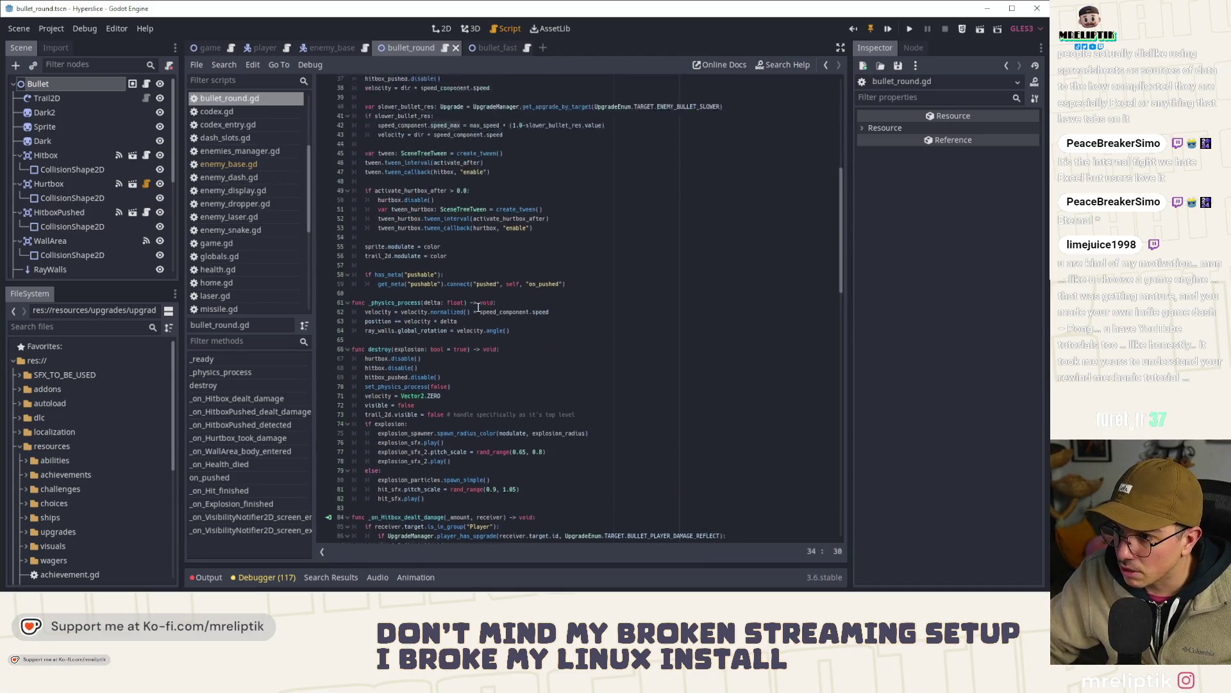
- Review speed_component uses and the later else branch in bullet_round.gd, then open bullet_fast
scroll(478, 307, "up", 5)
double_click(391, 175)
left_click(482, 179)
scroll(494, 257, "down", 13)
scroll(504, 300, "down", 20)
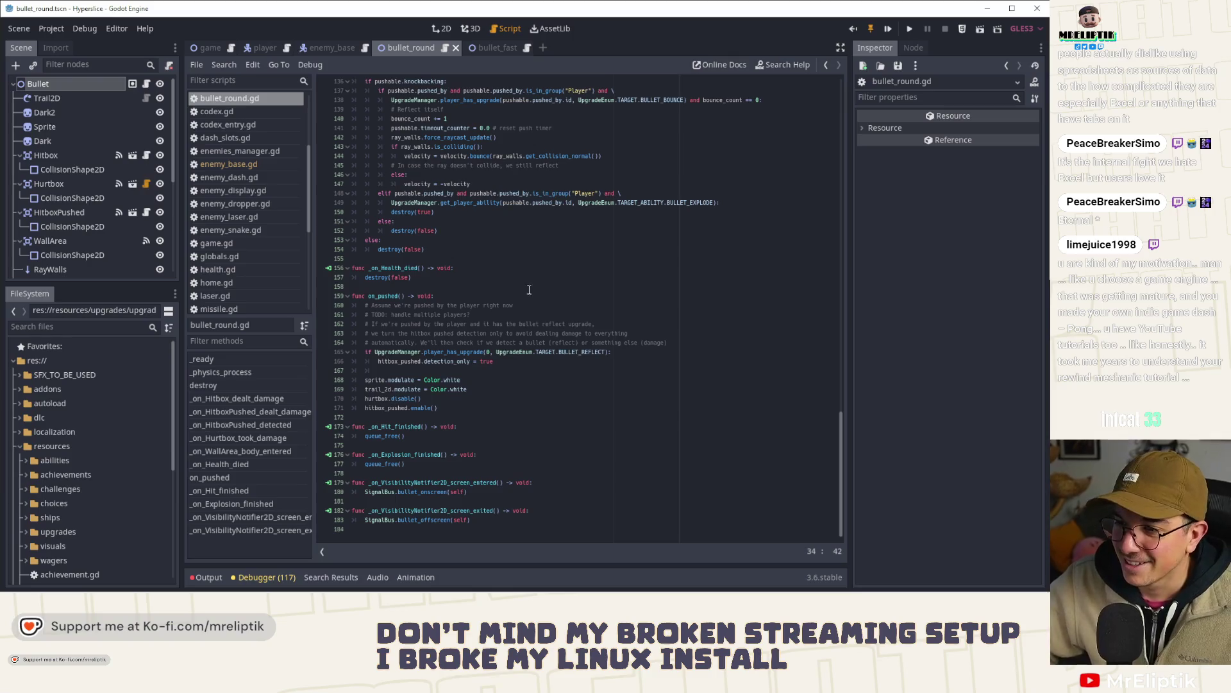
scroll(455, 305, "up", 4)
left_click(481, 352)
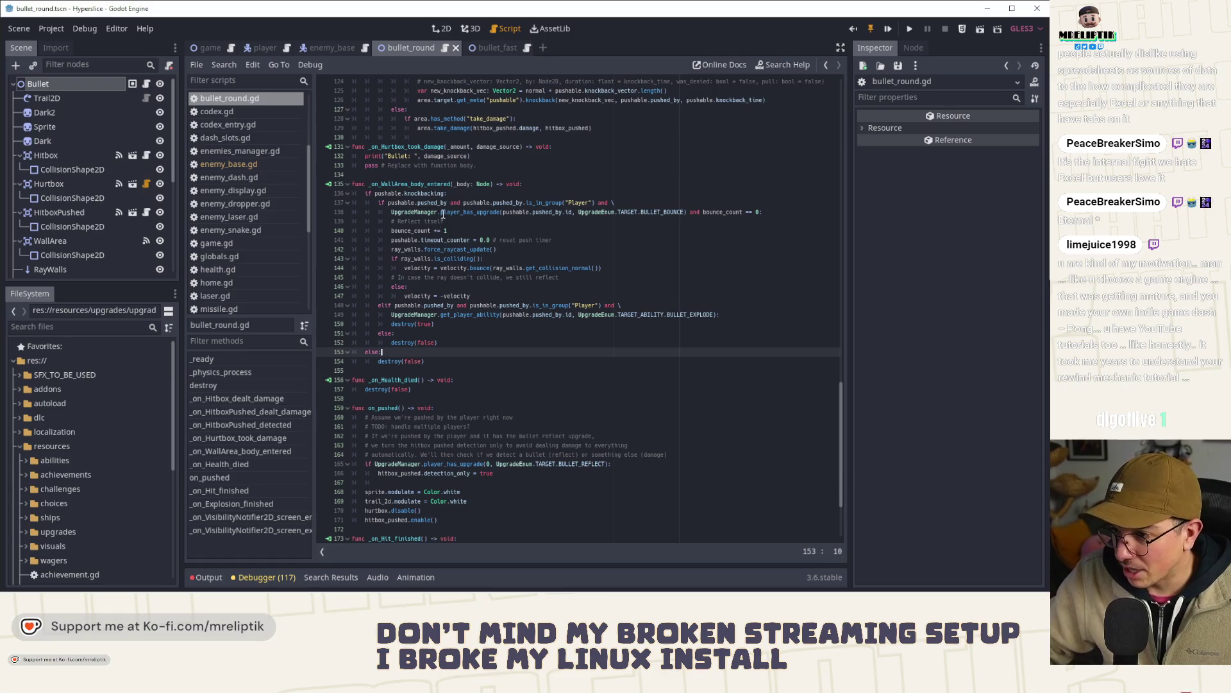
left_click(468, 398)
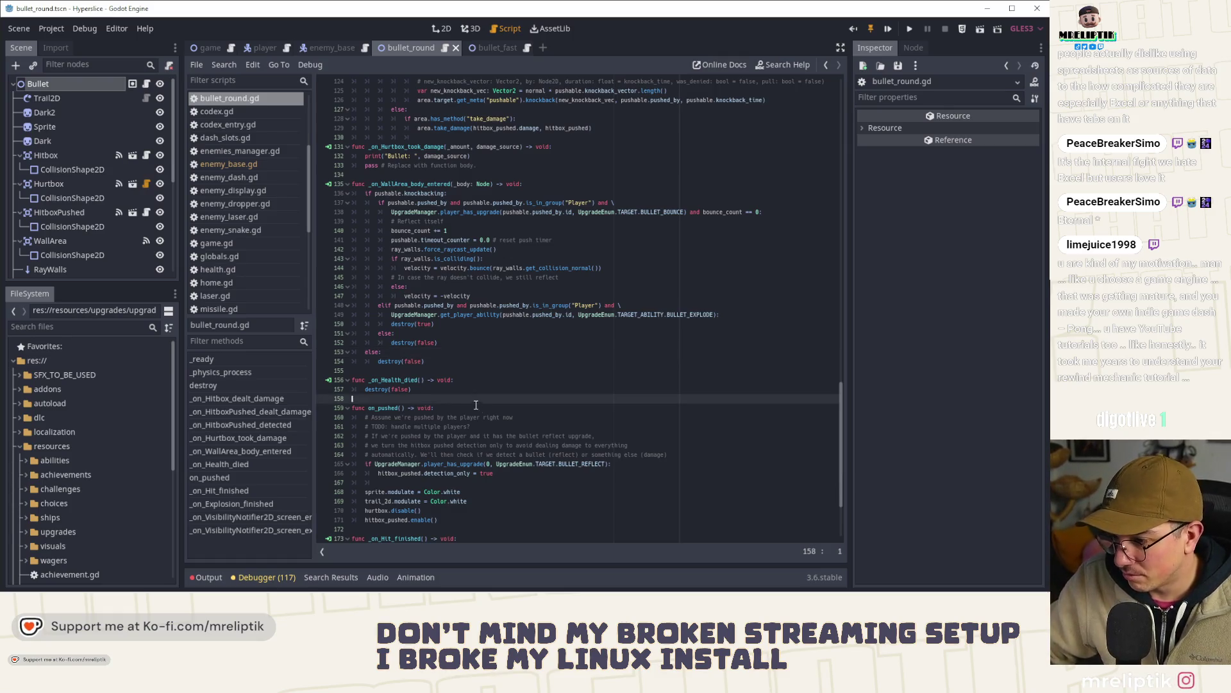
scroll(480, 407, "down", 1)
scroll(420, 260, "up", 4)
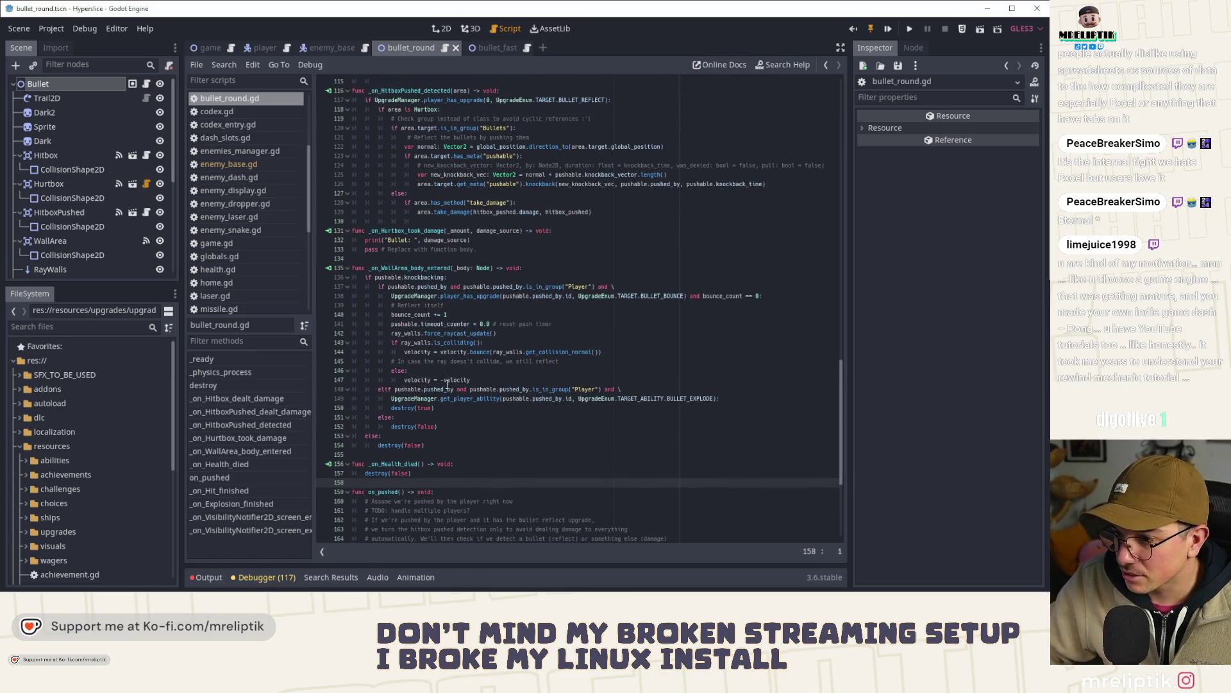
scroll(447, 382, "up", 5)
left_click(495, 48)
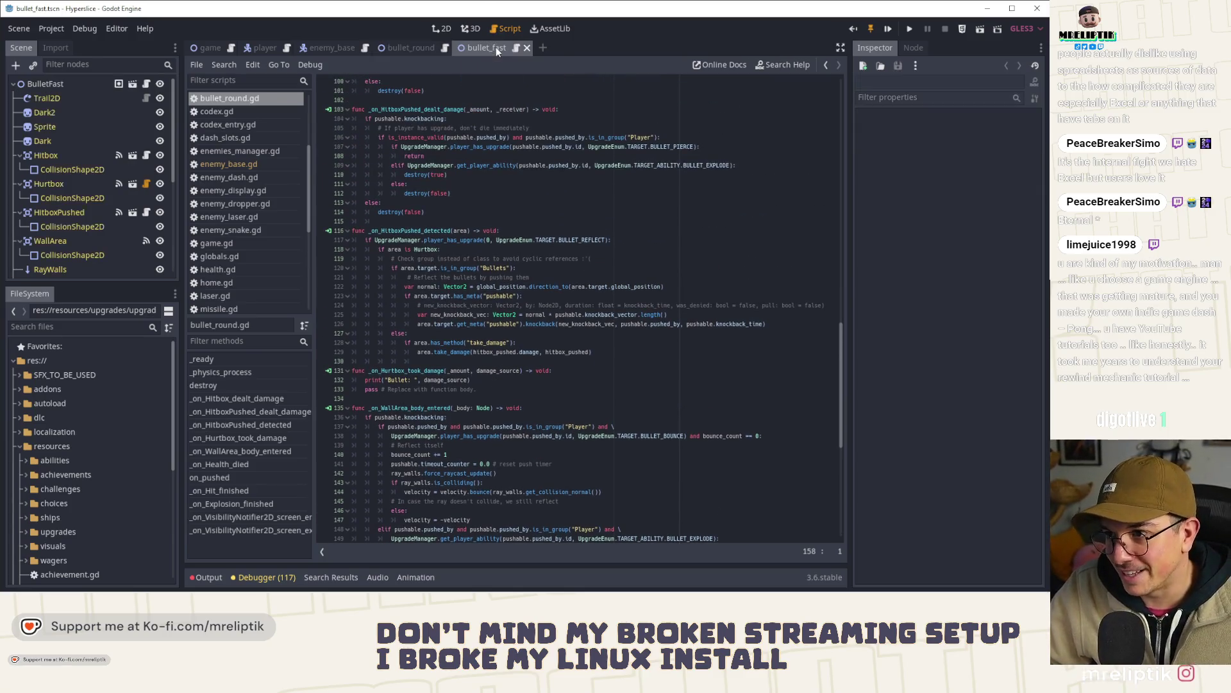
- Quick Open the bullet_delayed scene, then glance back at bullet_round
key("ctrl+shift+o")
type("bullet")
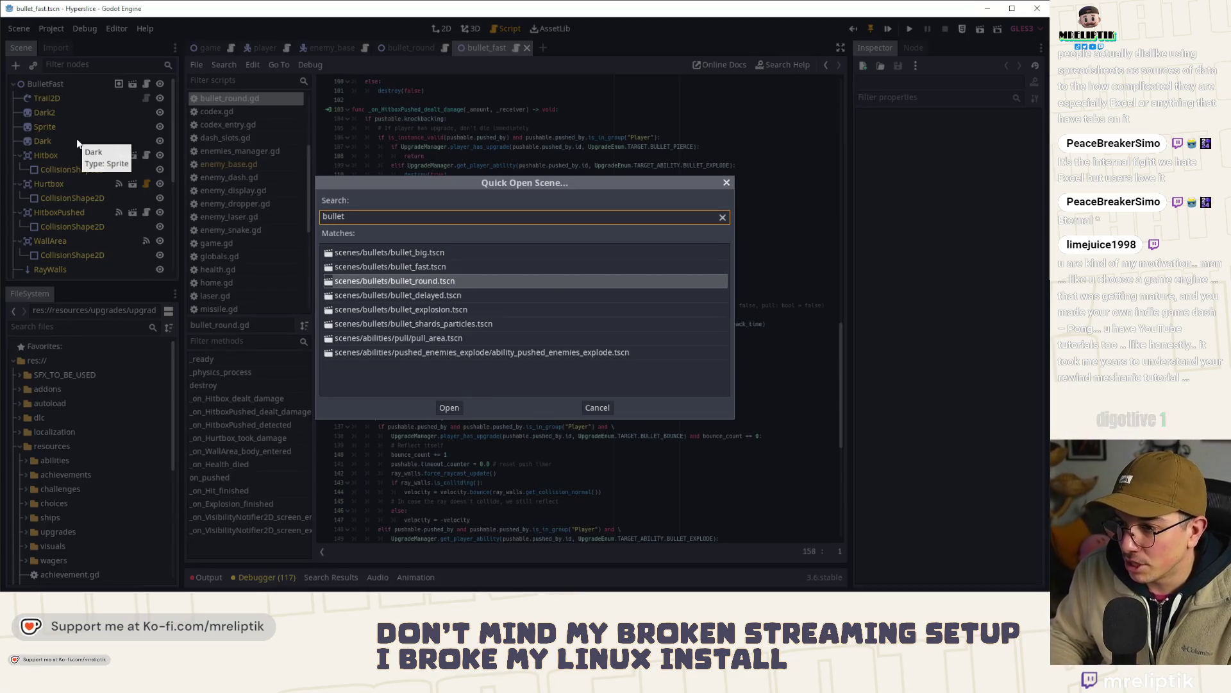
key("Down")
key("Return")
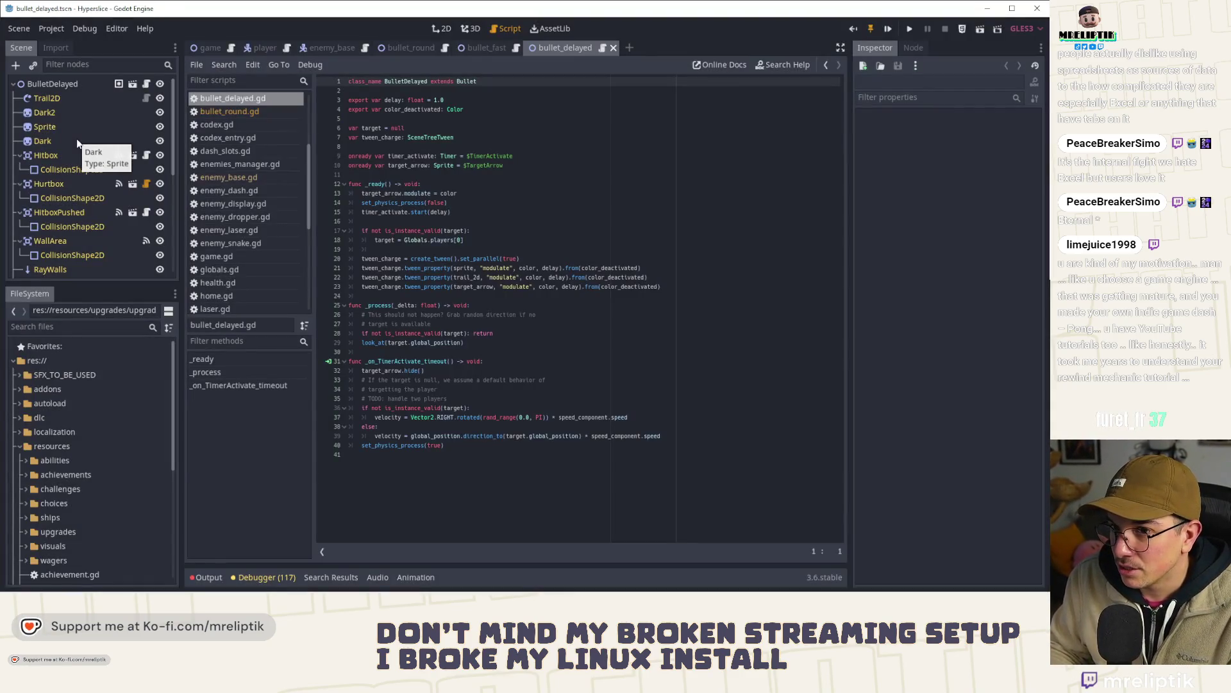
left_click(429, 50)
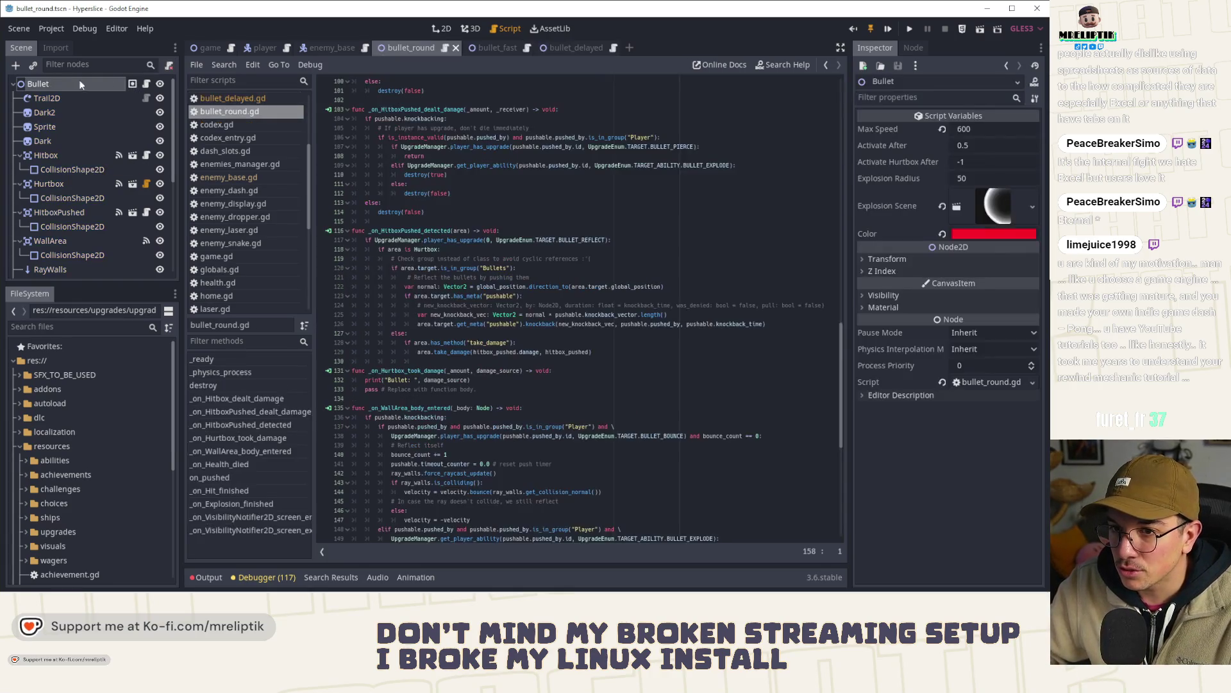
scroll(525, 394, "up", 15)
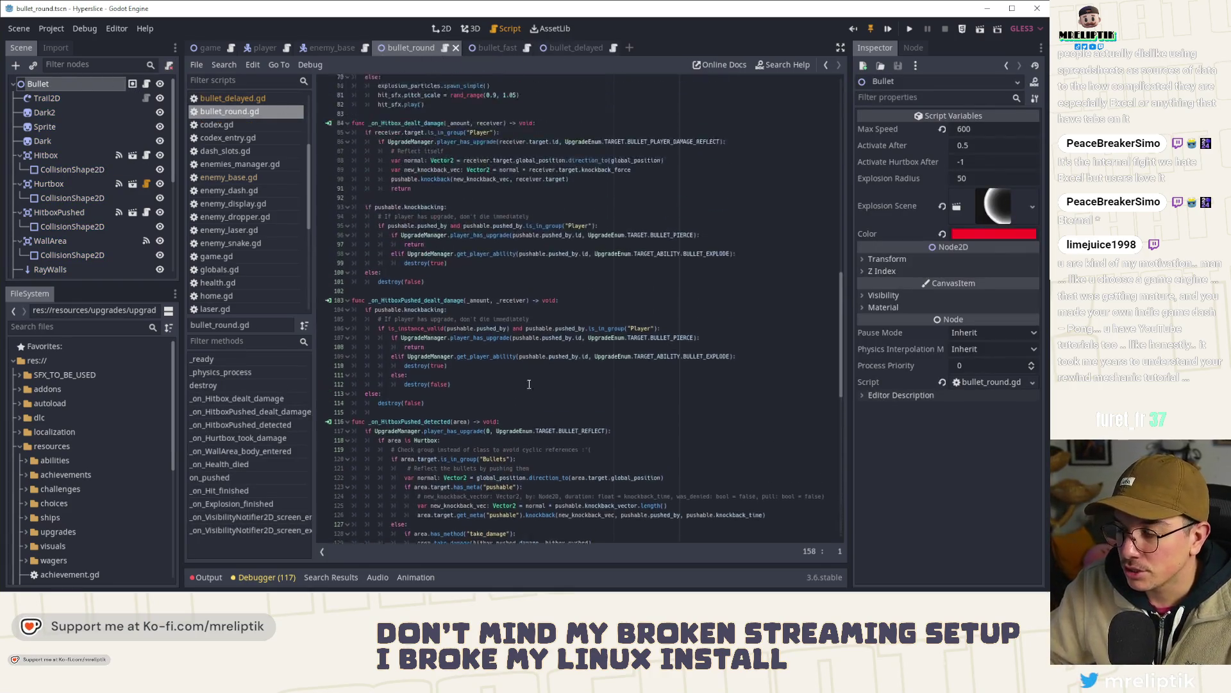
scroll(525, 395, "up", 10)
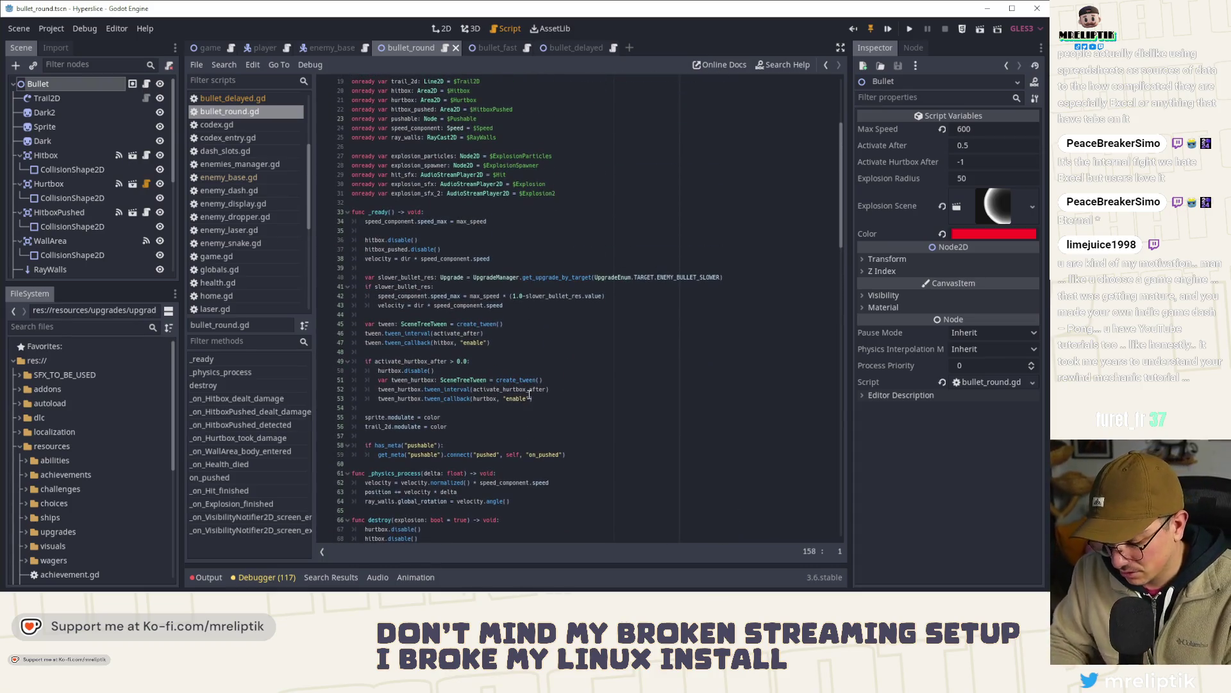
- Quick Open another bullet scene and bullet_big, and view the BulletBig root's properties
key("ctrl+shift+o")
type("bullet")
key("Down")
key("Down")
key("Down")
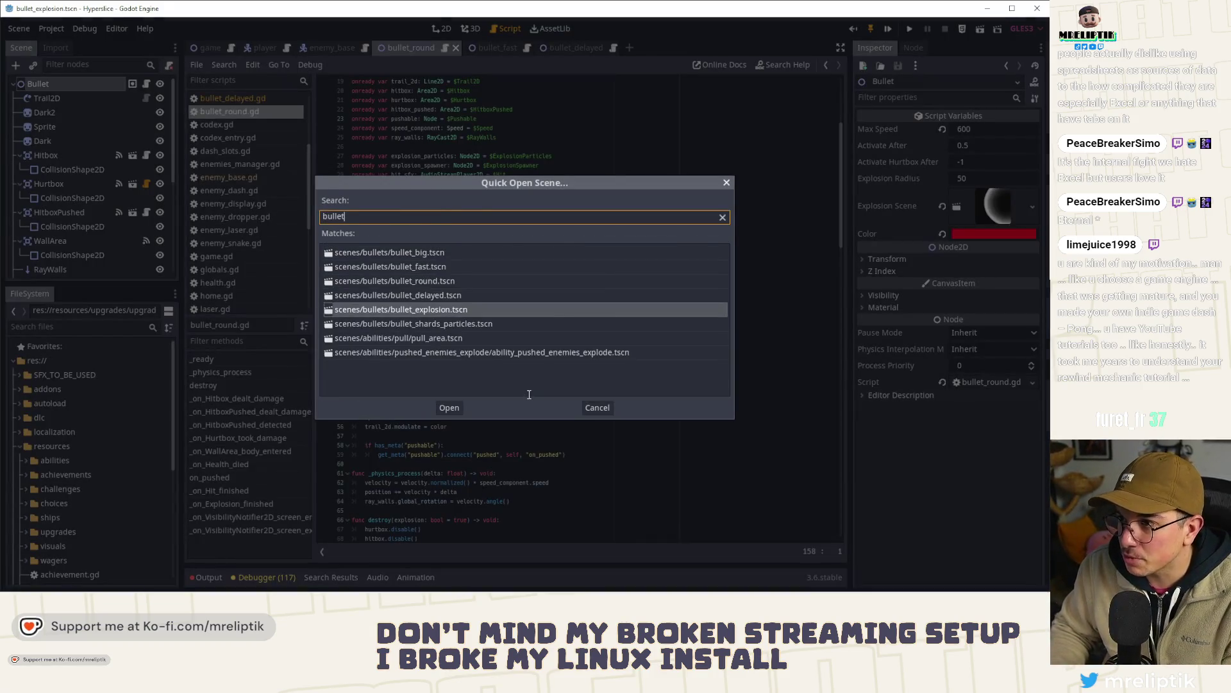
key("Up")
key("Return")
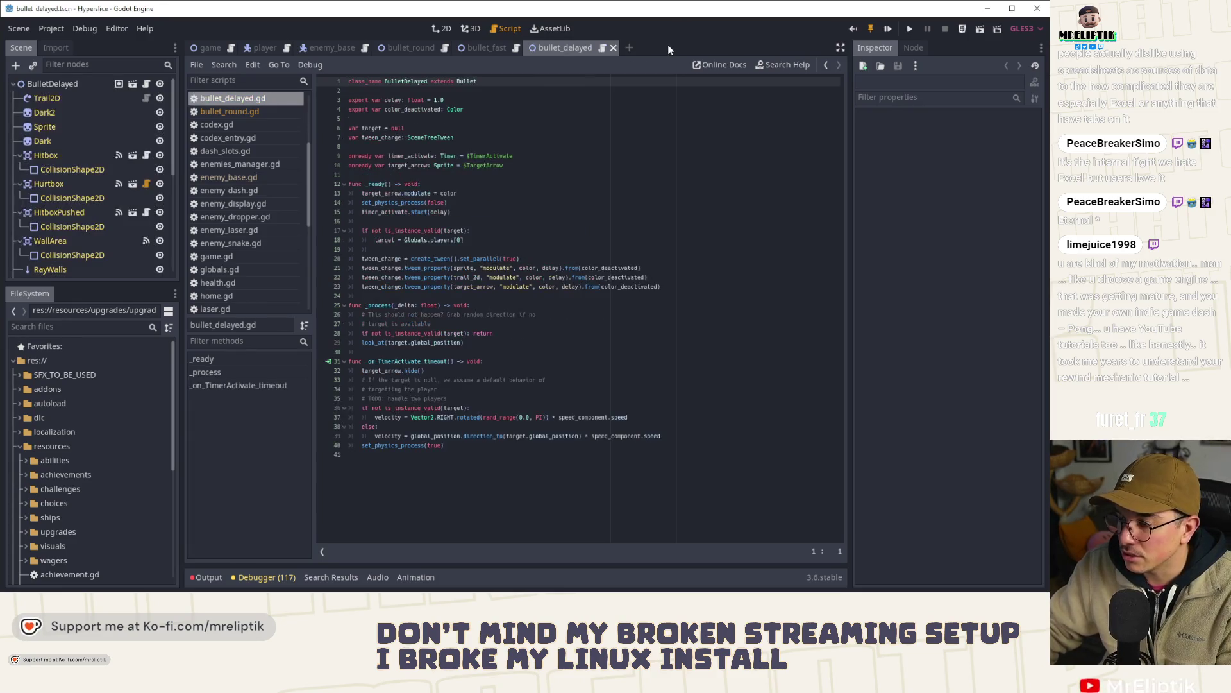
key("ctrl+shift+o")
type("bullet")
key("Down")
key("Down")
key("Up")
key("Up")
key("Return")
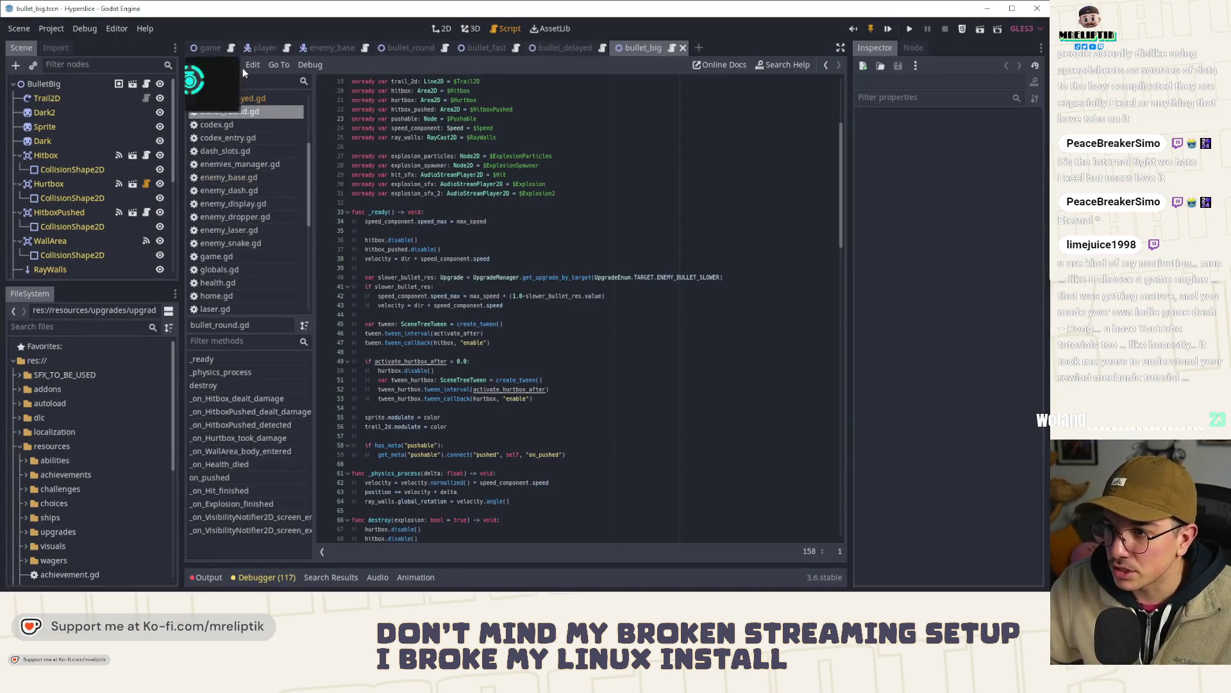
left_click(61, 87)
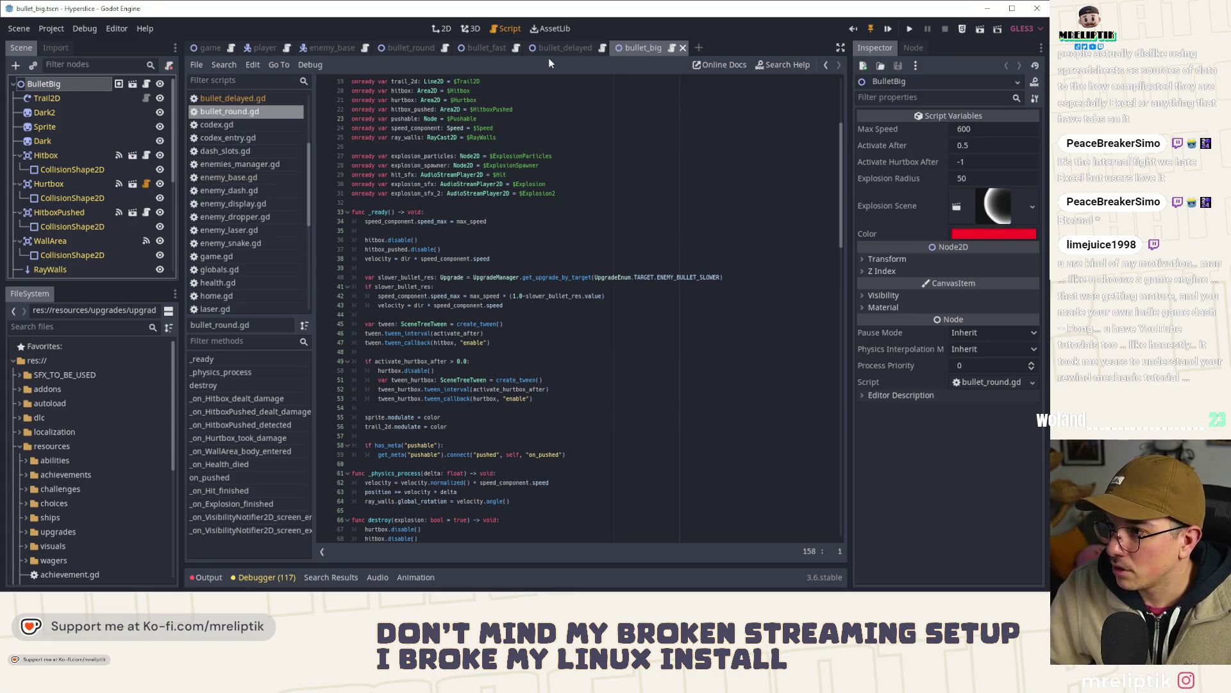
- Inspect the bullet_delayed and bullet_fast roots, return to bullet_round, and close the extra scenes
left_click(552, 50)
left_click(55, 82)
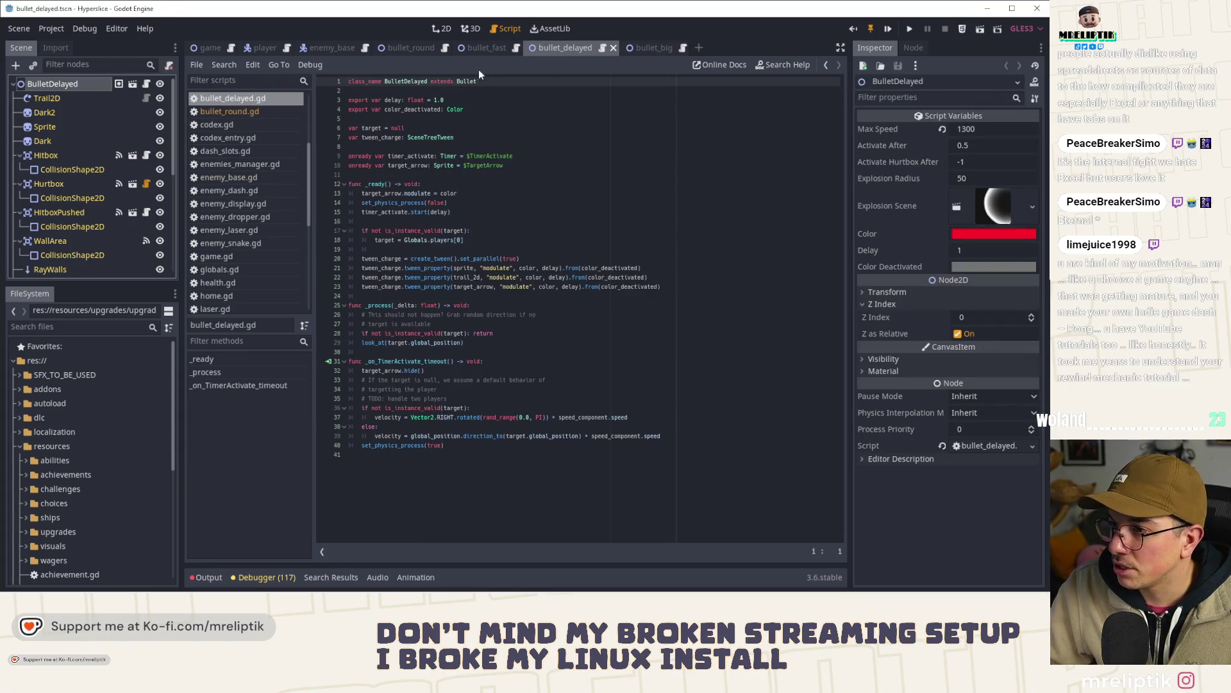
left_click(479, 50)
left_click(80, 84)
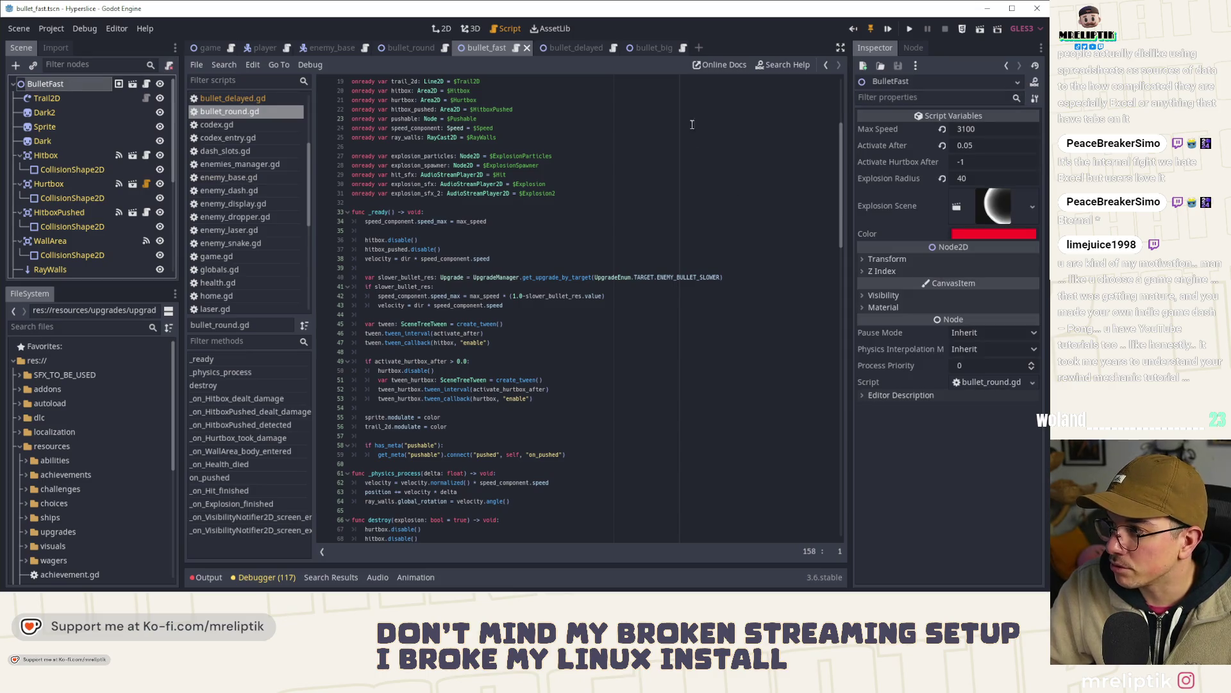
left_click(416, 48)
middle_click(565, 49)
middle_click(566, 48)
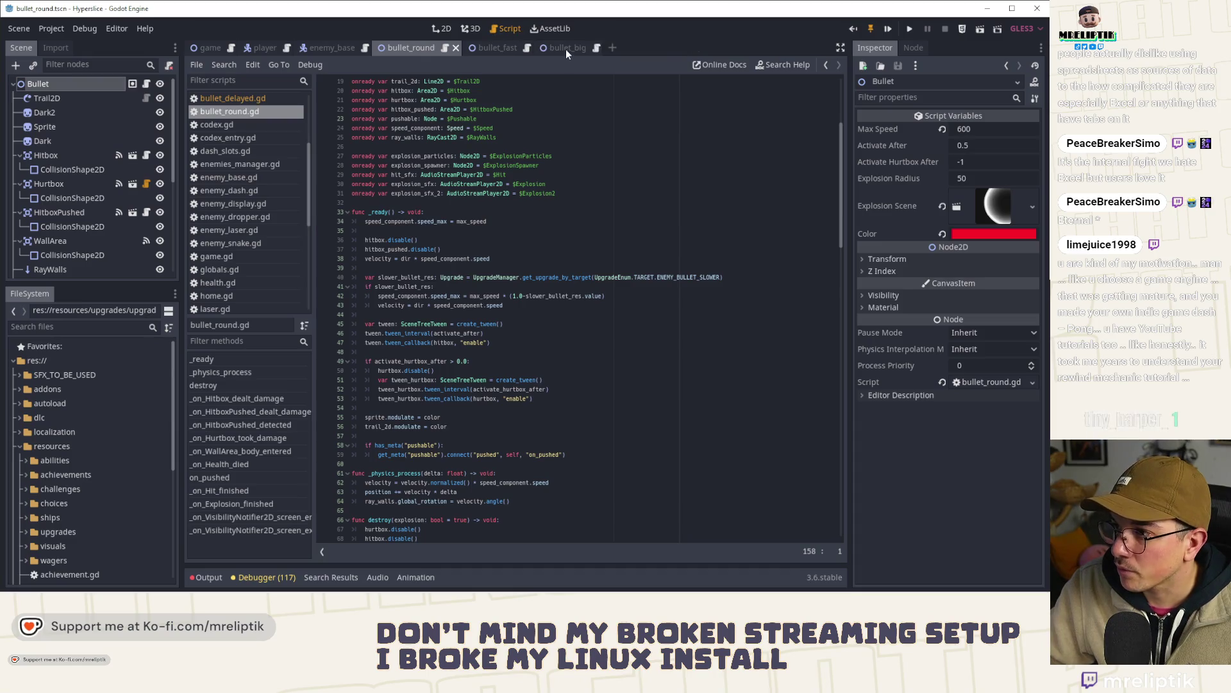
middle_click(495, 49)
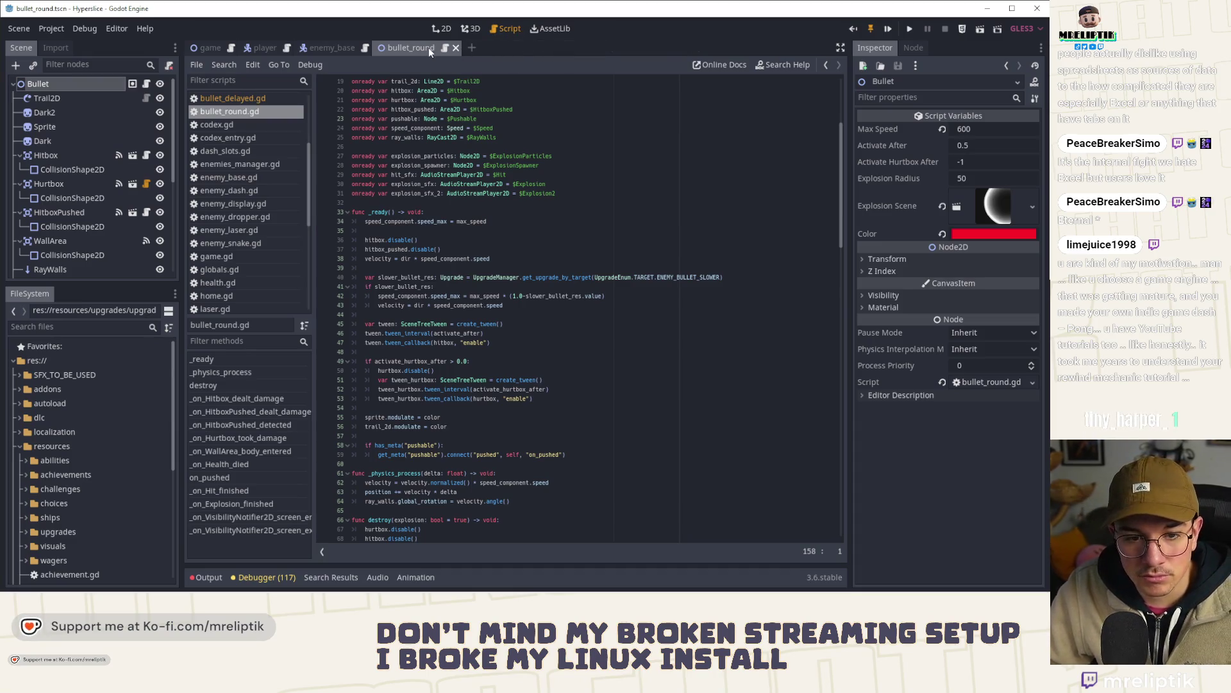
- Move the velocity line up under the speed setup in bullet_round.gd's _ready
left_click(643, 290)
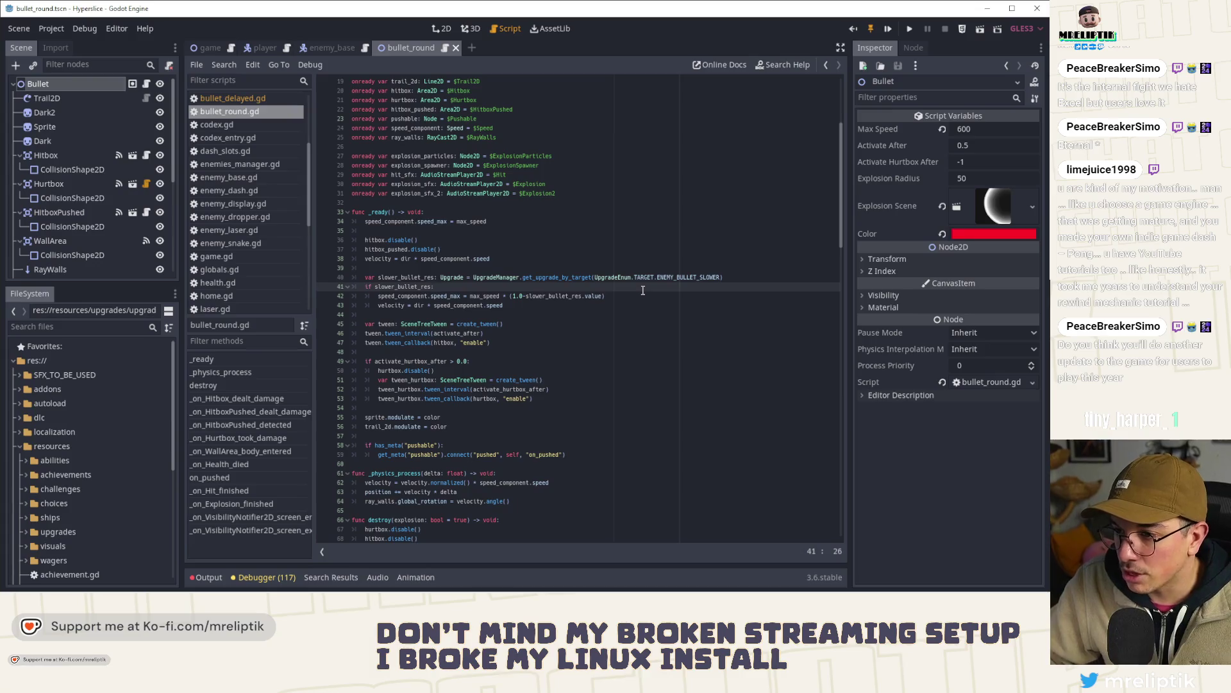
left_click(513, 260)
key("alt+Up")
key("alt+Up")
key("alt+Up")
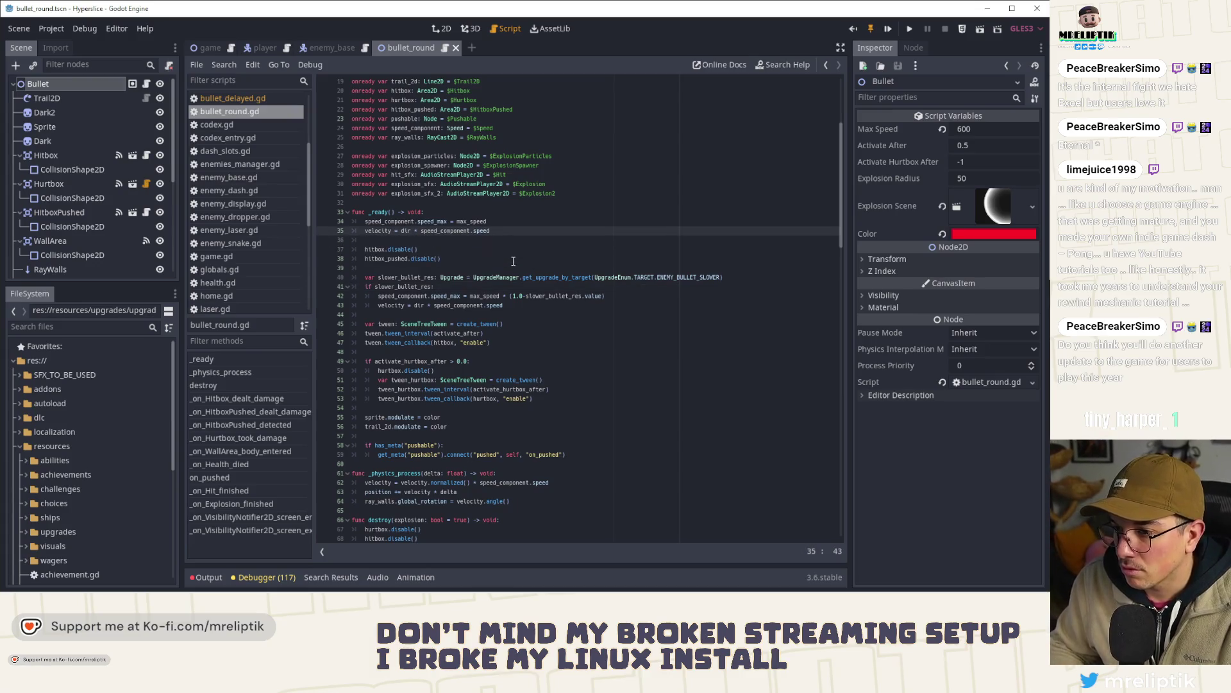
- Move the slower_bullet_res block above hitbox.disable() and tidy its indentation and blank lines
left_click(513, 260)
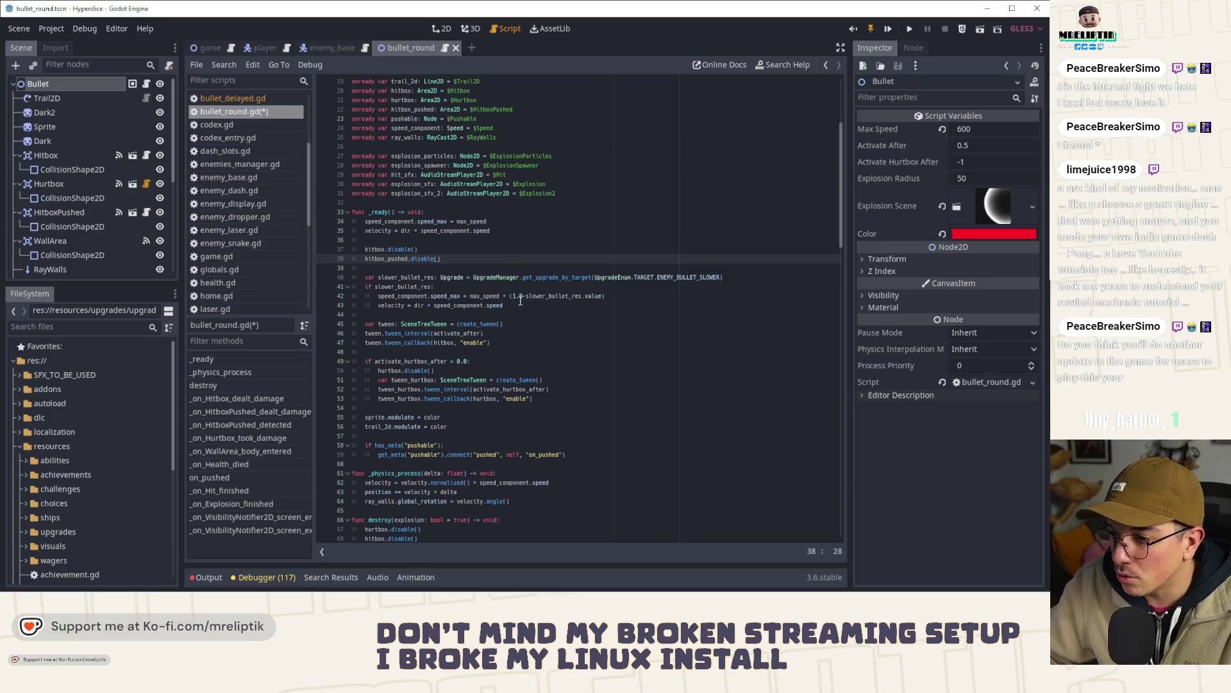
mouse_move(521, 302)
left_mouse_down()
mouse_move(353, 296)
mouse_move(351, 277)
left_mouse_up()
key("ctrl+x")
left_click(398, 239)
key("ctrl+v")
left_click(392, 250)
key("shift+Tab")
left_click(366, 324)
key("BackSpace")
key("BackSpace")
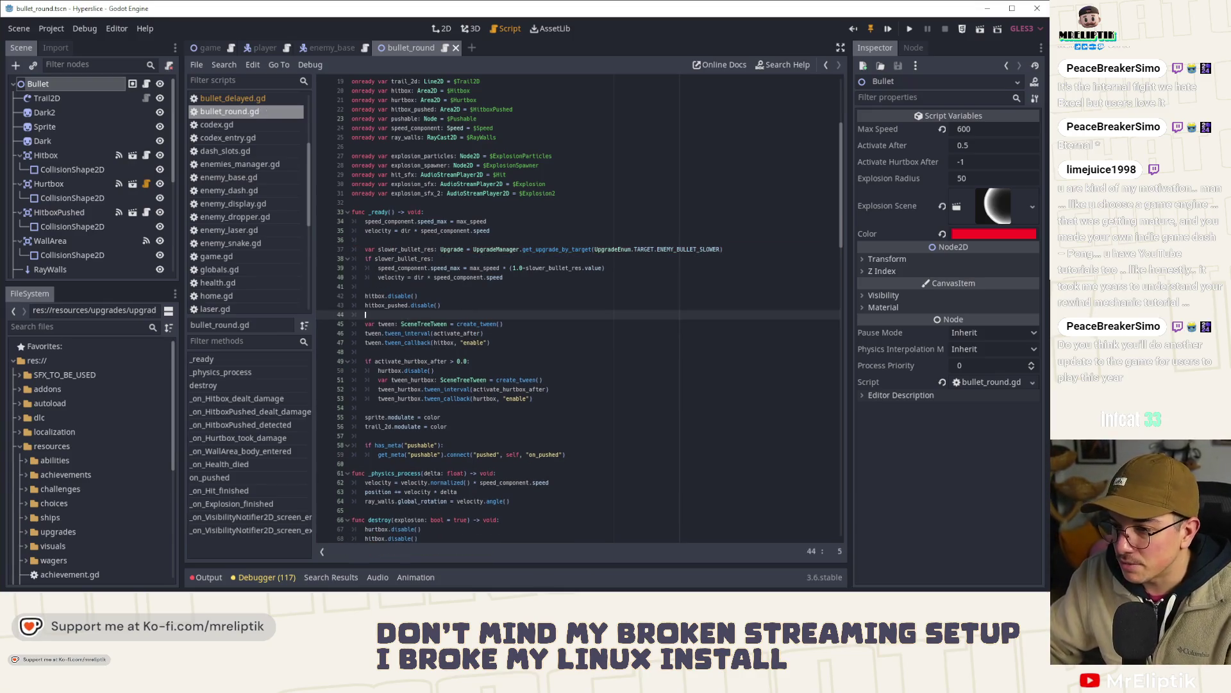
key("alt+Tab")
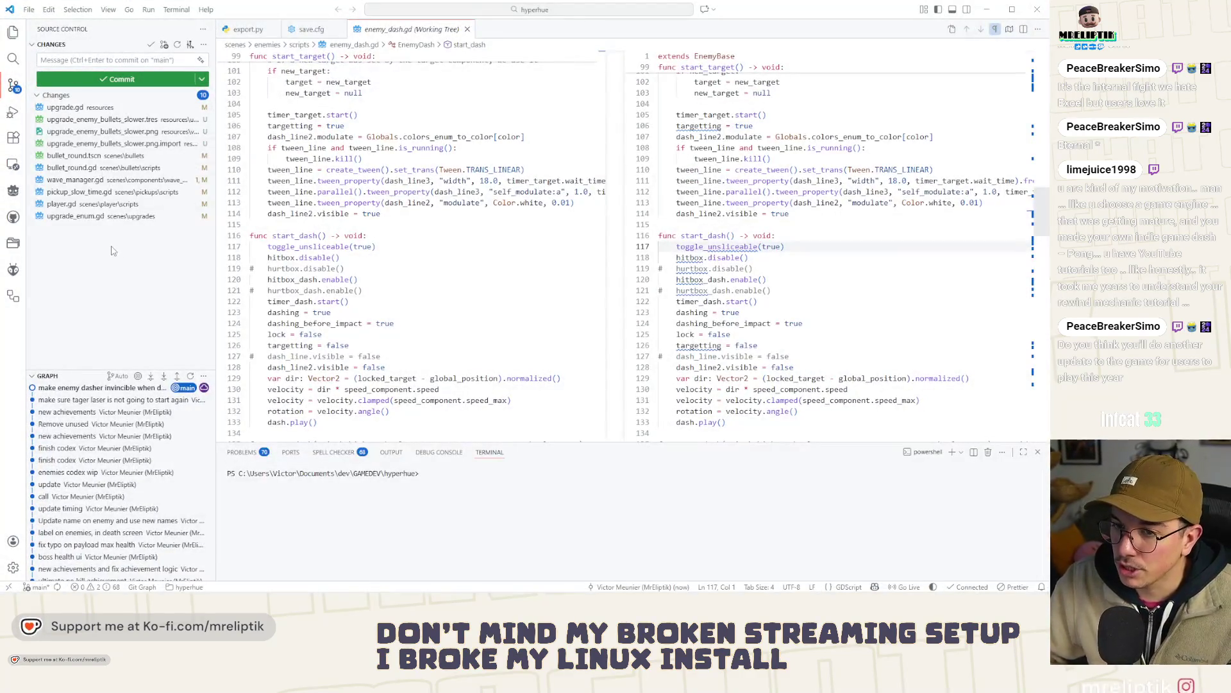
- Review the bullet_round.gd and wave_manager.gd diffs and stage bullet_round.gd
left_click(82, 168)
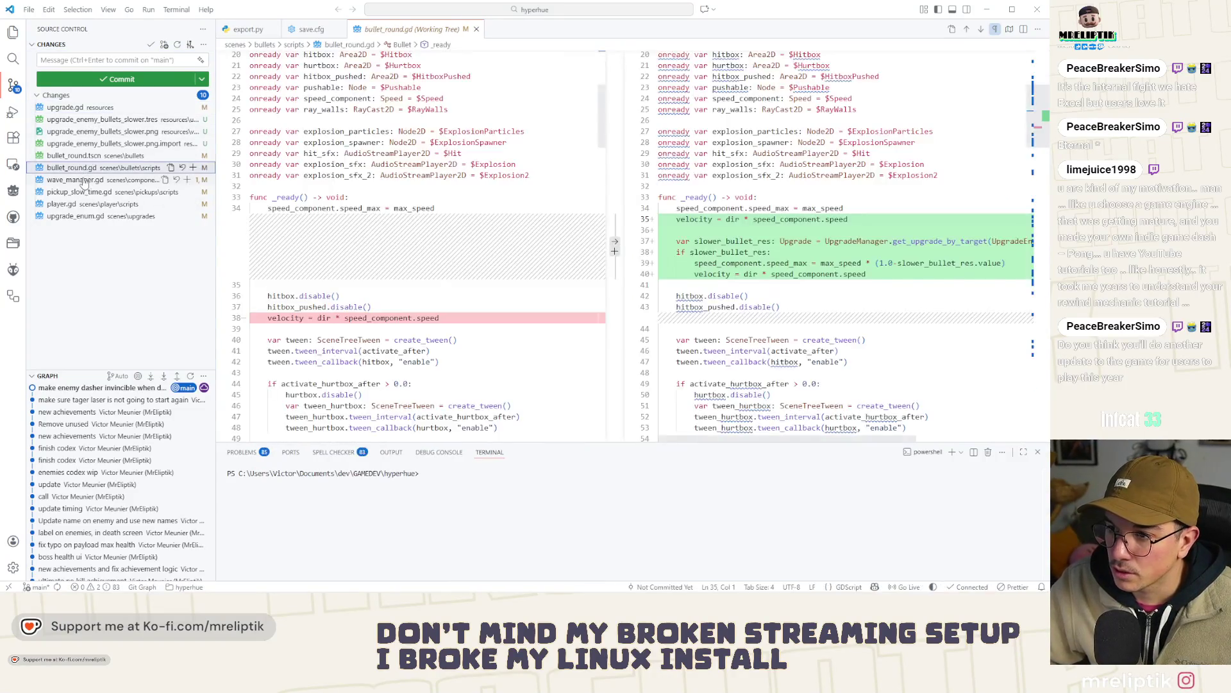
left_click(83, 182)
left_click(86, 170)
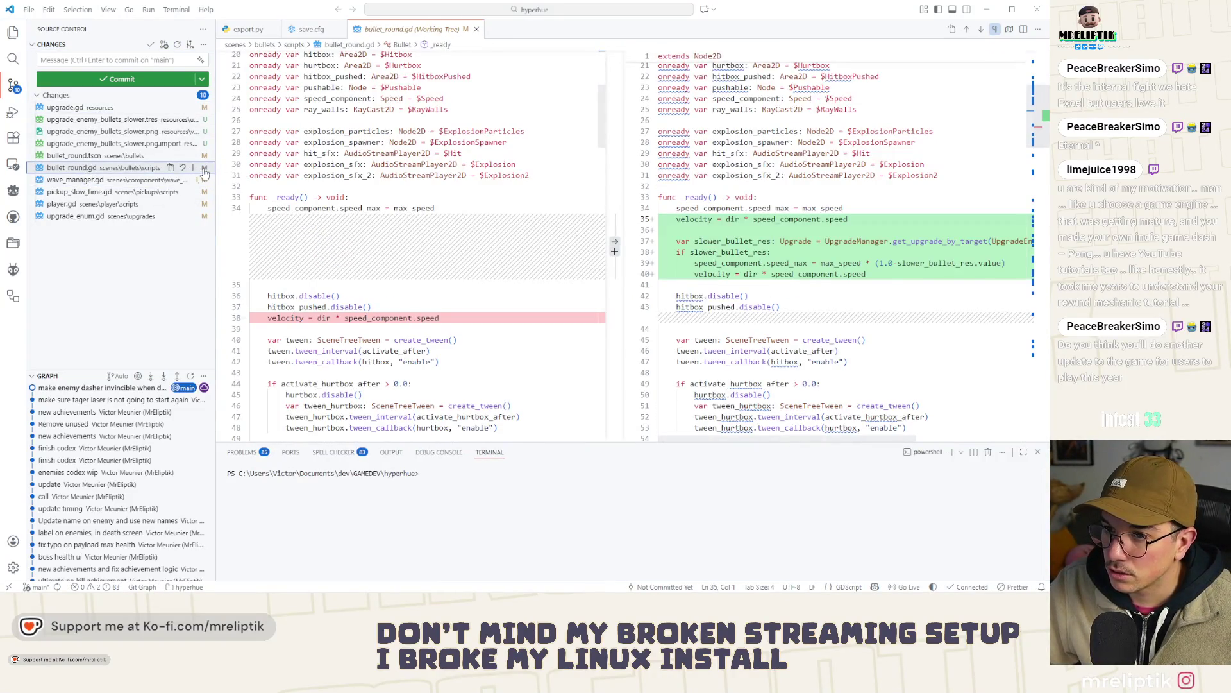
left_click(193, 167)
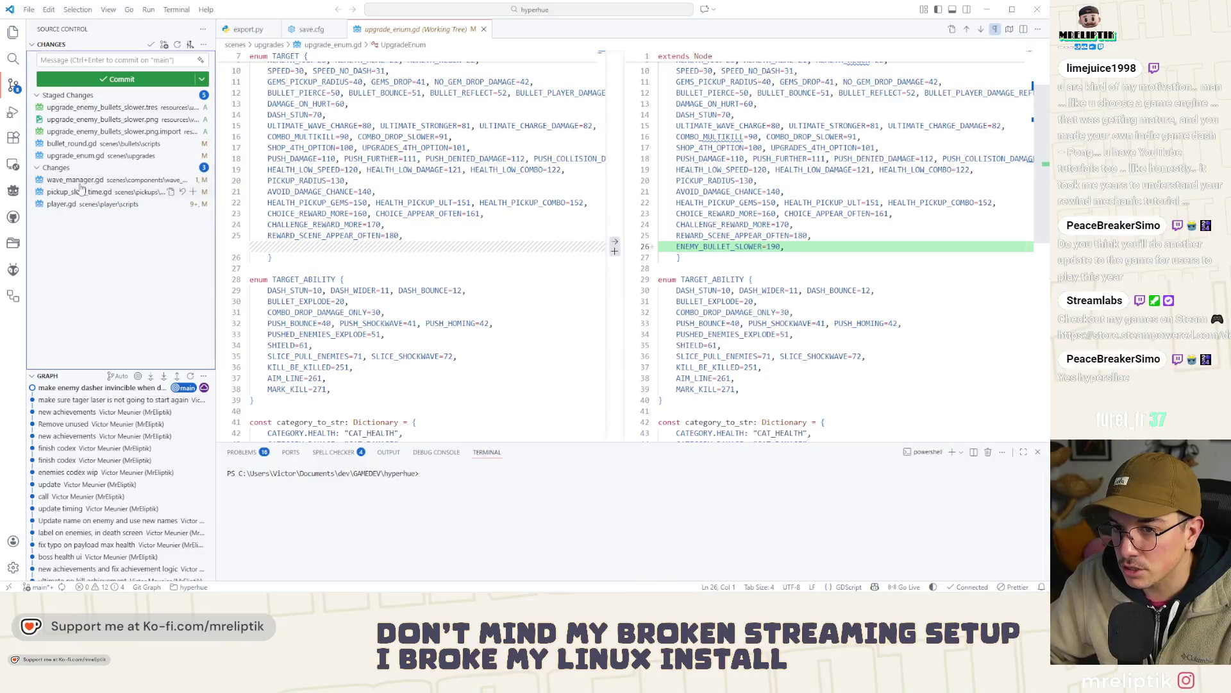
- Commit the staged changes as 'upgrade: slower enemy bullets' and open save.cfg
left_click(82, 61)
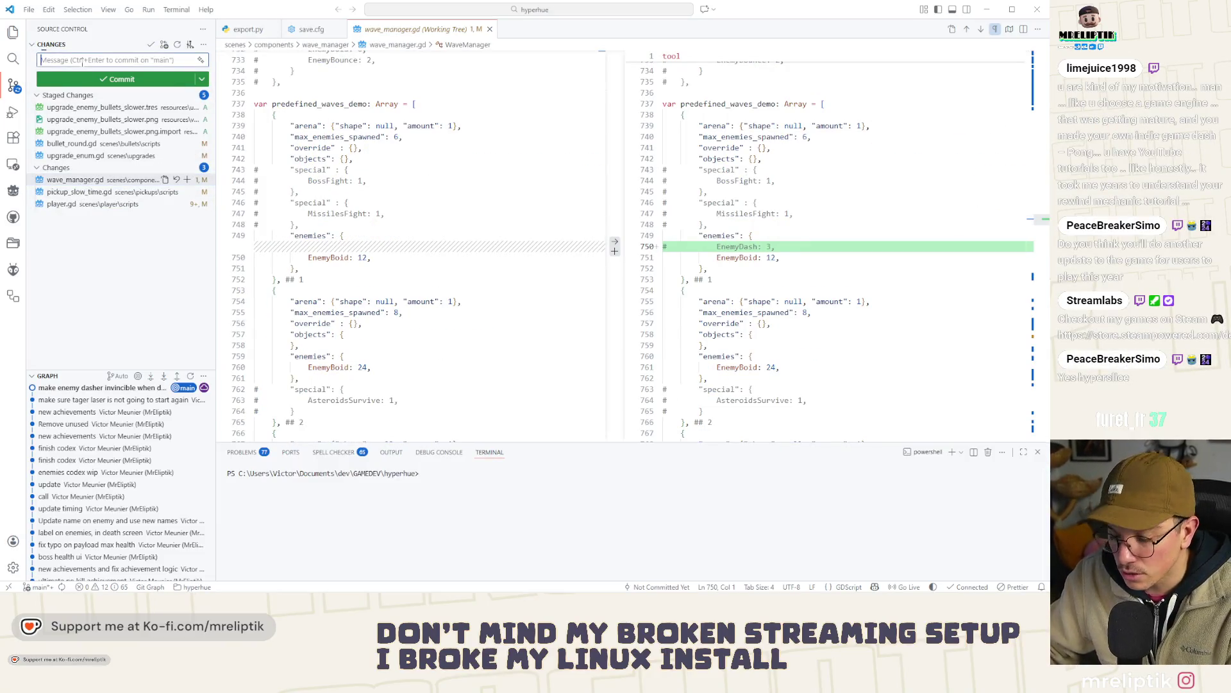
type("upgrades:")
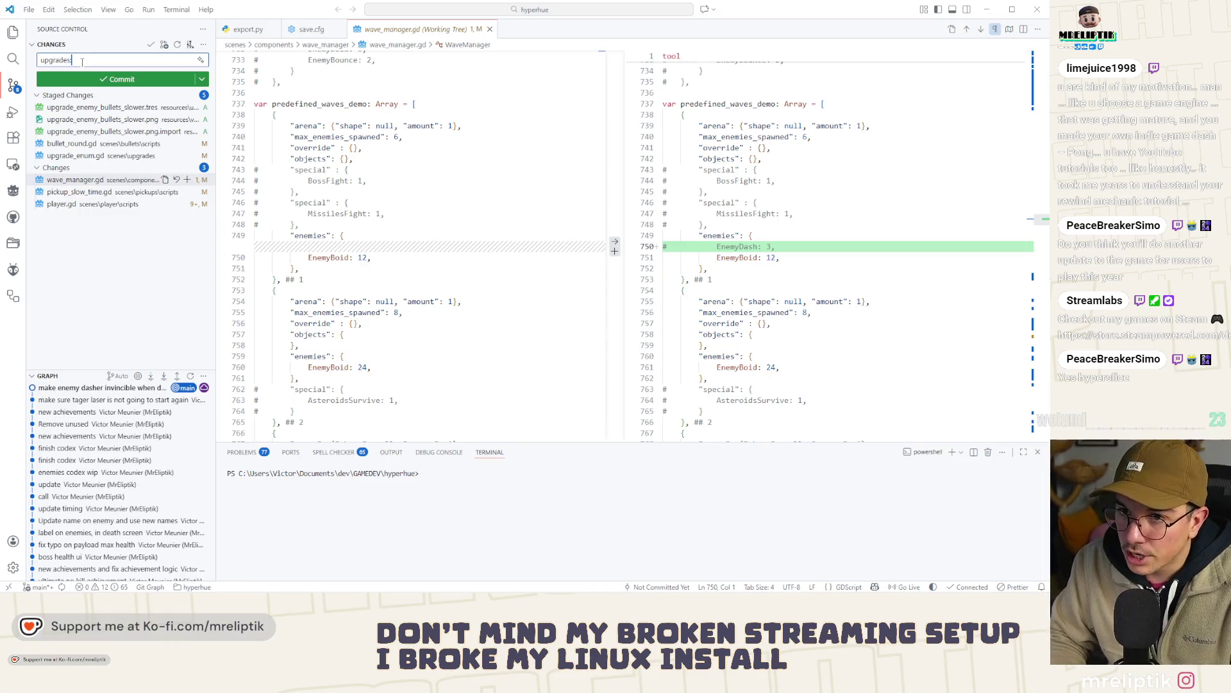
key("BackSpace")
key("BackSpace")
type(": slower")
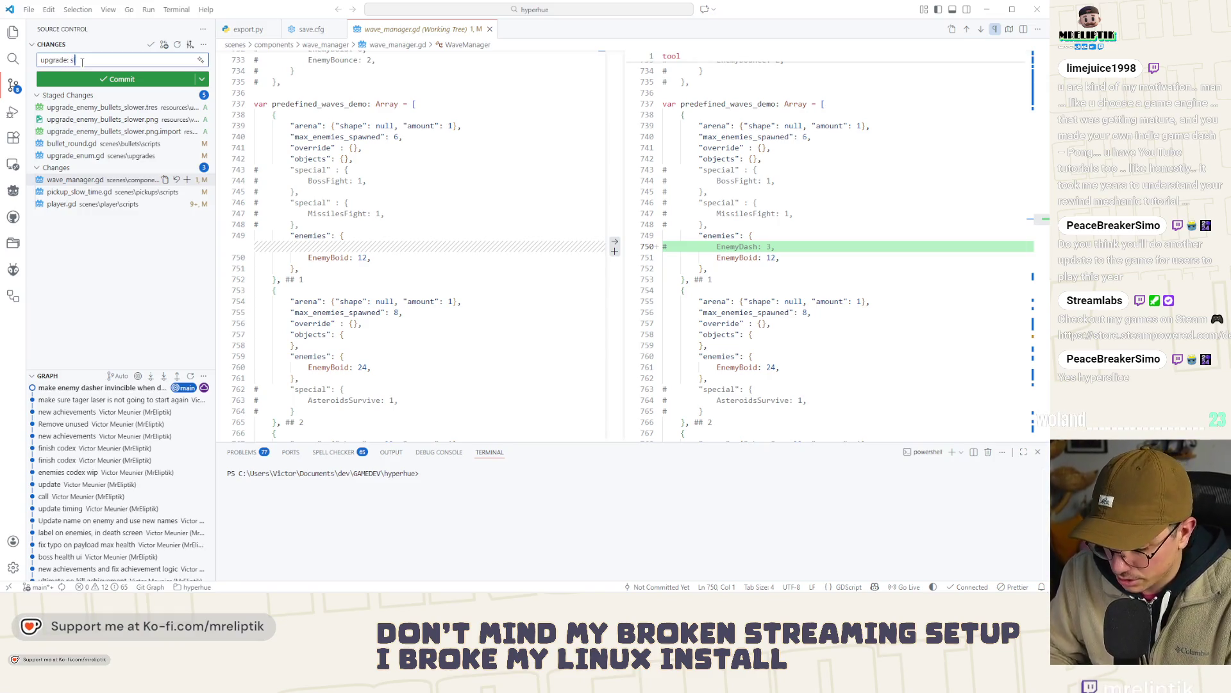
type(" enemy bullets")
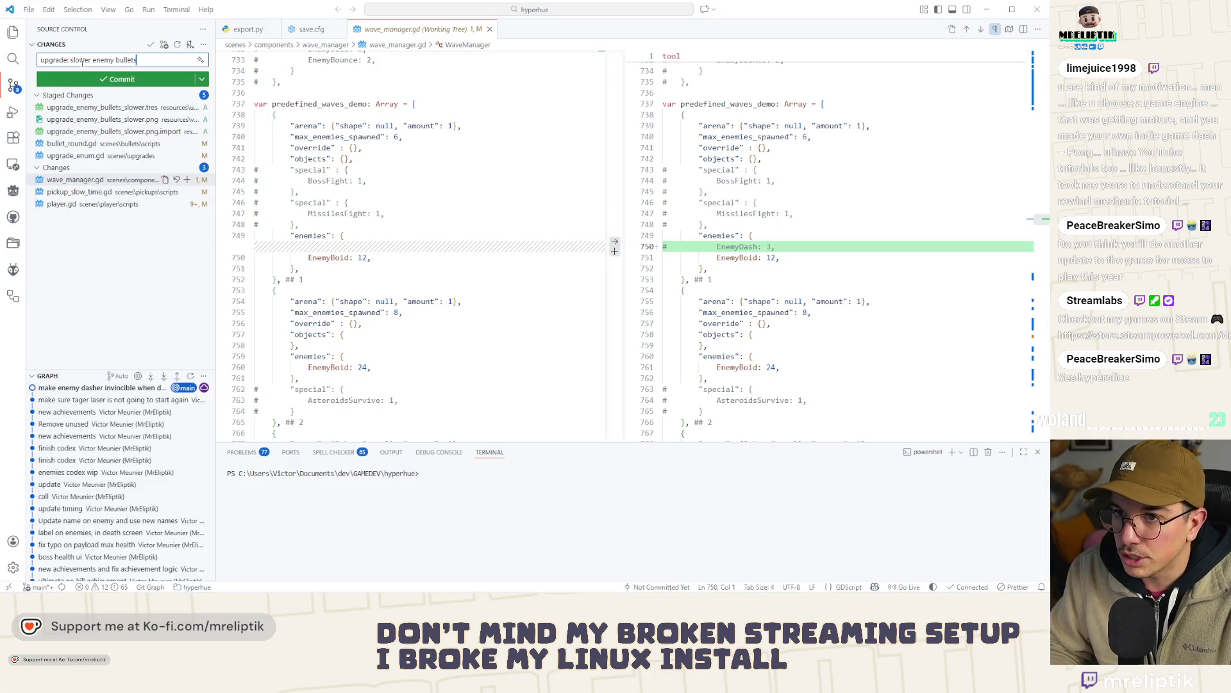
key("ctrl+Return")
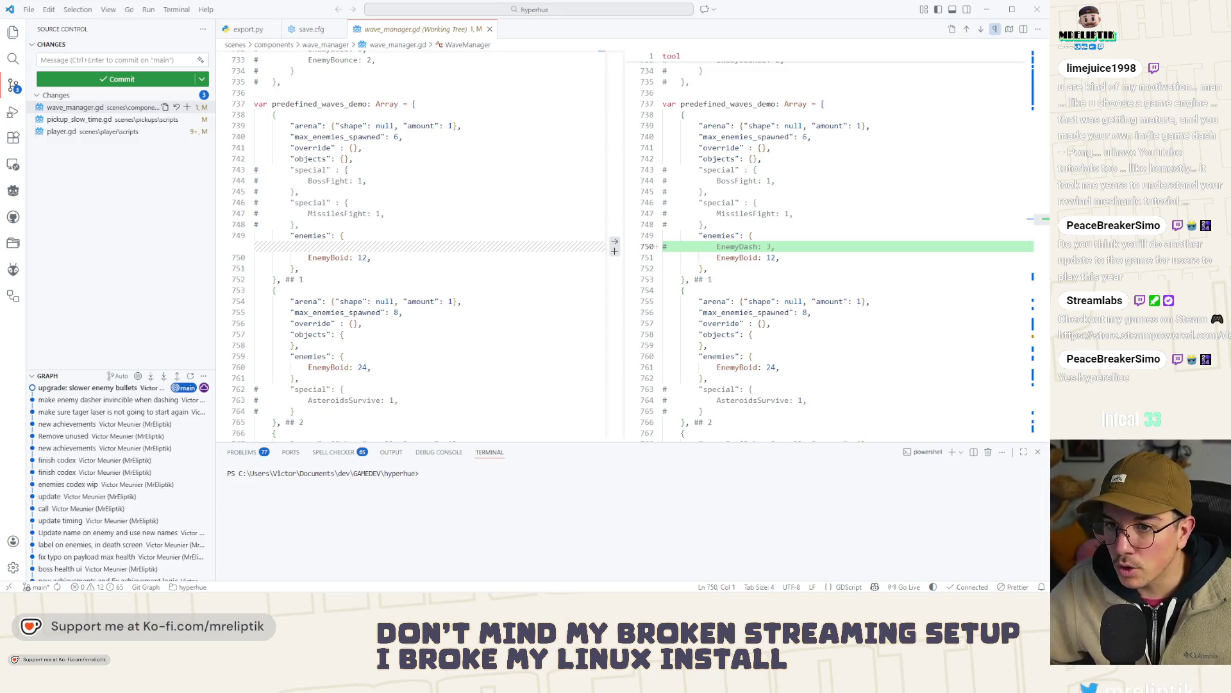
left_click(128, 316)
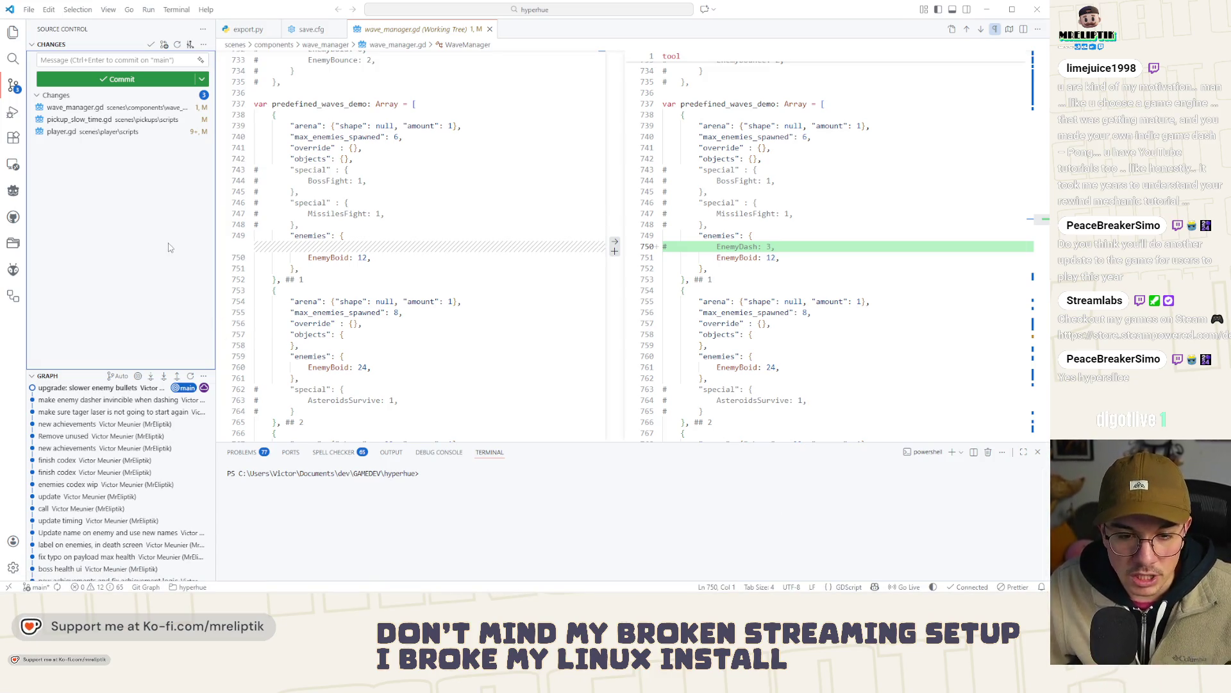
left_click(340, 30)
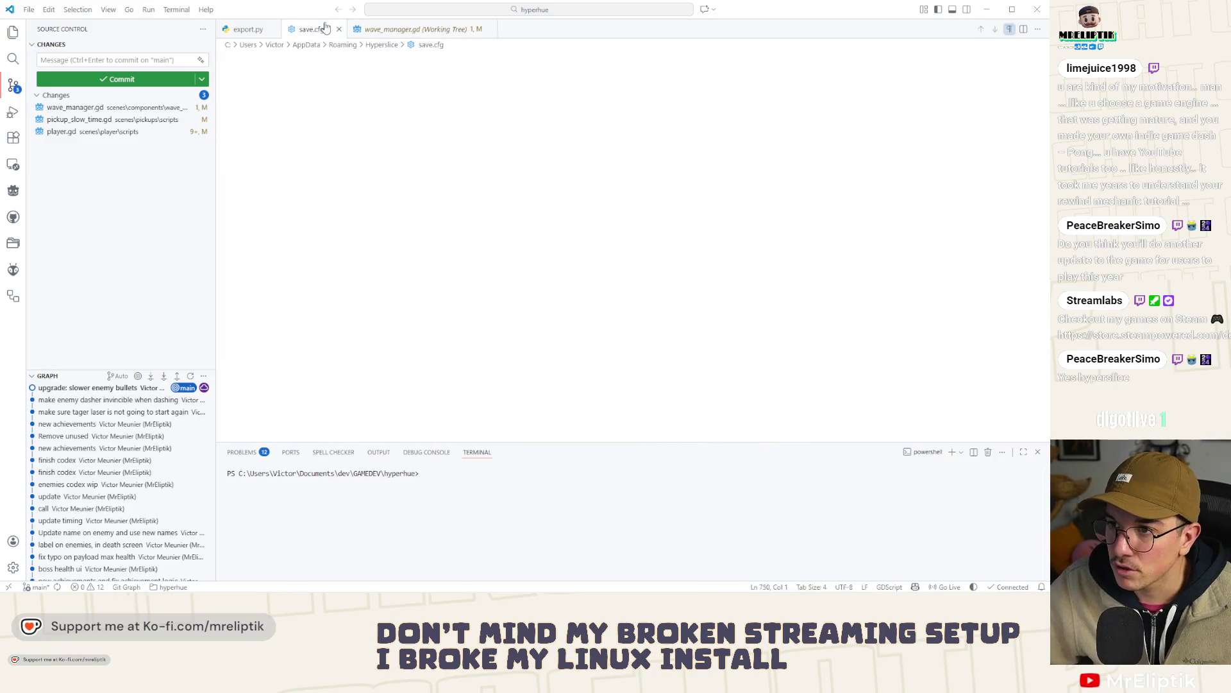
- Close save.cfg, review the player.gd and pickup_slow_time.gd diffs, and stage both
left_click(340, 31)
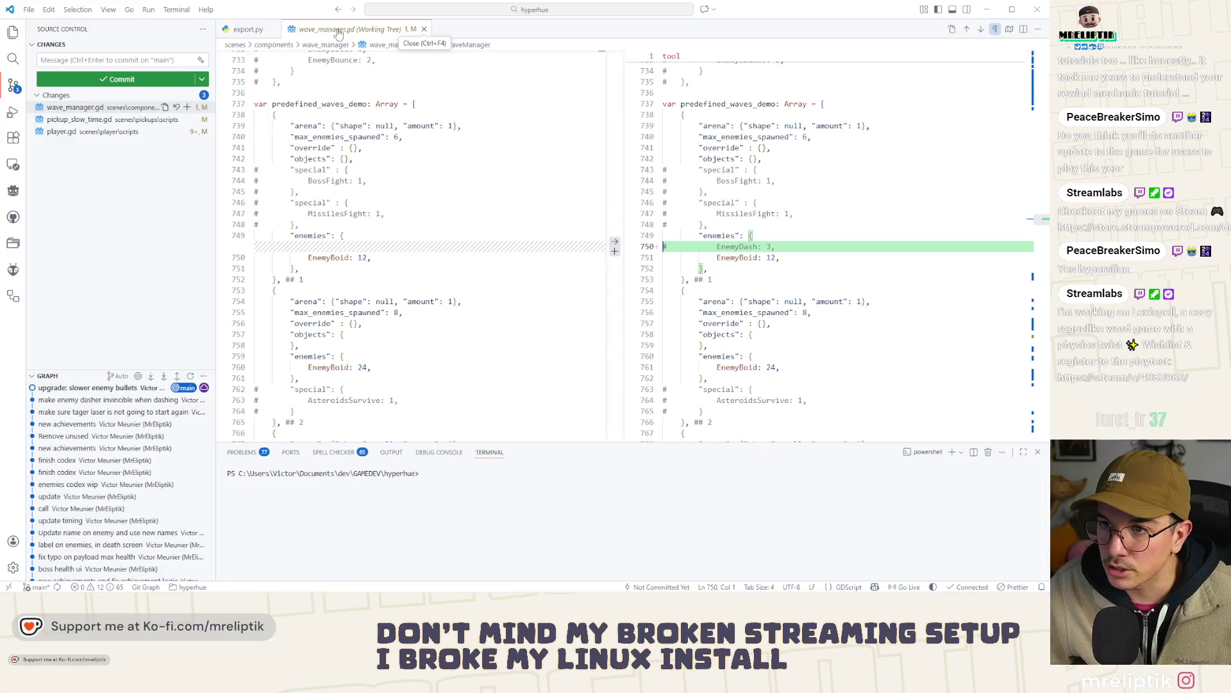
left_click(87, 132)
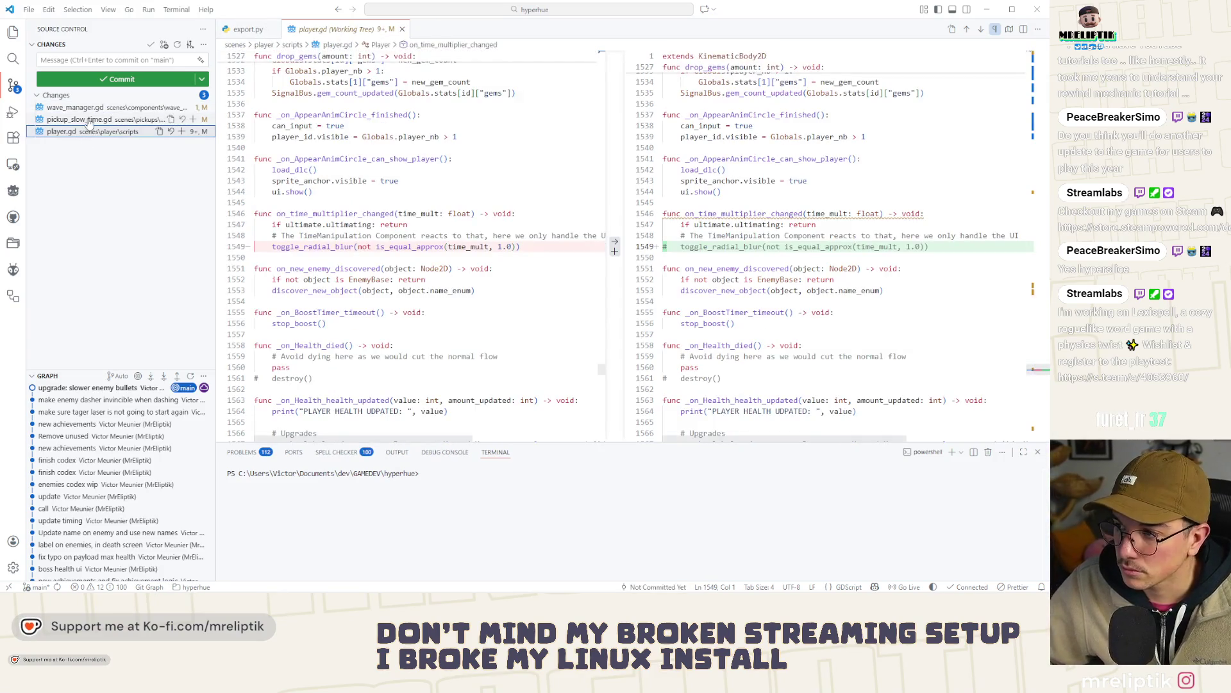
left_click(87, 107)
left_click(92, 120)
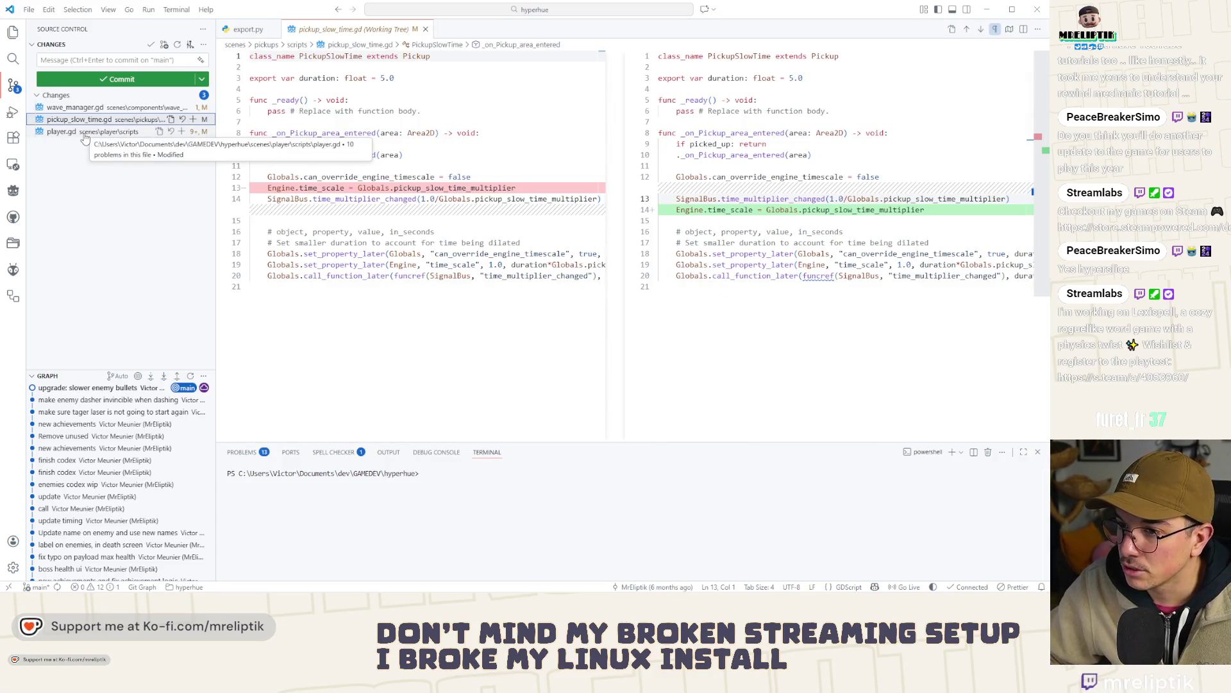
left_click(73, 132)
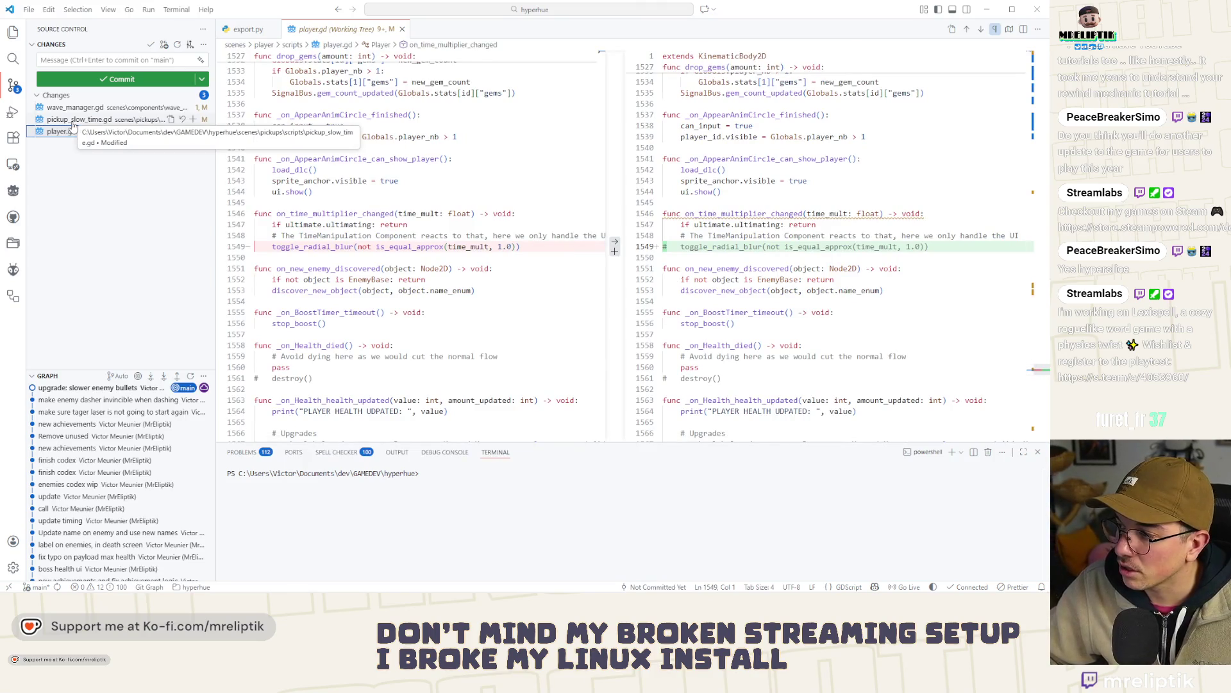
left_click(73, 125)
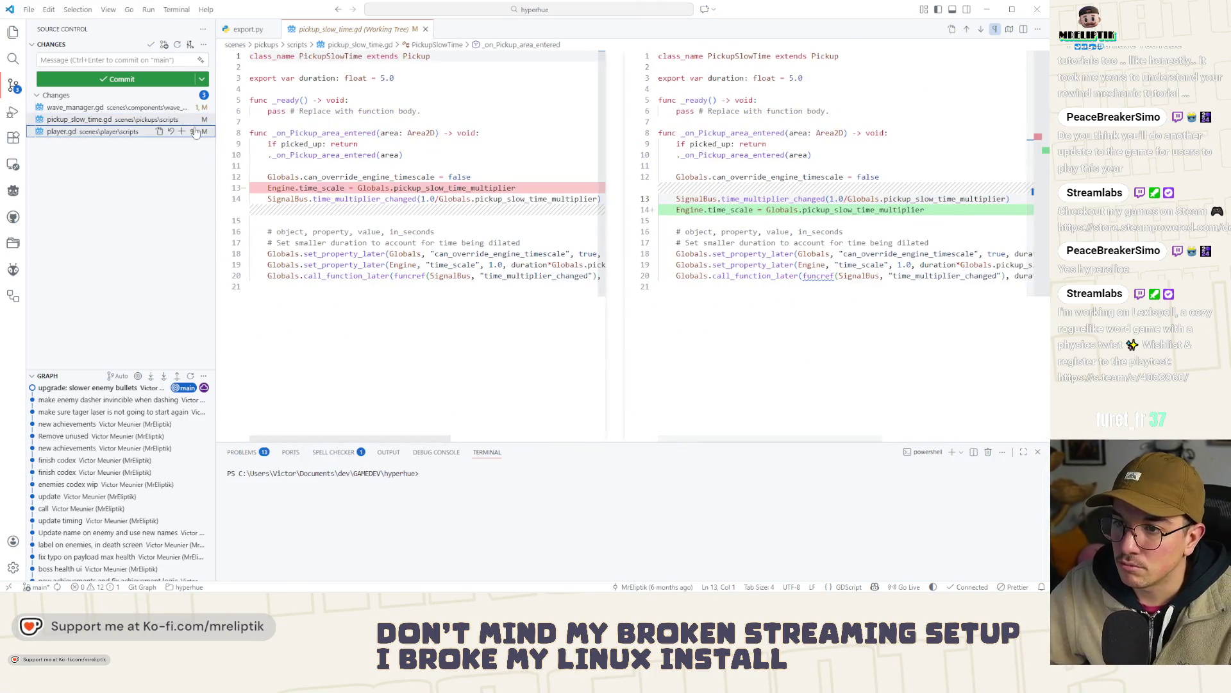
left_click(193, 120)
- Commit the staged scripts with the message 'pickup slow time wip'
left_click(77, 144)
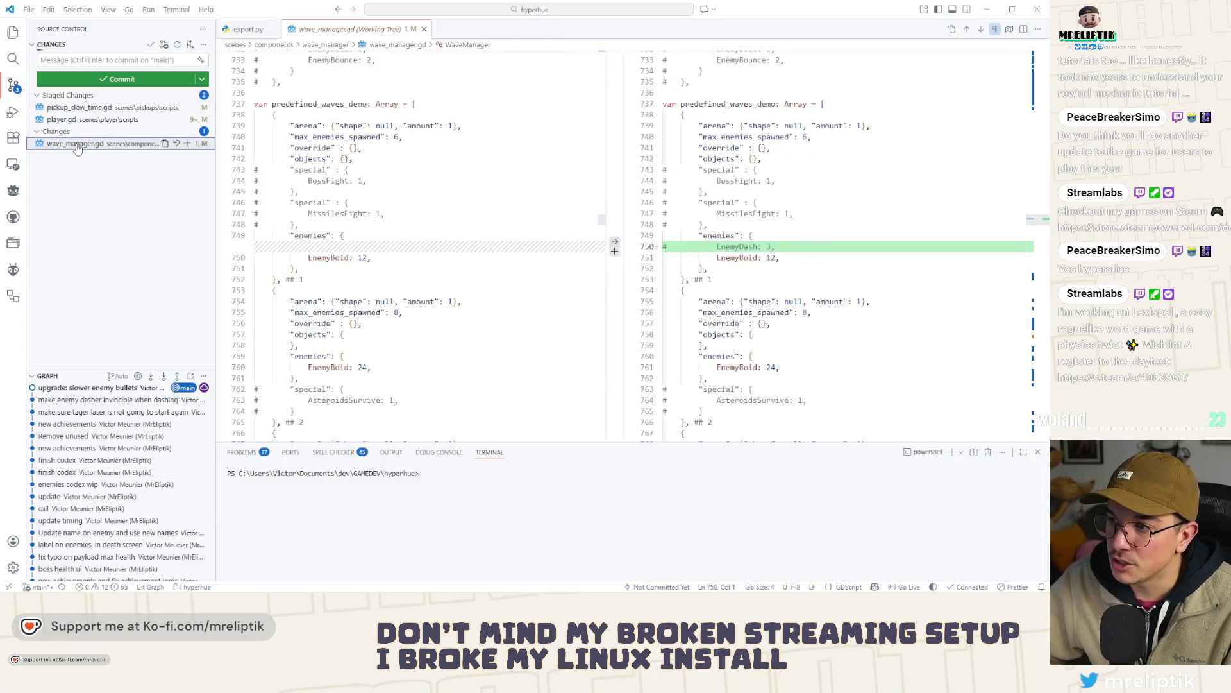
left_click(87, 58)
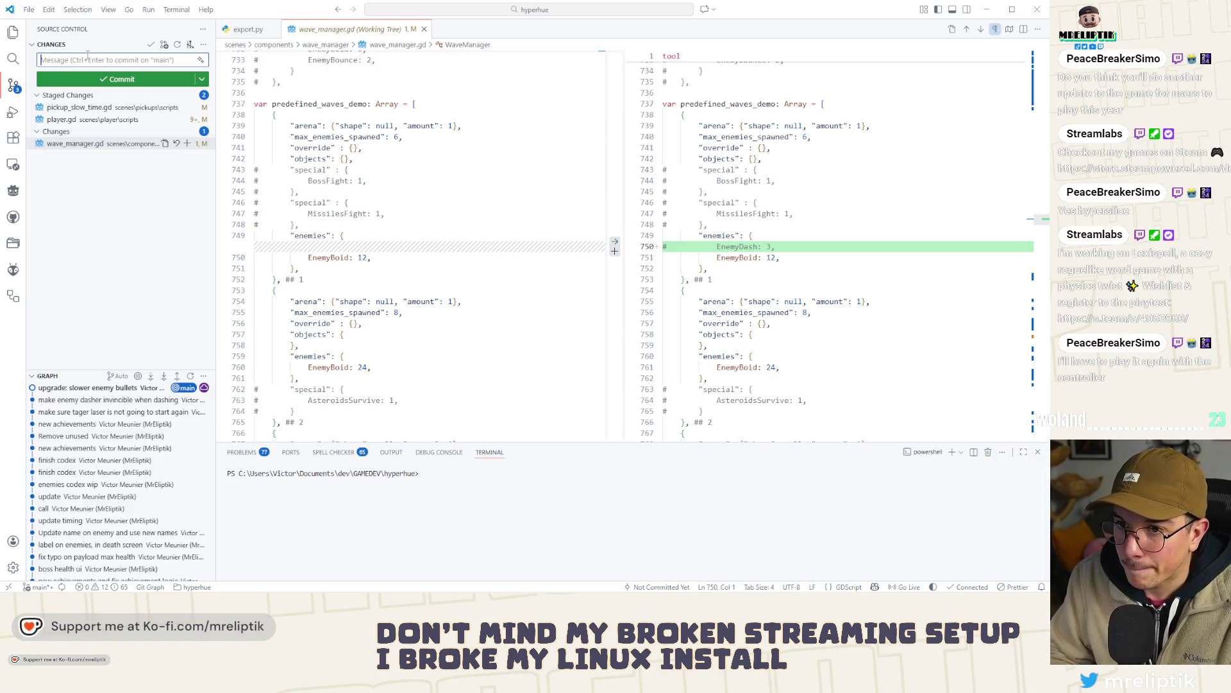
type("pickup")
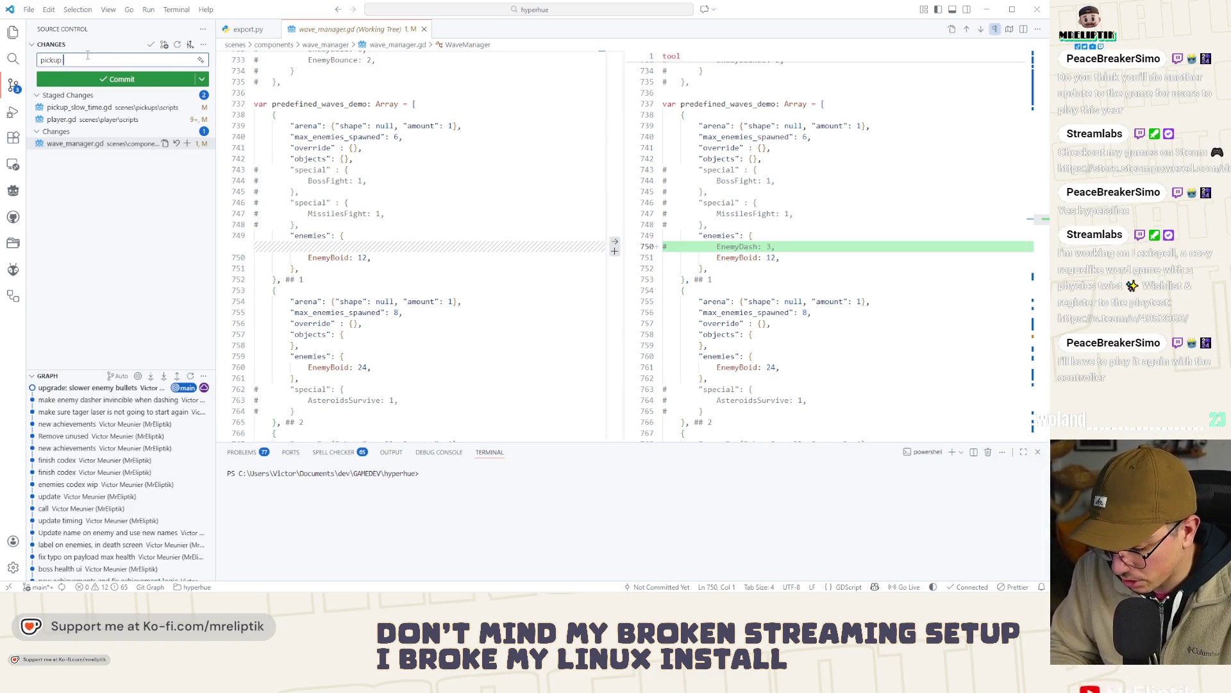
type("ip")
key("ctrl+Return")
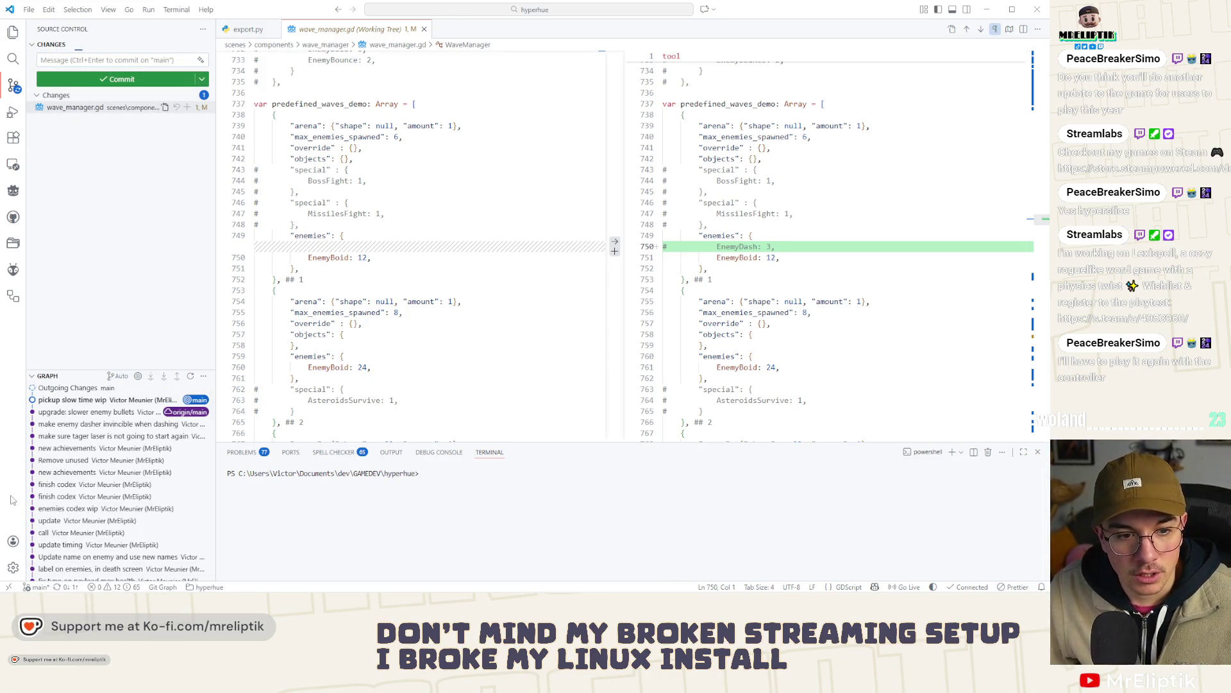
left_click(80, 580)
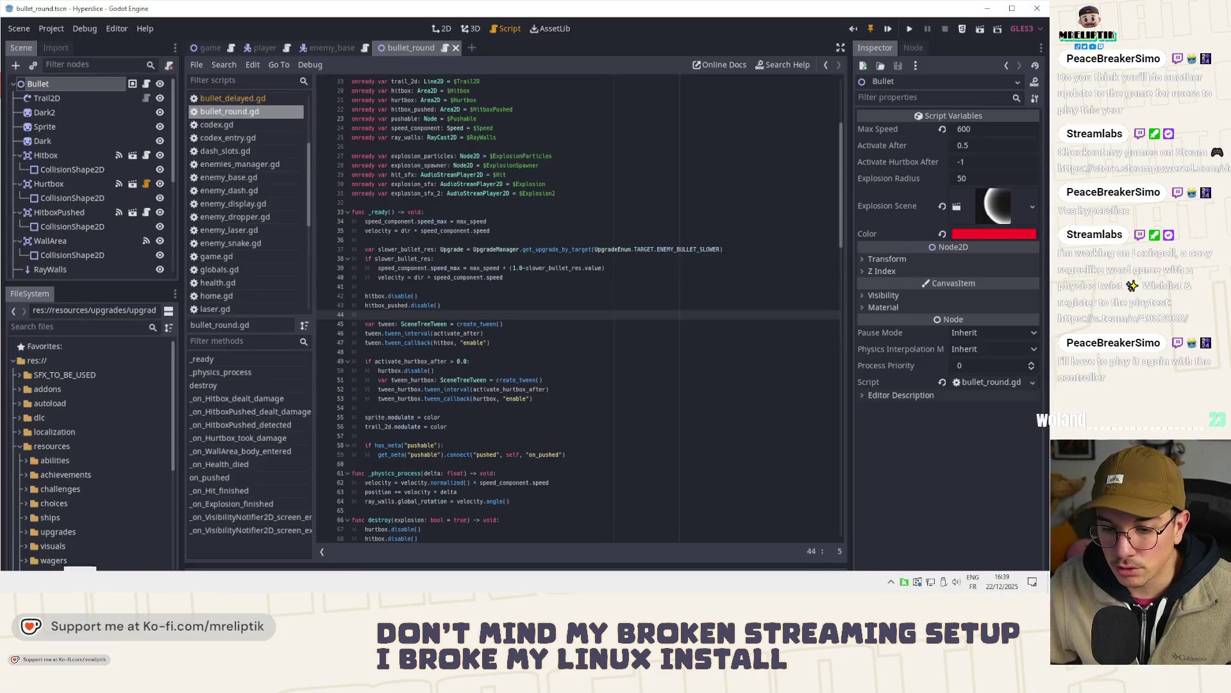
- Switch Godot to the 2D view and close the bullet_round scene to show enemy_base
left_click(475, 324)
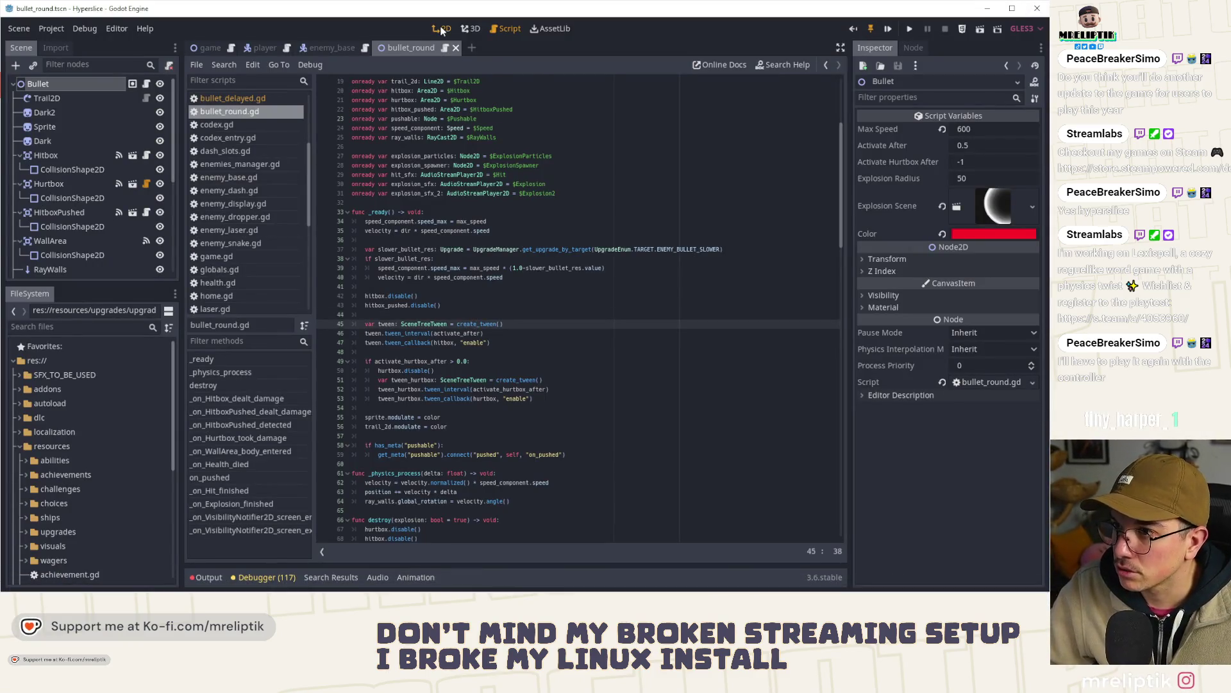
left_click(441, 28)
left_click(456, 47)
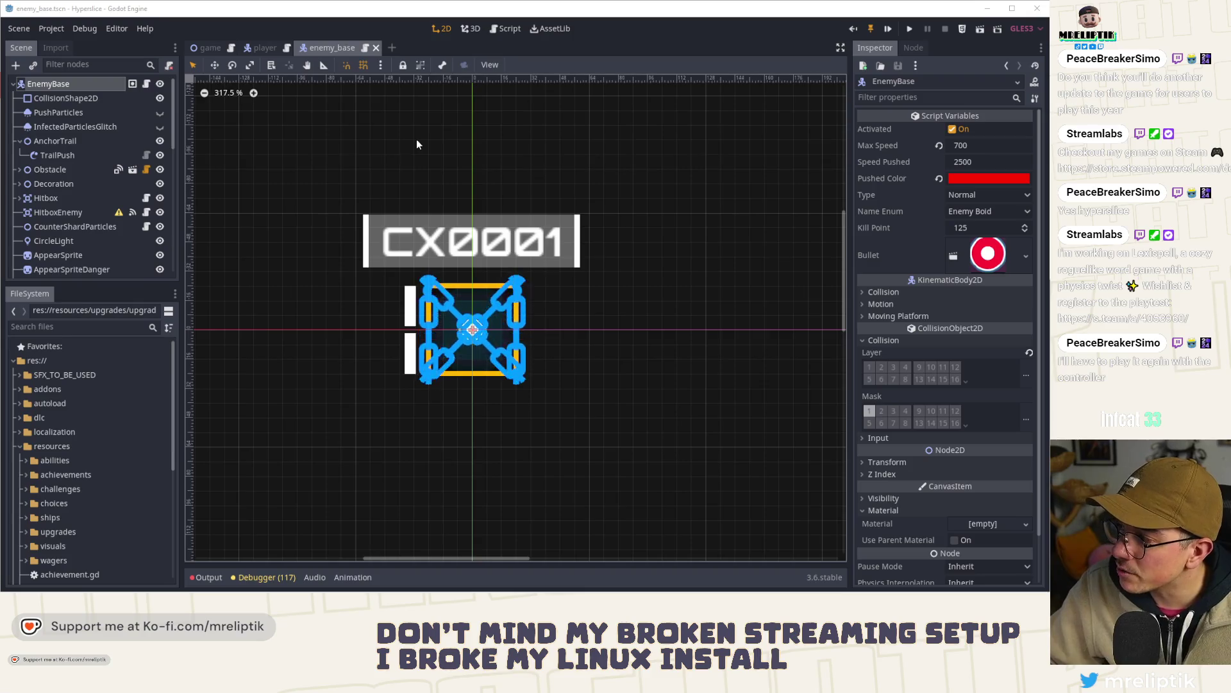
mouse_move(416, 590)
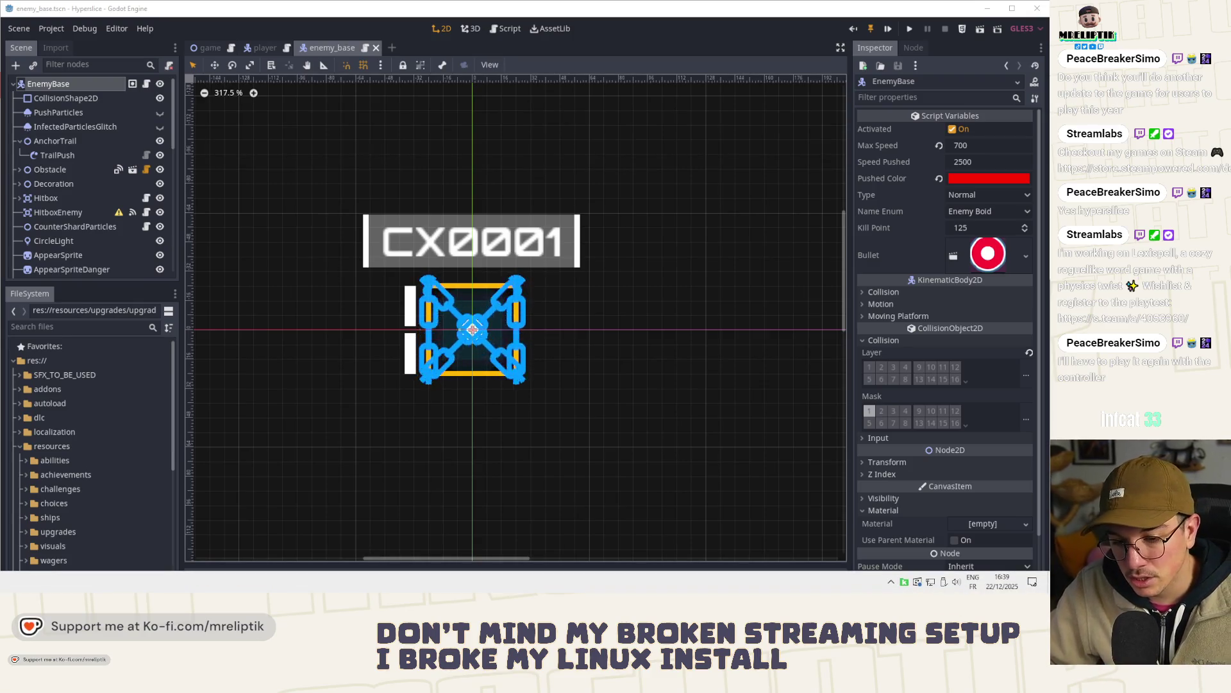
key("alt+Tab")
- Duplicate the ability_slice_shockwave artboard and set the copy's X position to 8567 px
scroll(341, 195, "down", 5)
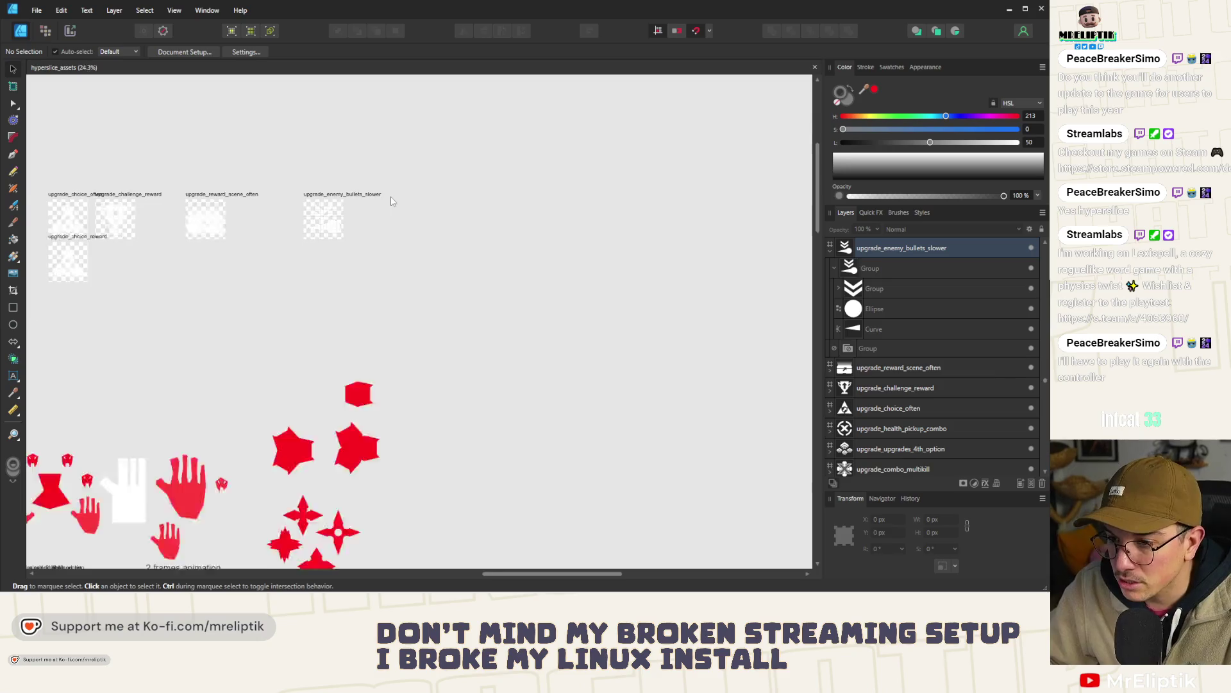
scroll(392, 201, "down", 5)
scroll(209, 226, "up", 3)
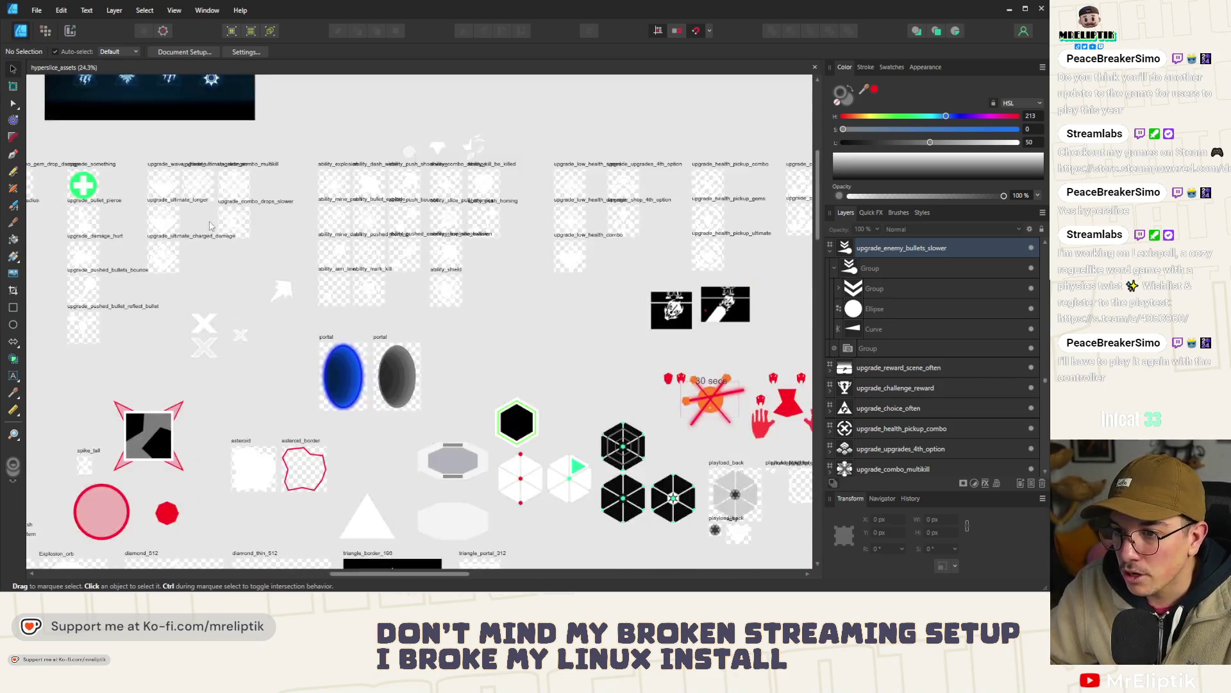
scroll(402, 218, "up", 5)
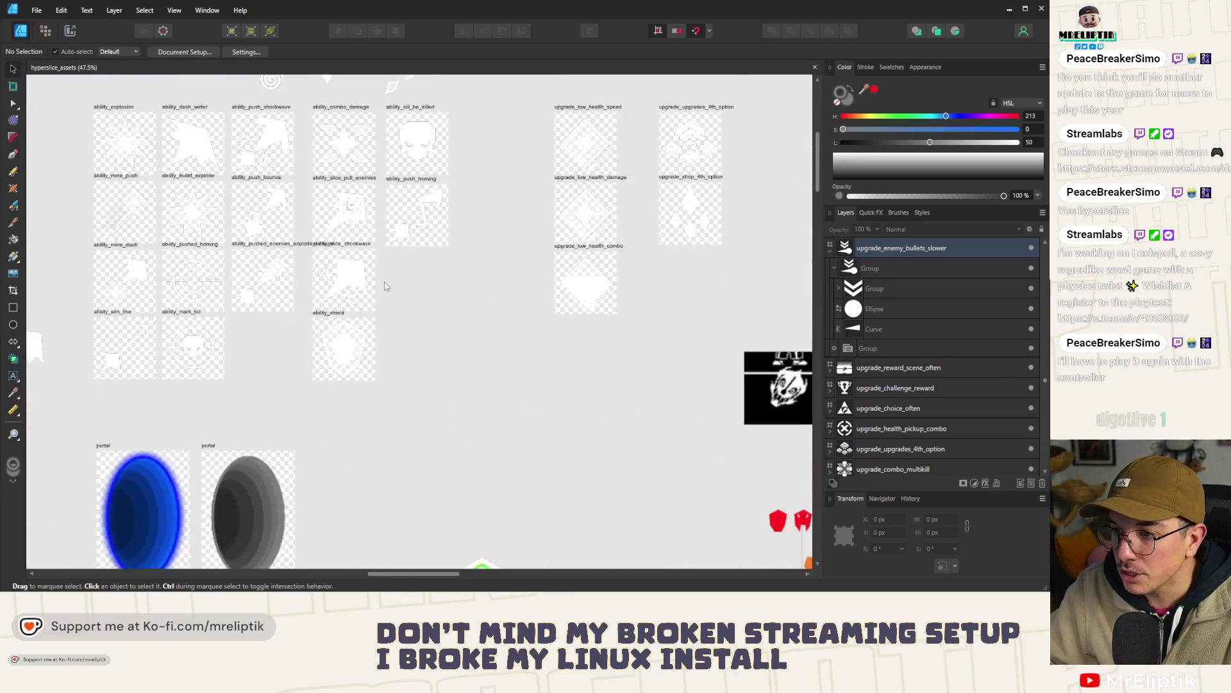
left_click(312, 242)
mouse_move(299, 241)
left_mouse_down()
mouse_move(430, 242)
mouse_move(392, 238)
mouse_move(403, 237)
left_mouse_up()
scroll(403, 242, "up", 3)
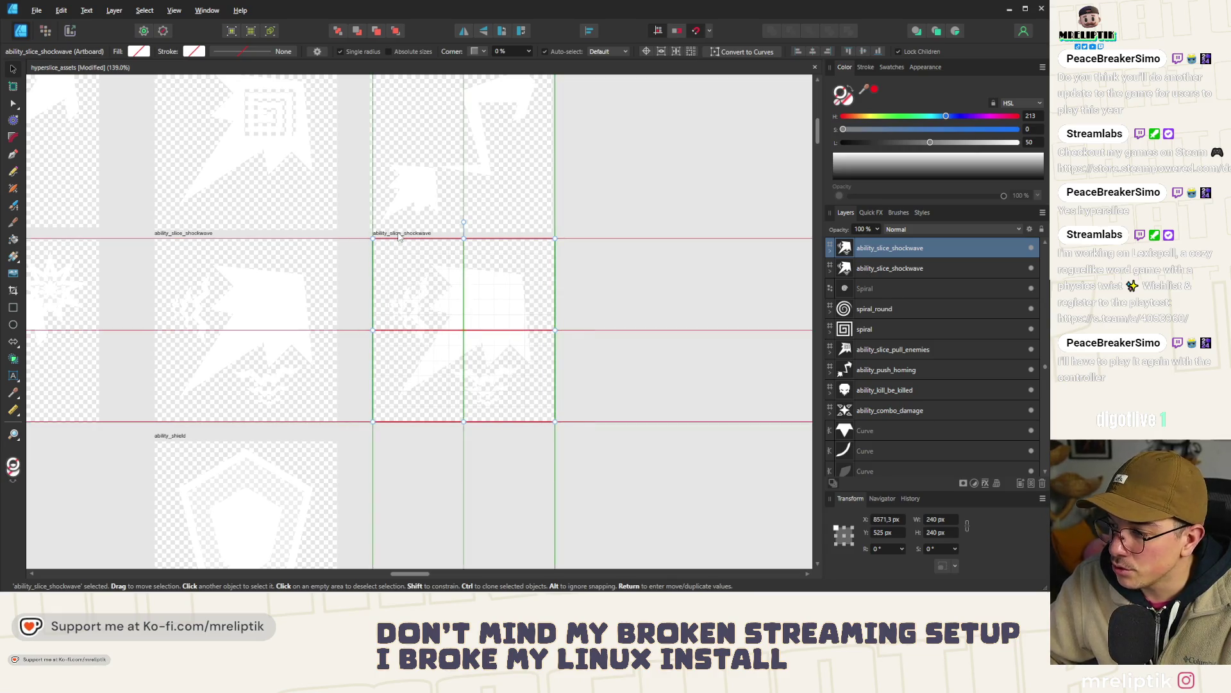
scroll(400, 244, "up", 1)
scroll(398, 255, "down", 3)
scroll(370, 126, "up", 2)
left_click(370, 126)
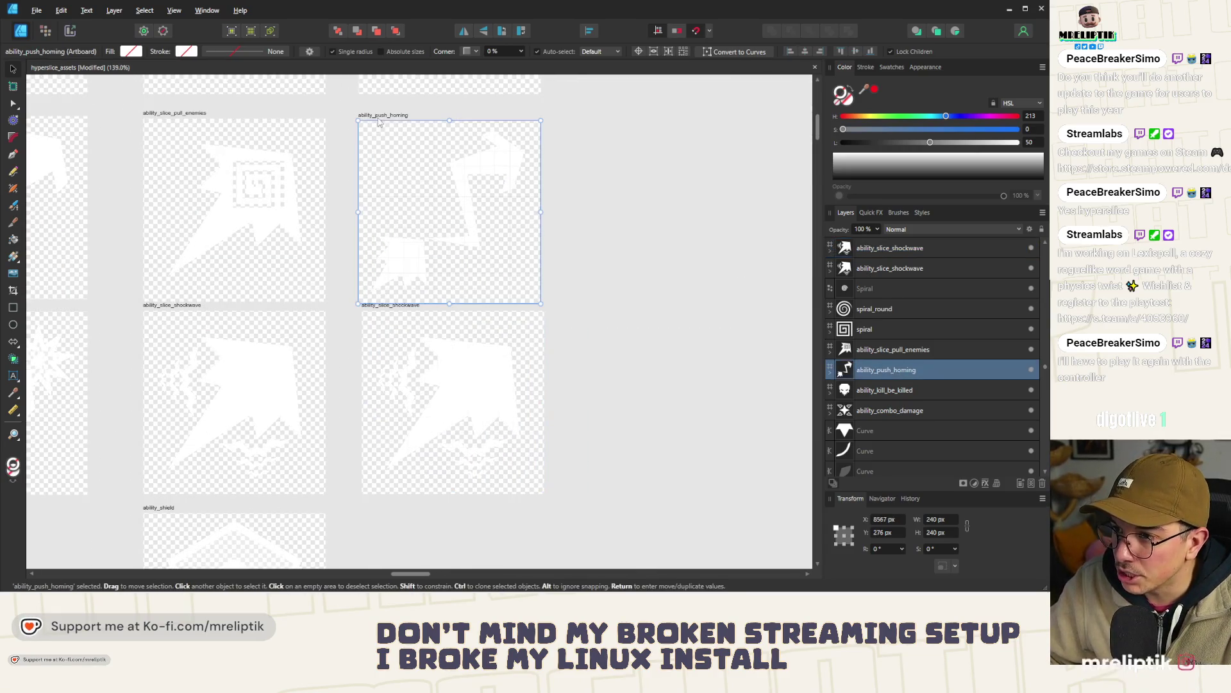
left_click(388, 307)
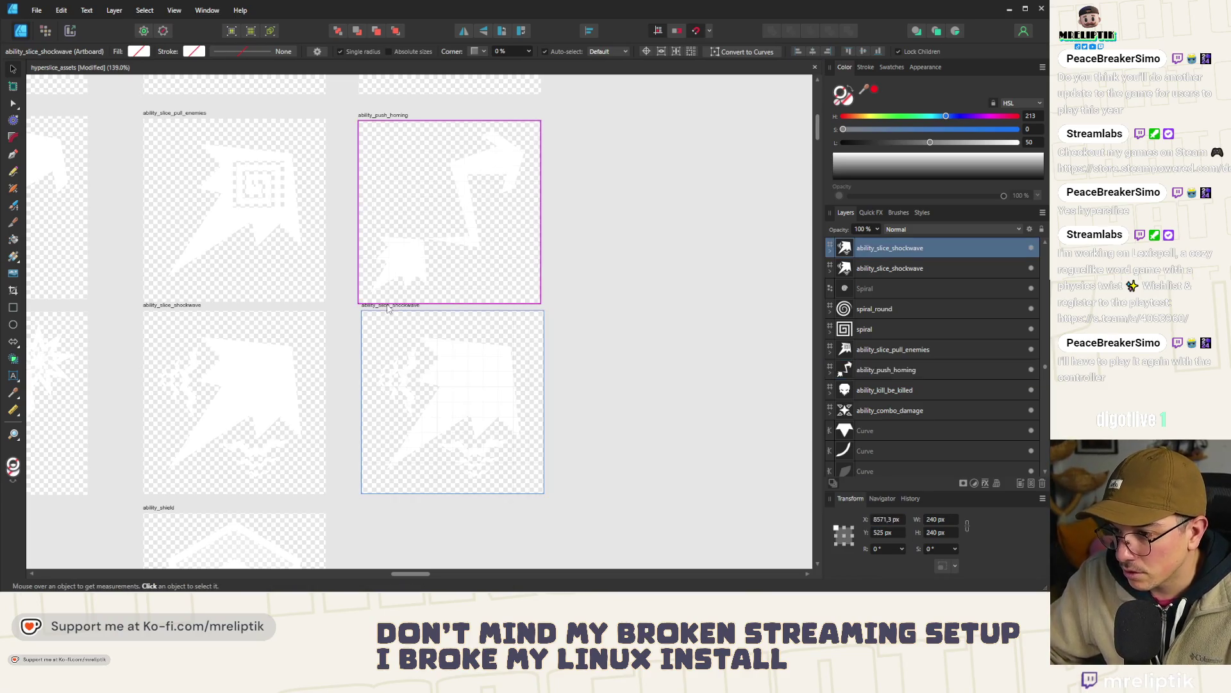
left_click(885, 519)
type("8567")
key("Return")
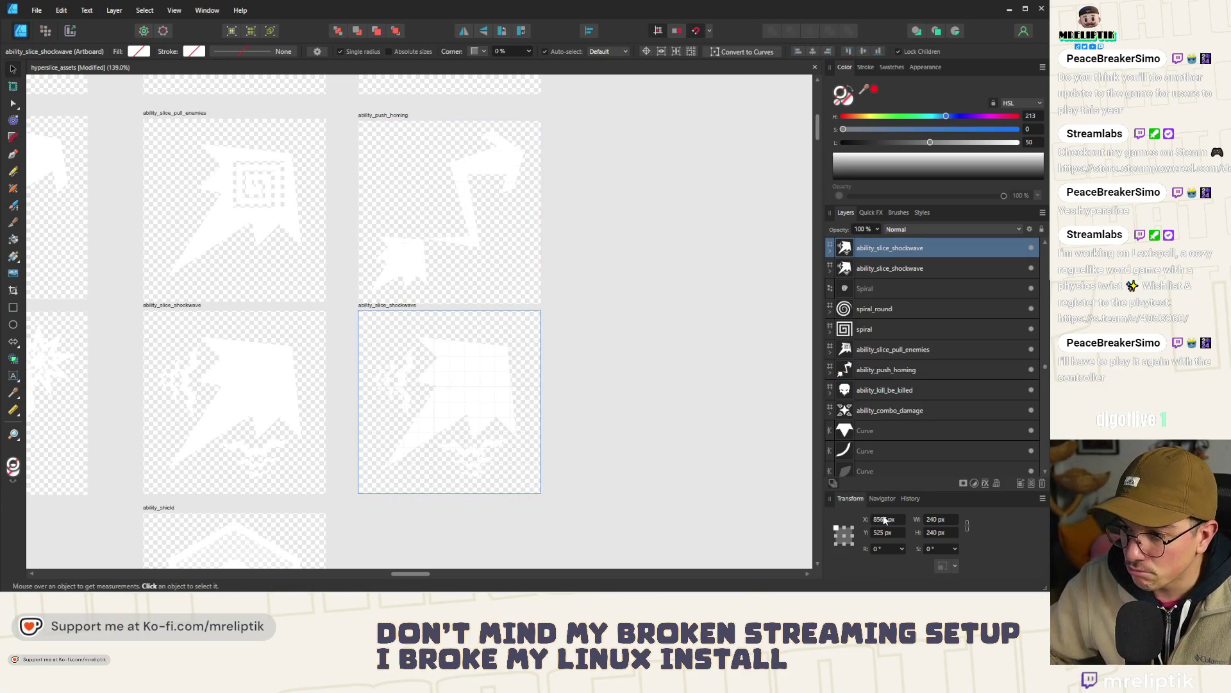
- Clear the copied artboard and paste in the upgrade_enemy_bullets_slower chevron group
scroll(366, 362, "up", 1)
left_click(498, 384)
left_click(686, 321)
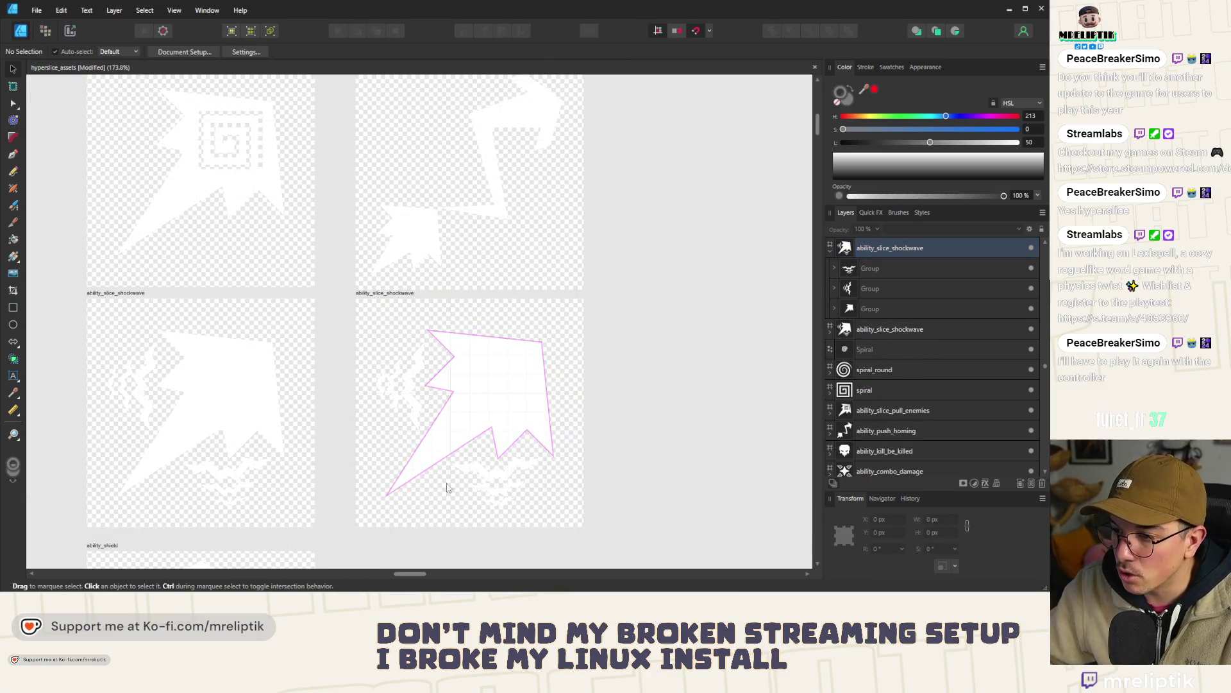
left_click_drag(645, 564, 340, 296)
left_click(359, 475)
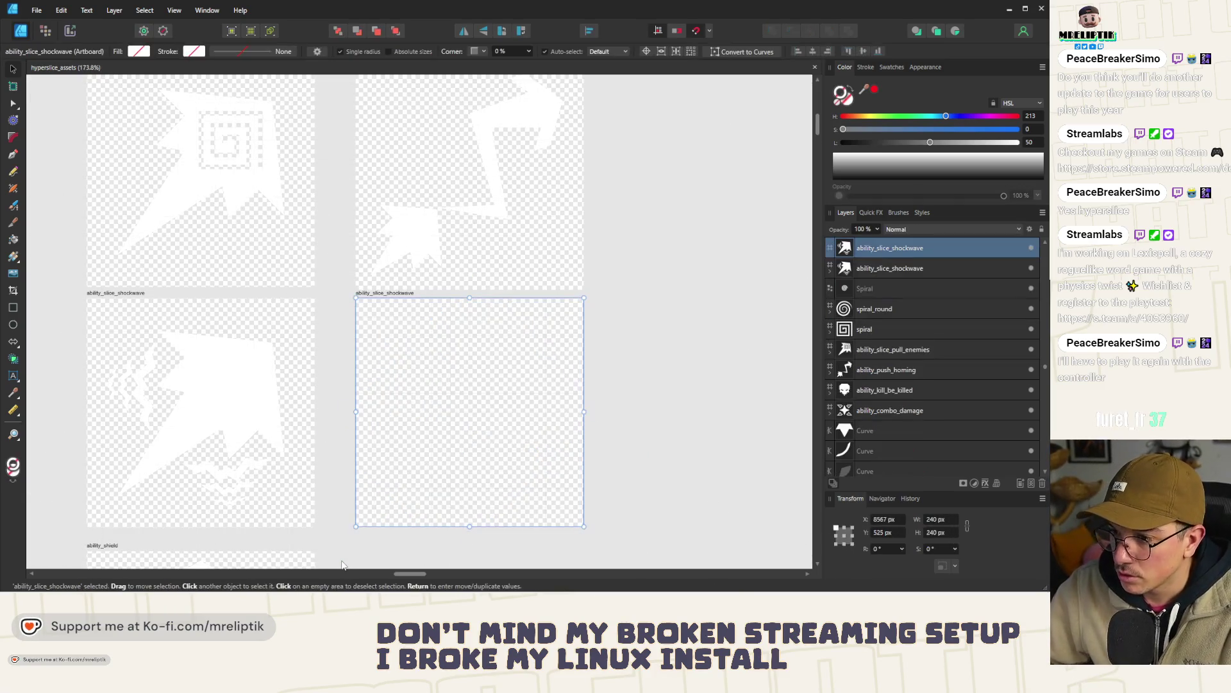
scroll(268, 455, "down", 5)
left_click(268, 455)
scroll(256, 436, "down", 4)
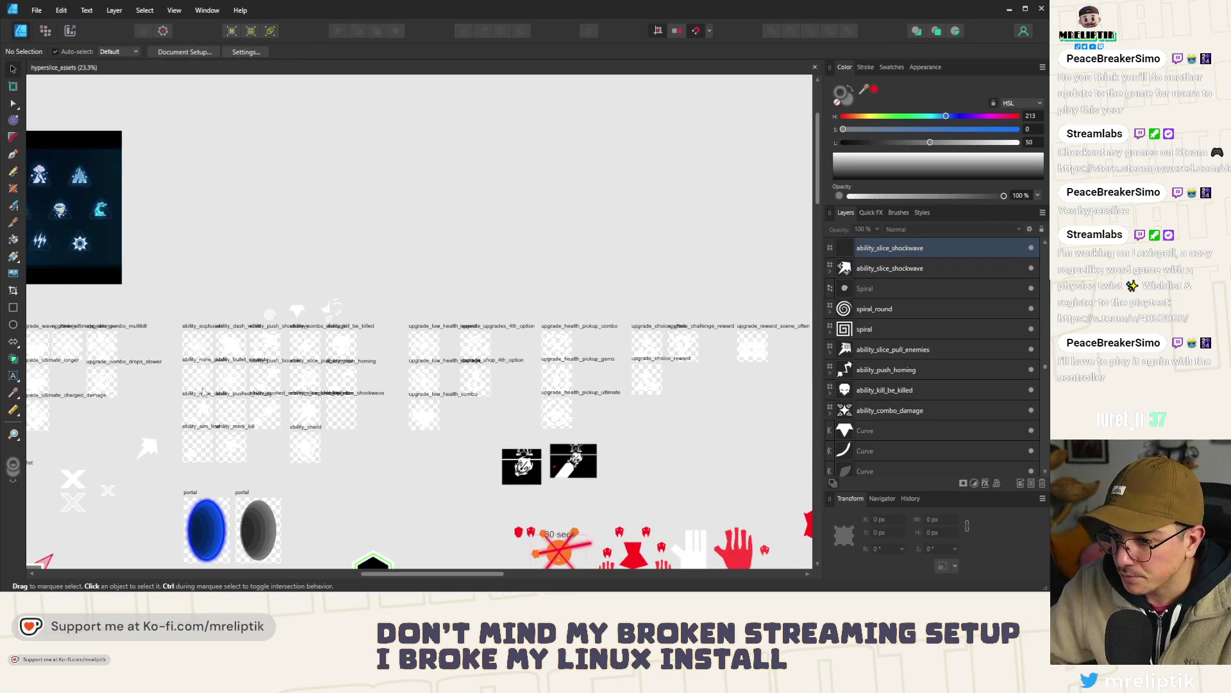
scroll(585, 344, "down", 2)
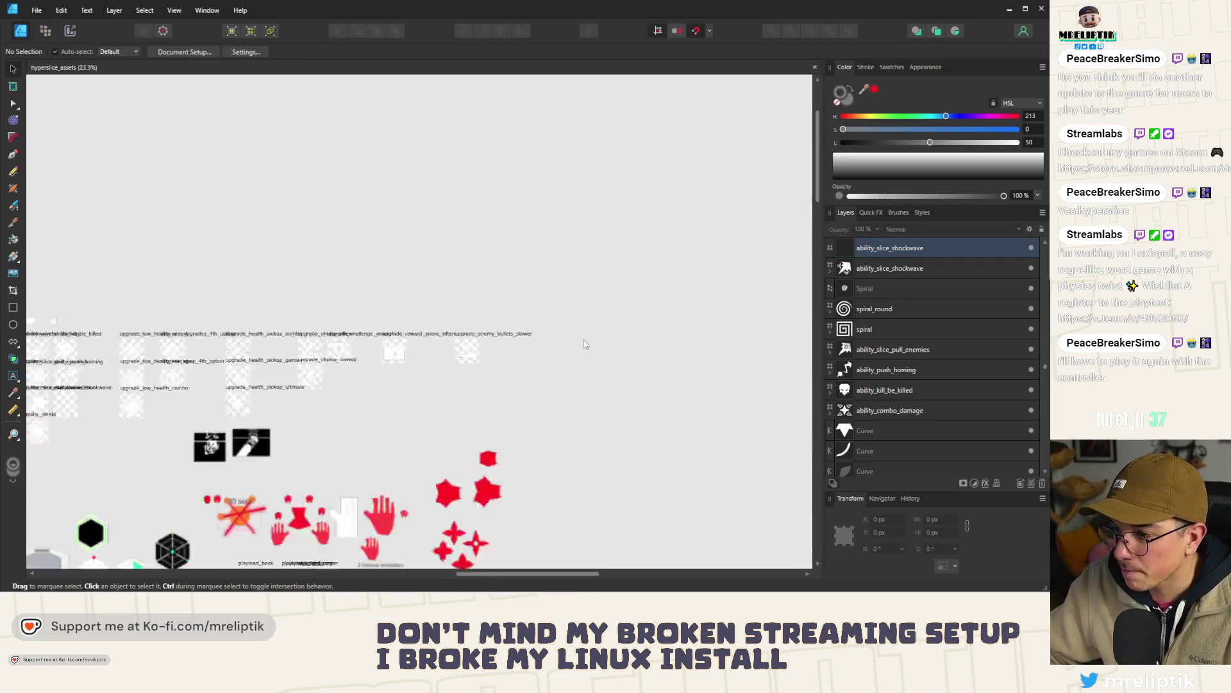
scroll(585, 344, "up", 5)
left_click(416, 337)
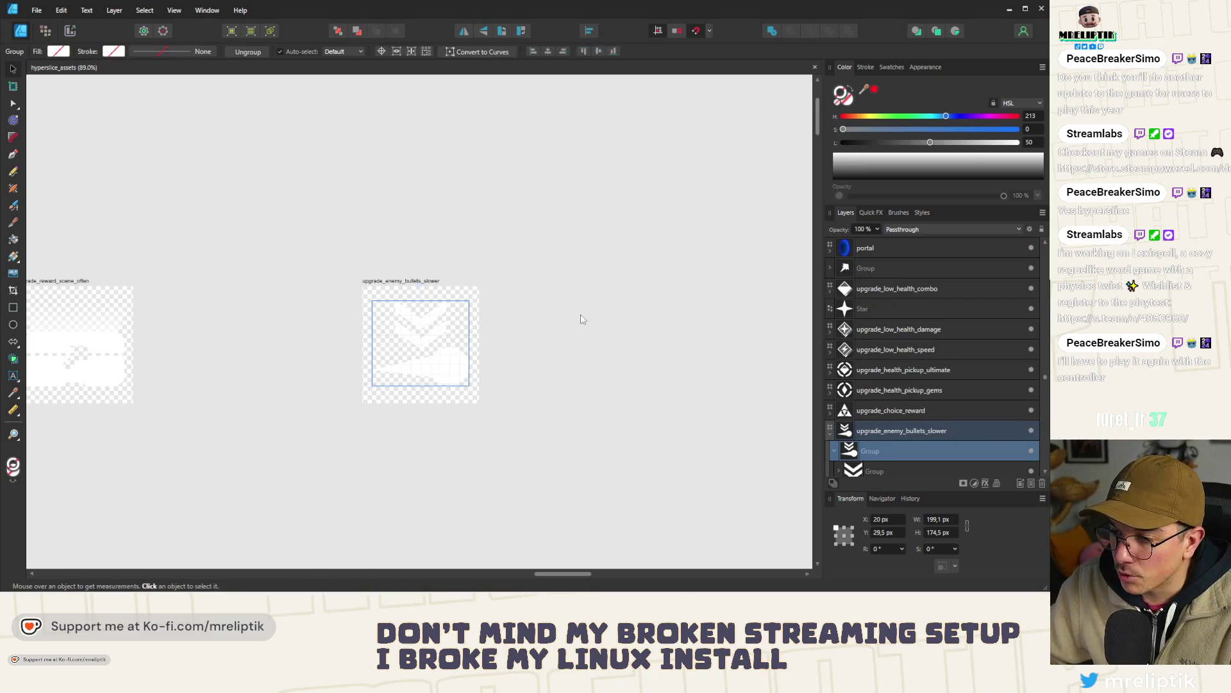
scroll(582, 319, "down", 3)
scroll(481, 361, "up", 3)
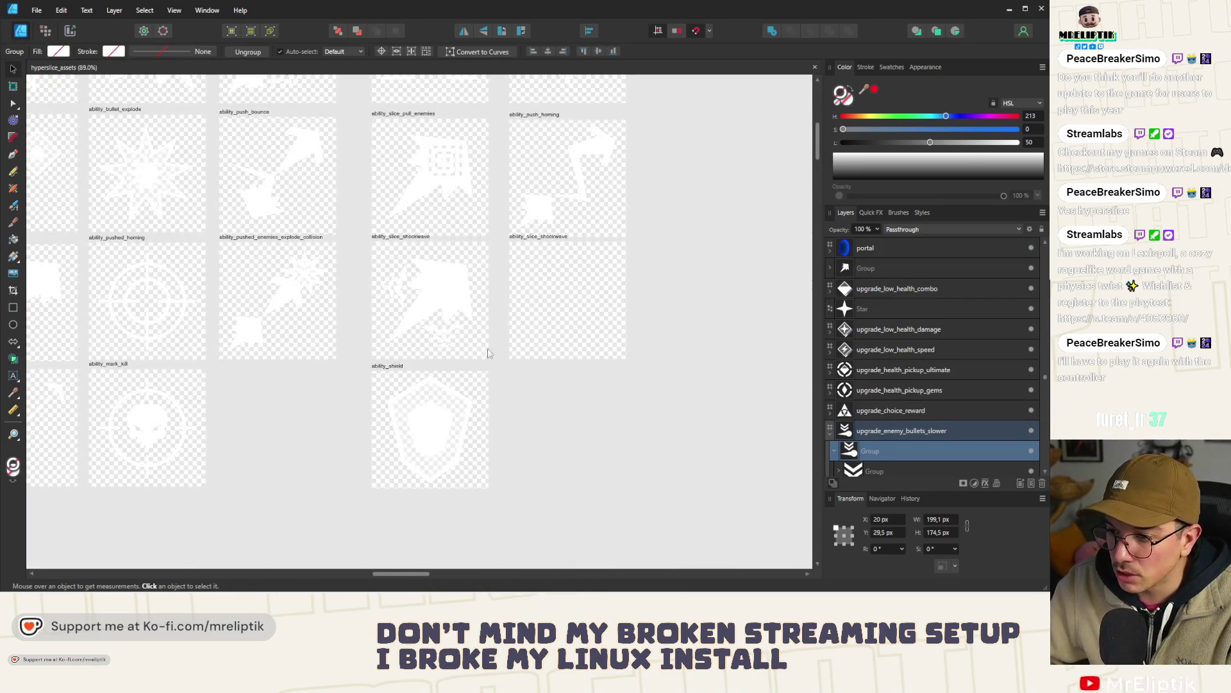
left_click(545, 249)
key("ctrl+v")
- Paste an arrow curve from the enemy_boid art into the copied artboard
scroll(587, 314, "down", 2)
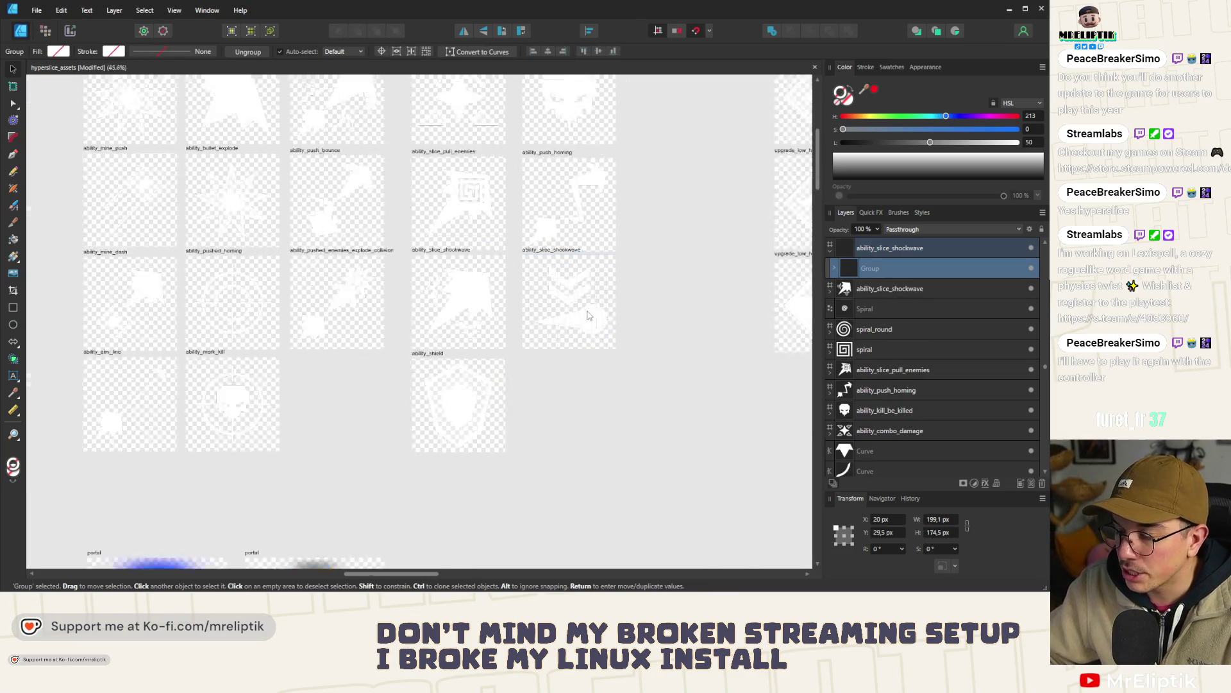
scroll(587, 314, "down", 2)
scroll(590, 350, "down", 2)
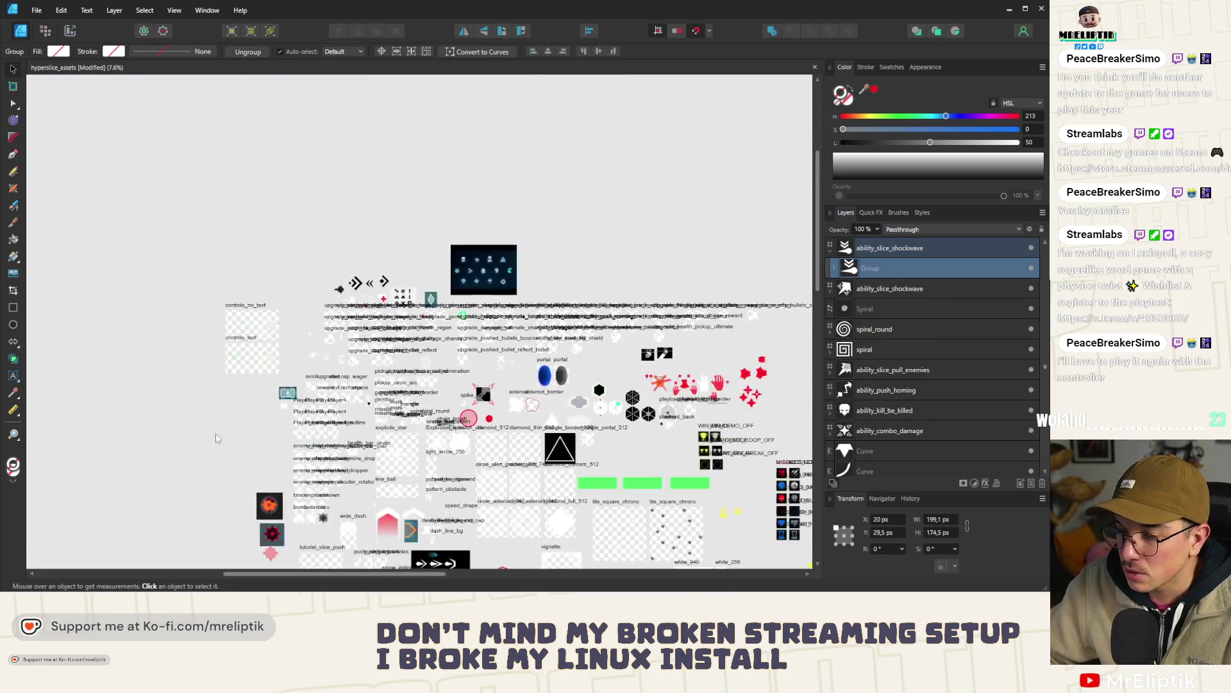
scroll(503, 282, "up", 4)
scroll(503, 282, "down", 2)
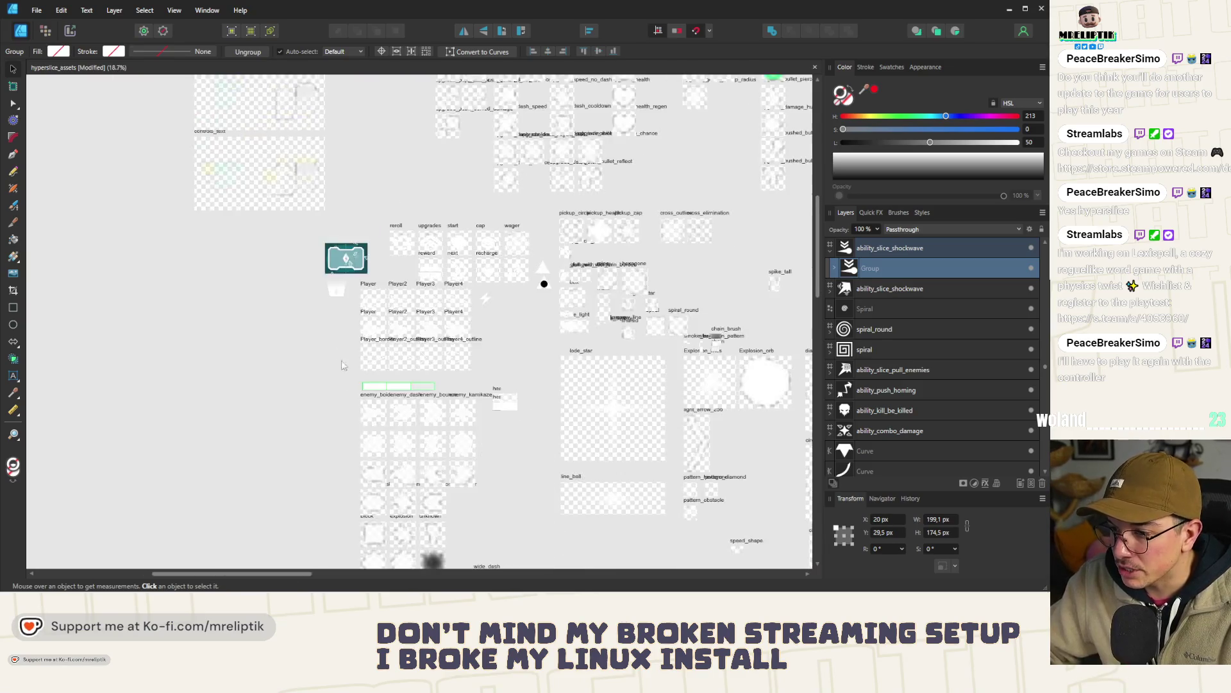
scroll(545, 283, "up", 2)
left_click(365, 302)
scroll(440, 336, "down", 3)
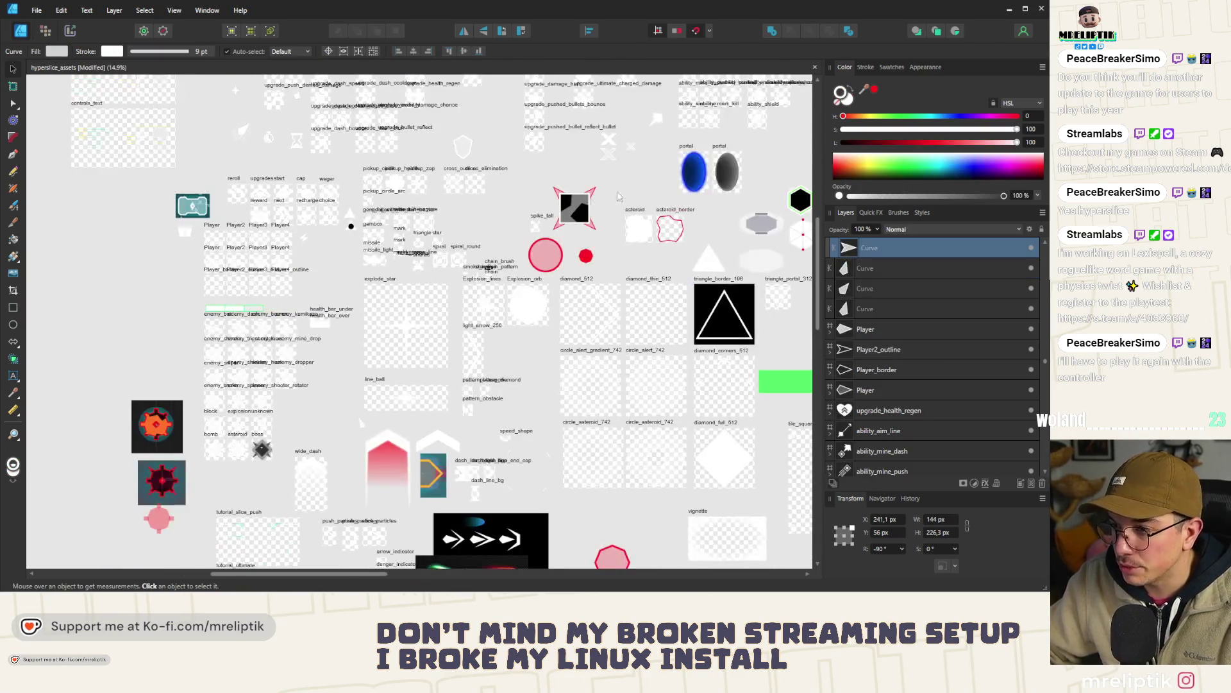
scroll(406, 261, "up", 3)
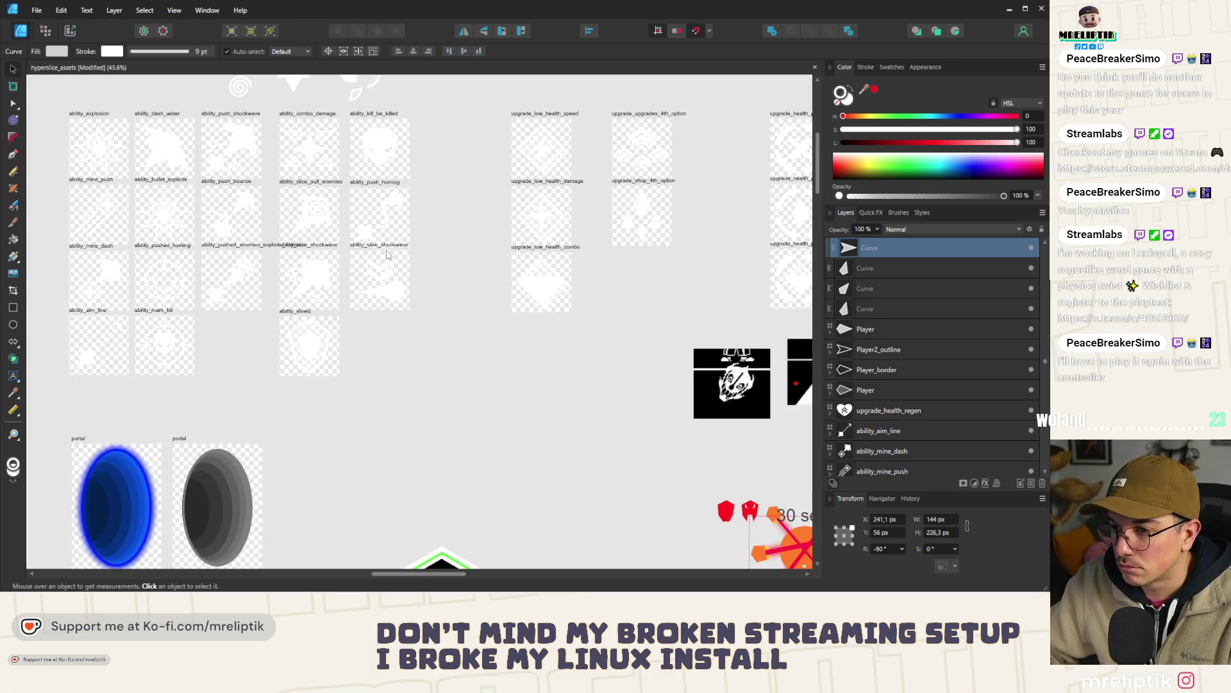
scroll(386, 255, "up", 4)
key("ctrl+v")
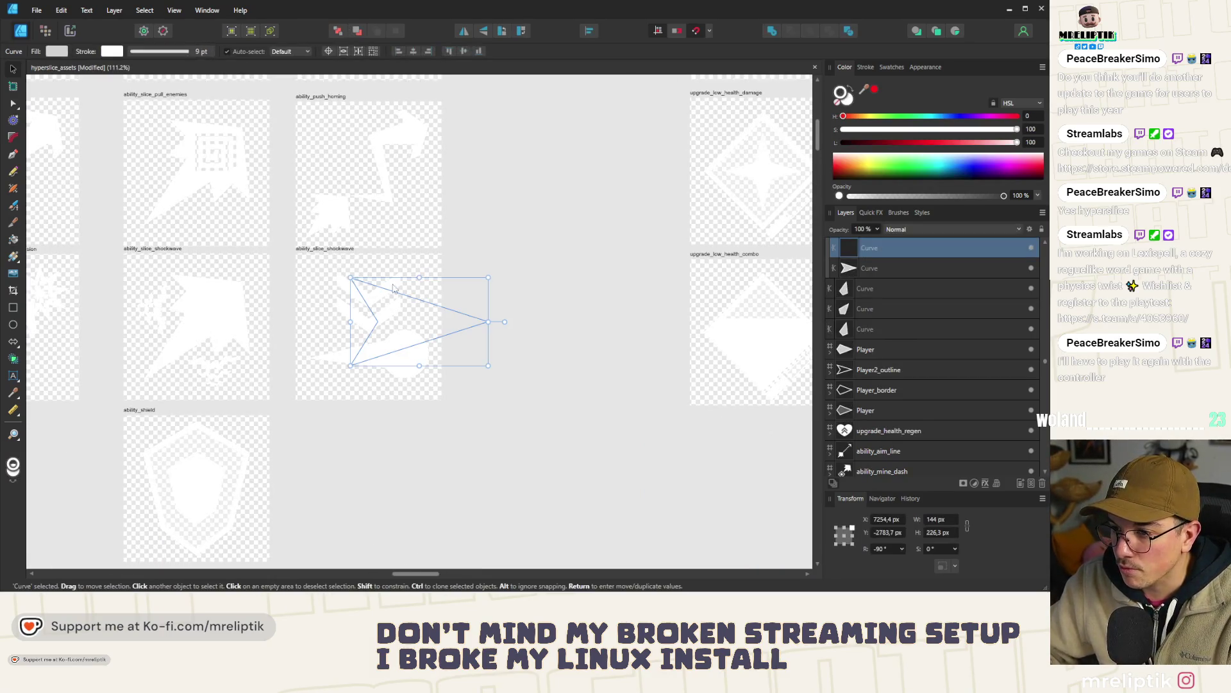
scroll(391, 288, "up", 2)
- Delete the circle and small inner shape from the pasted shockwave icon
mouse_move(521, 268)
left_mouse_down()
mouse_move(452, 281)
mouse_move(521, 254)
mouse_move(348, 362)
left_mouse_up()
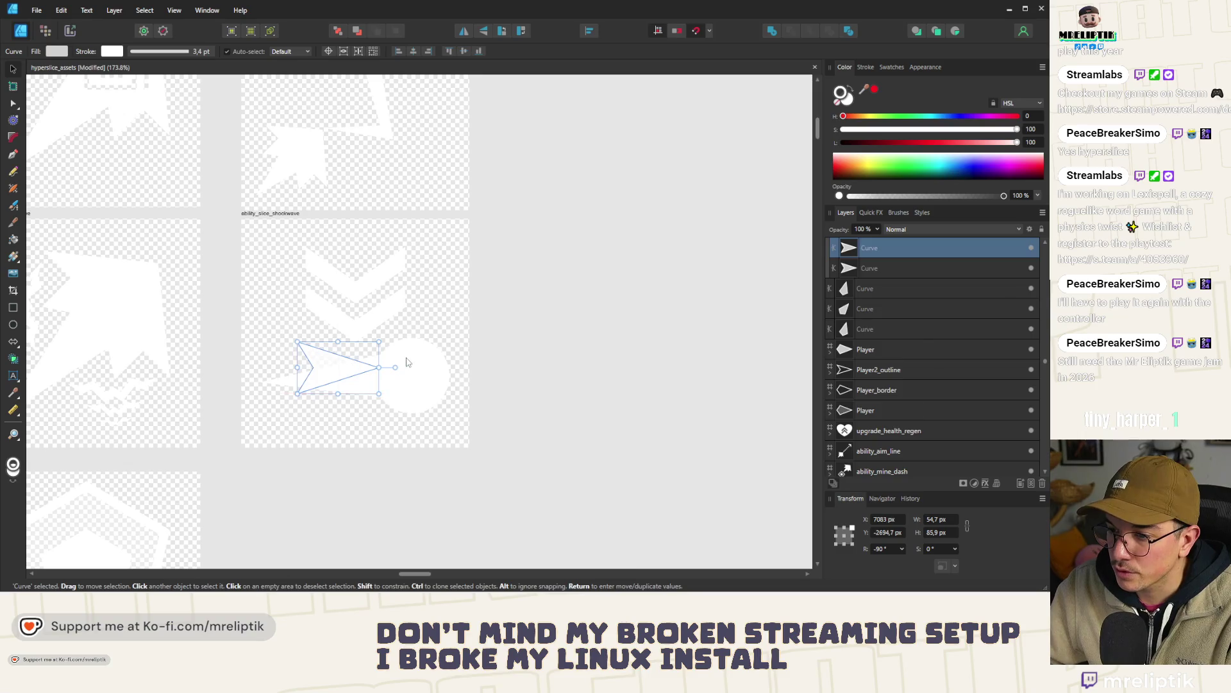
left_click(406, 363)
double_click(404, 365)
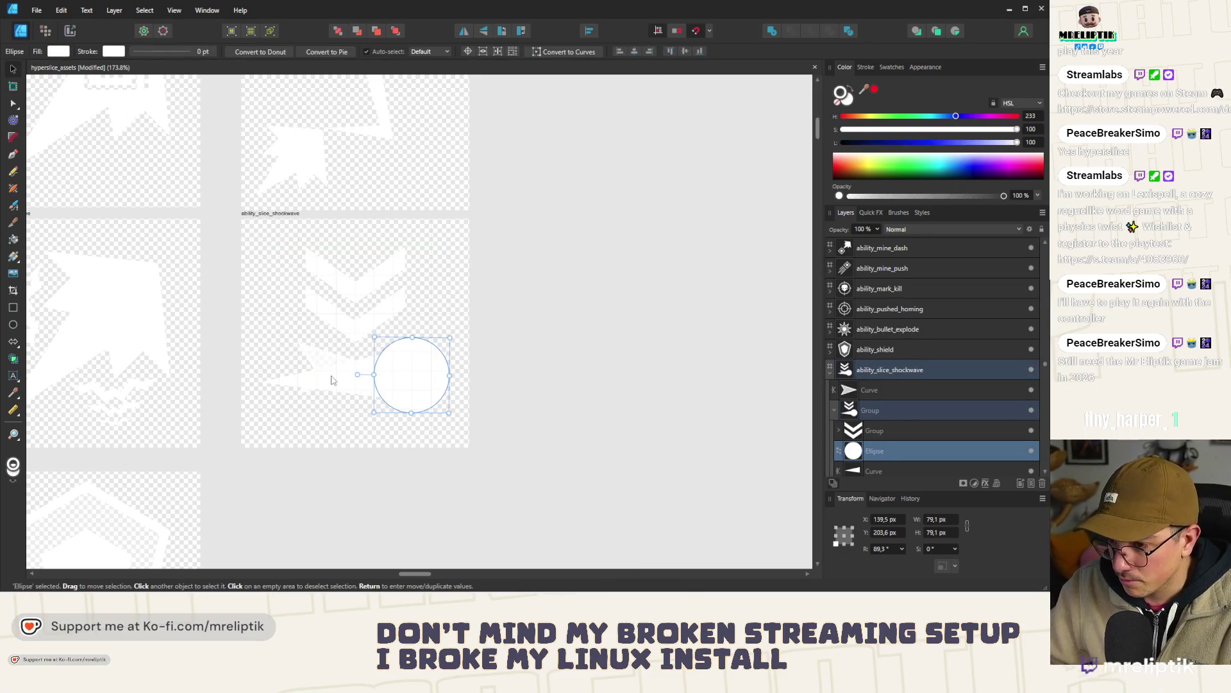
left_click(332, 380, "shift")
left_click(351, 392, "shift")
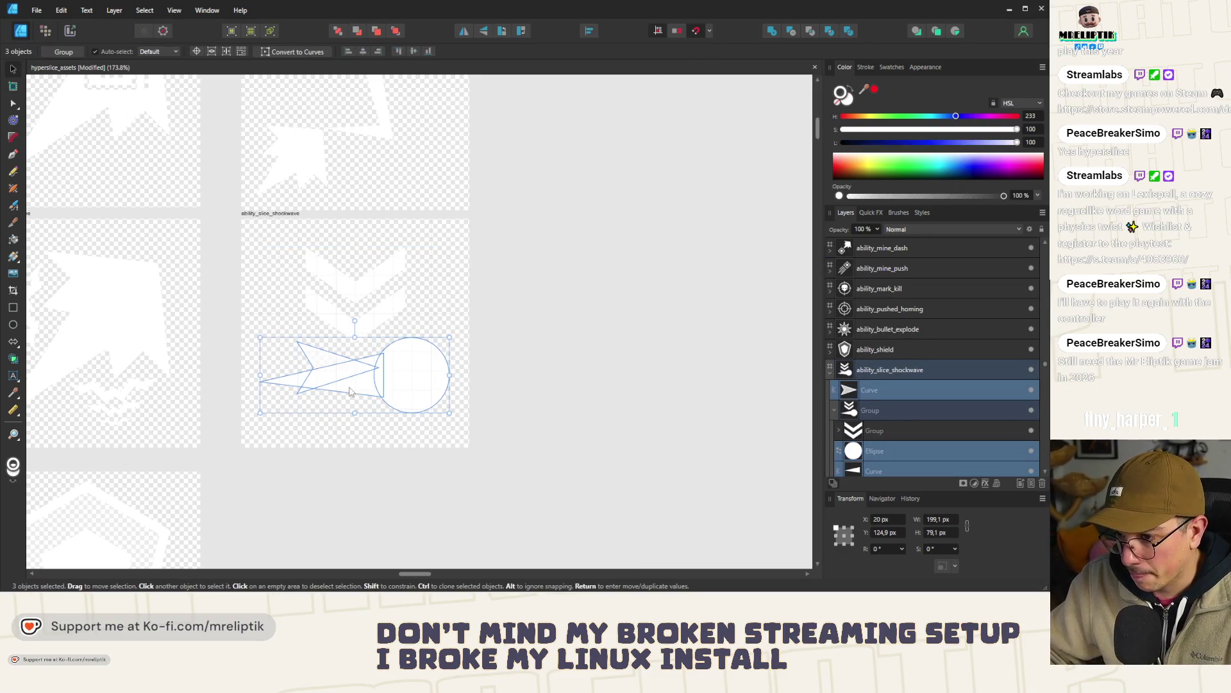
left_click(390, 391)
double_click(406, 398)
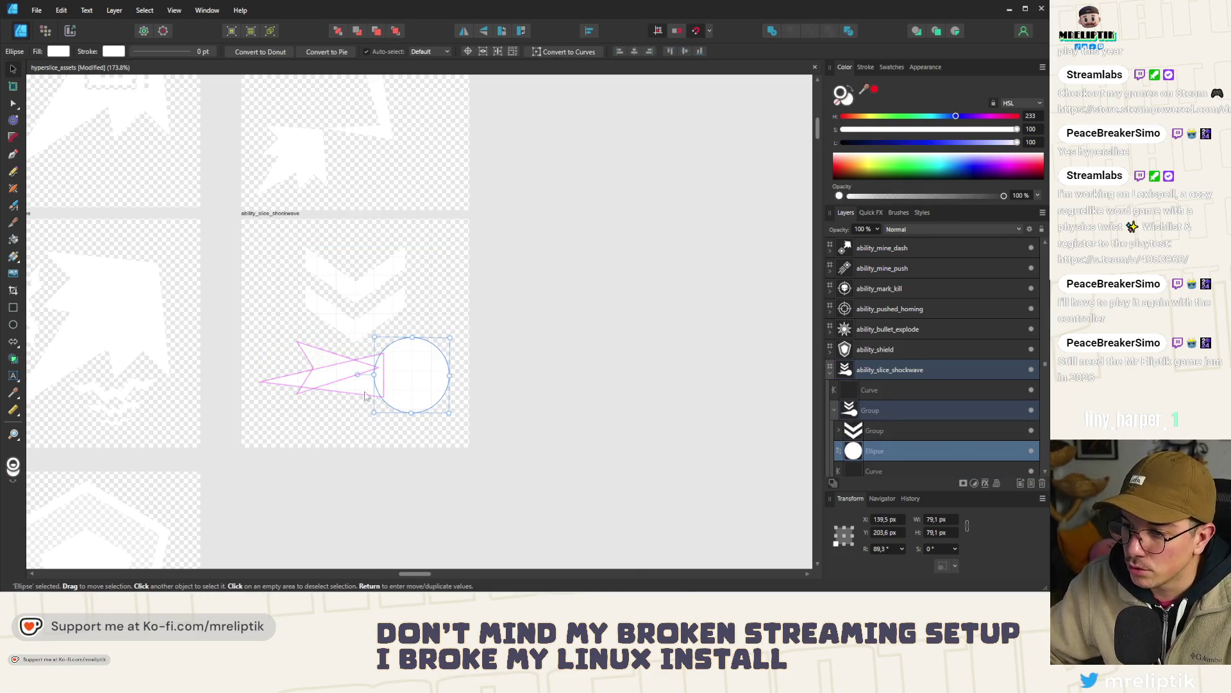
left_click(333, 378, "shift")
key("Delete")
- Enlarge the arrow shape and save the document
left_click(356, 394)
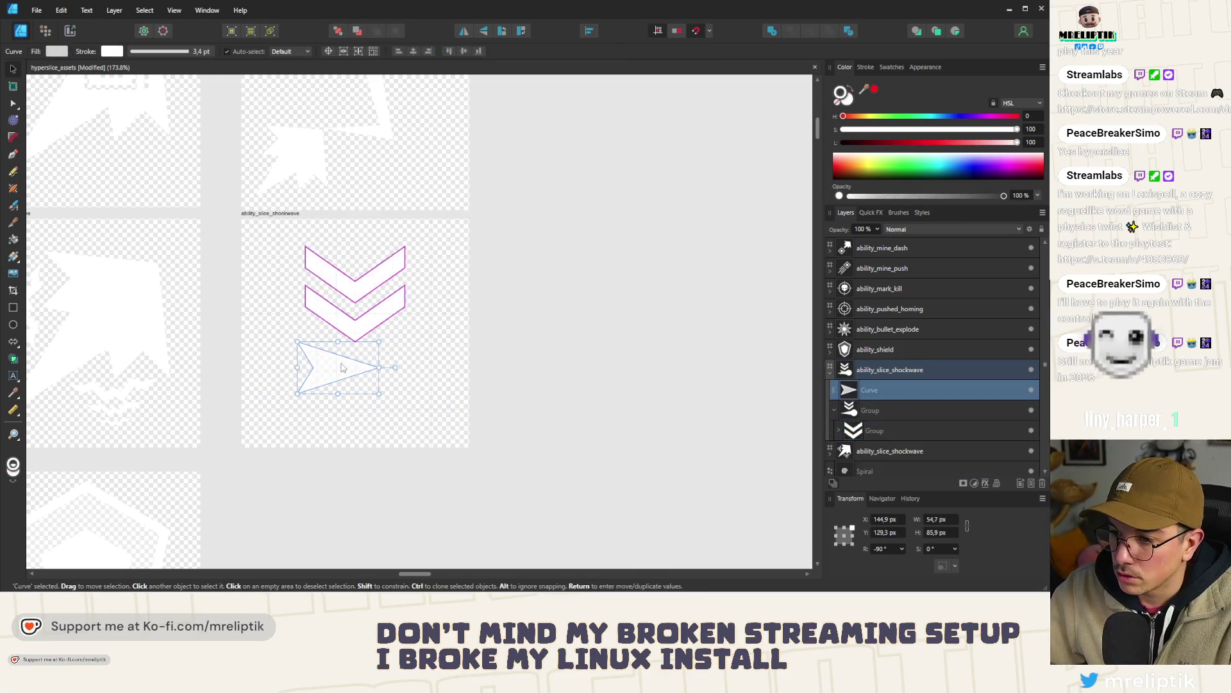
mouse_move(379, 392)
left_mouse_down()
mouse_move(459, 421)
mouse_move(412, 412)
mouse_move(447, 431)
mouse_move(434, 413)
mouse_move(364, 388)
left_mouse_up()
left_click(364, 327, "shift")
left_click(366, 330, "shift")
left_click(366, 333, "shift")
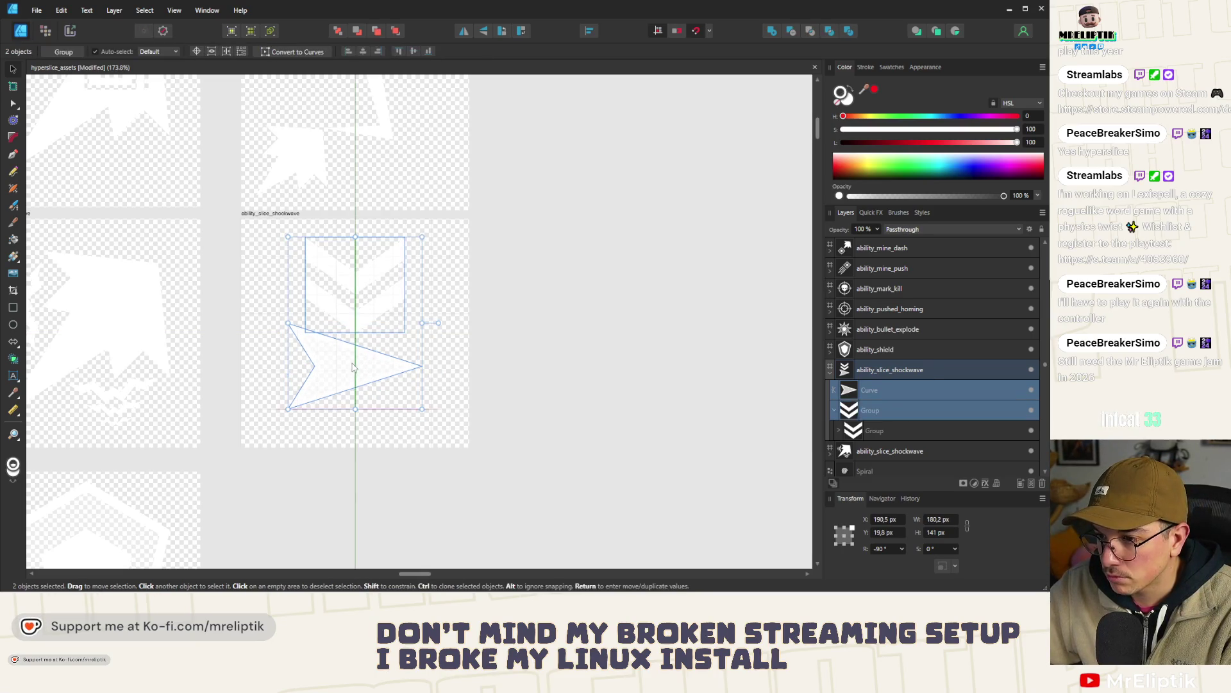
left_click(560, 363)
left_click(373, 361)
scroll(351, 360, "up", 1)
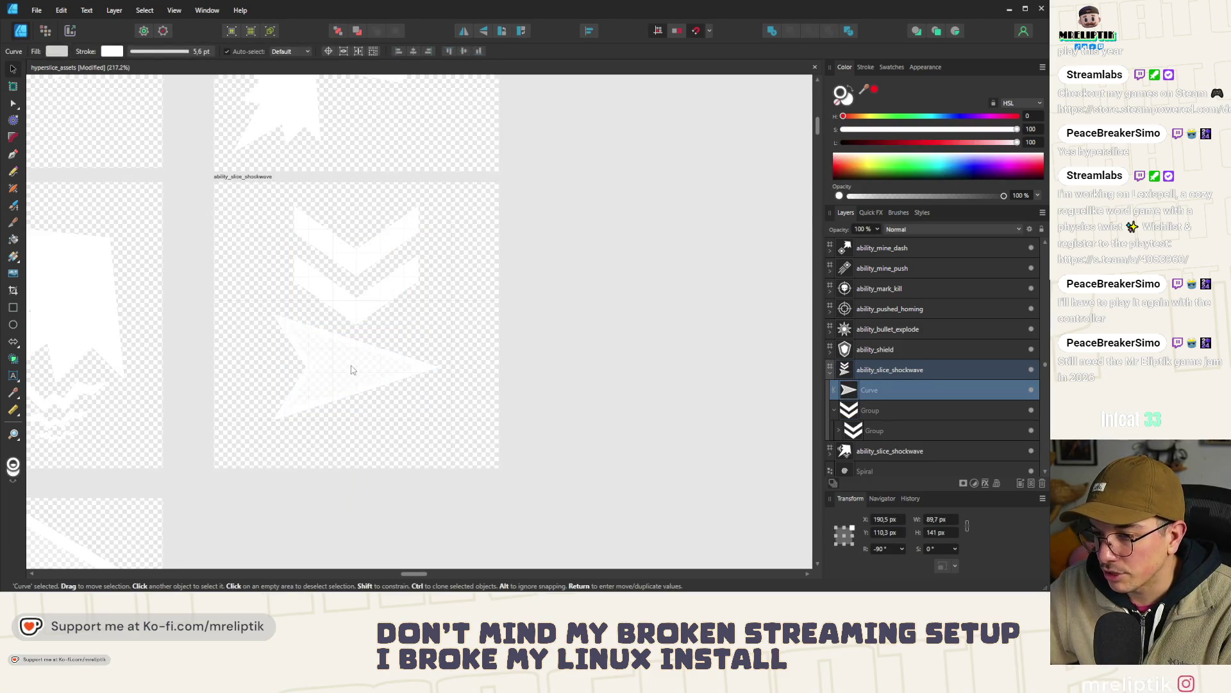
left_click(621, 307)
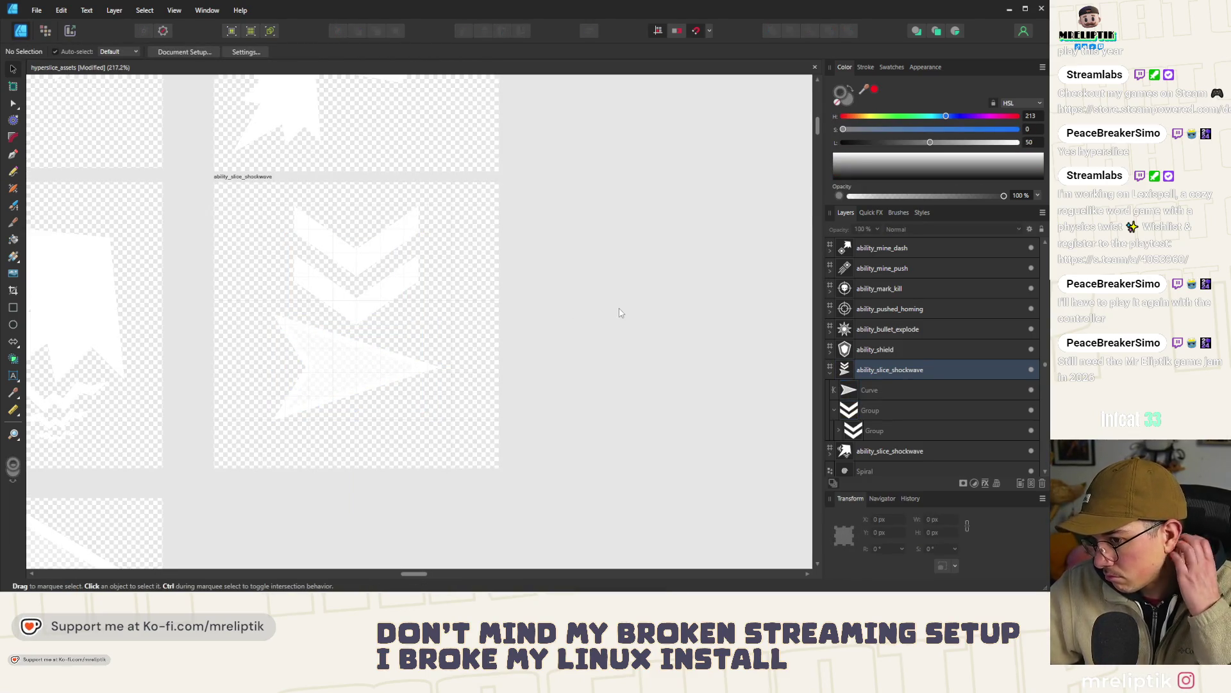
left_click(381, 355)
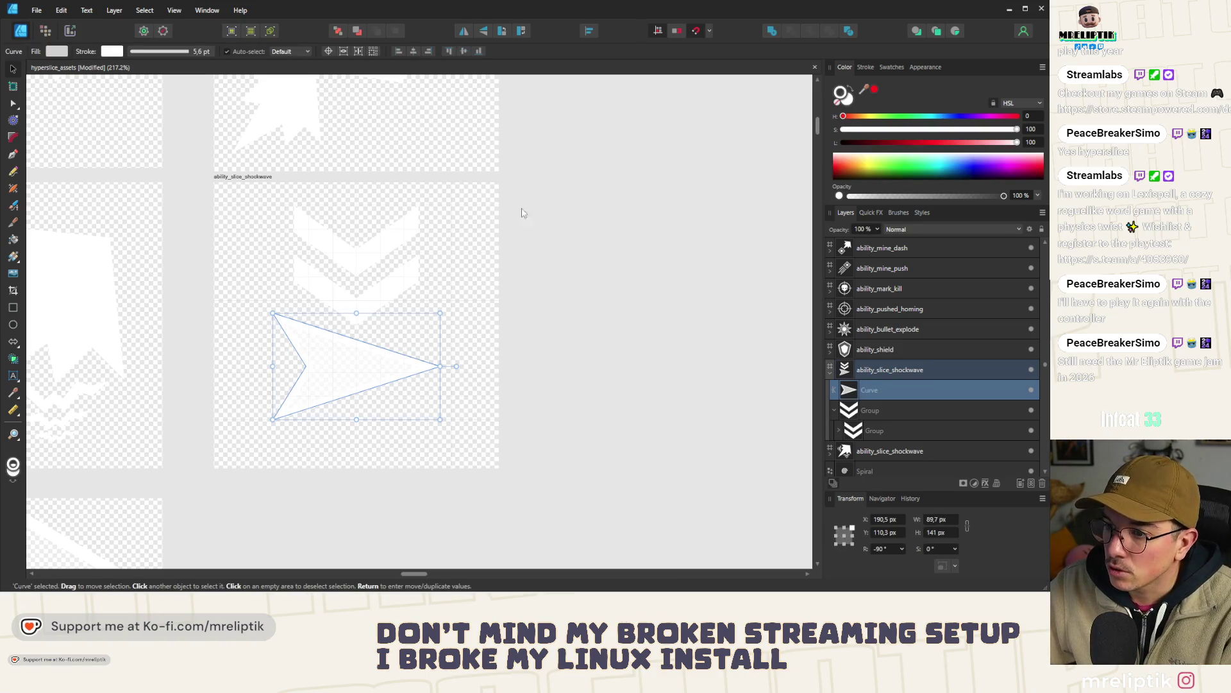
left_click(492, 191)
key("ctrl+s")
- Move the chevrons and arrow together to centre them on the artboard at Y 26 px
left_click(247, 175)
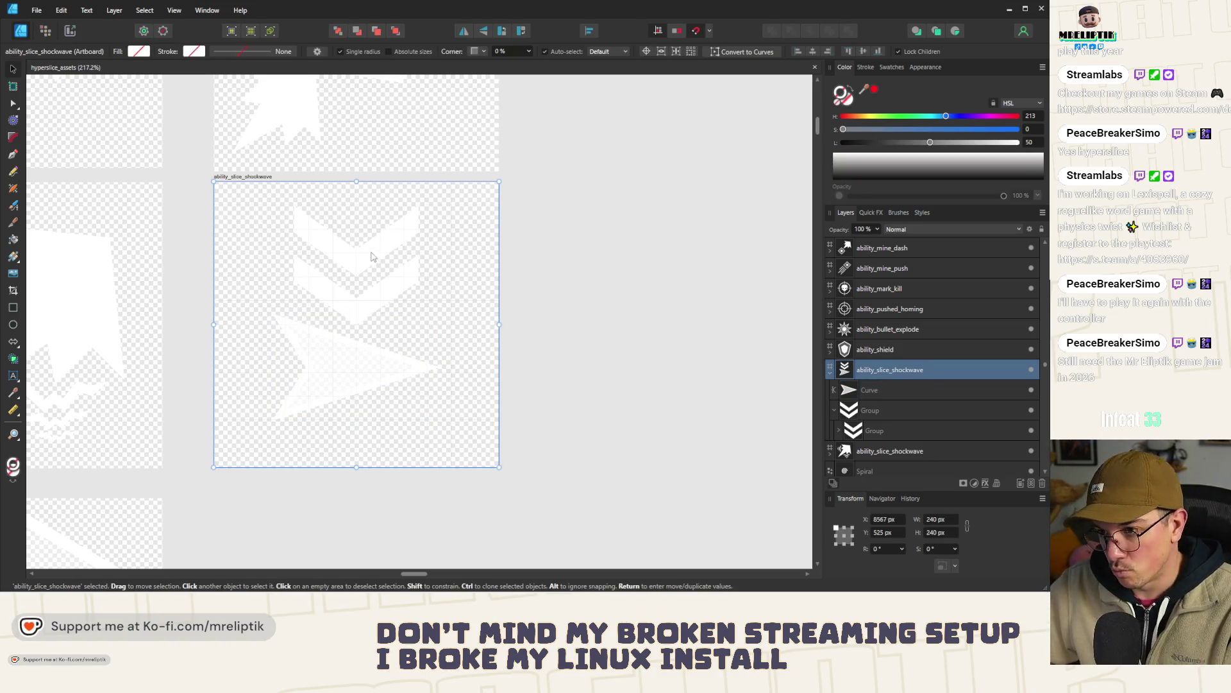
left_click(374, 256)
left_click(349, 357, "shift")
left_click_drag(359, 321, 363, 325)
left_click(644, 325)
scroll(417, 300, "up", 2)
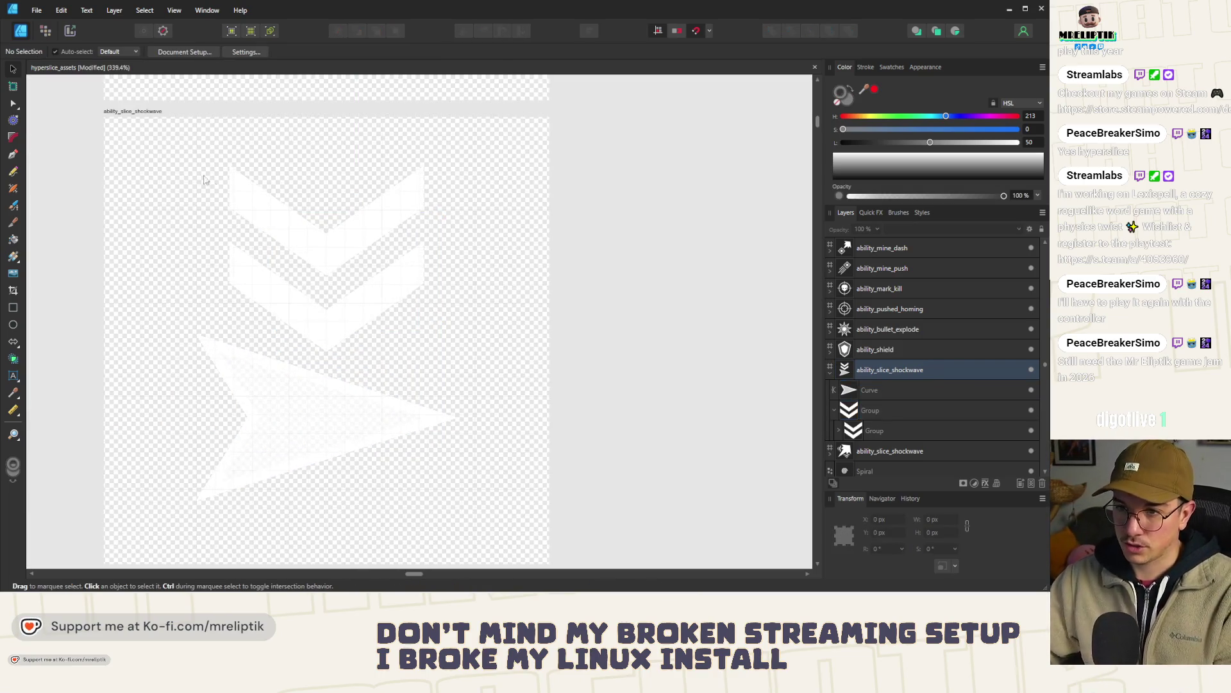
- Rename the copied artboard to ability_enemies_slower and bring up its export settings
left_click(137, 112)
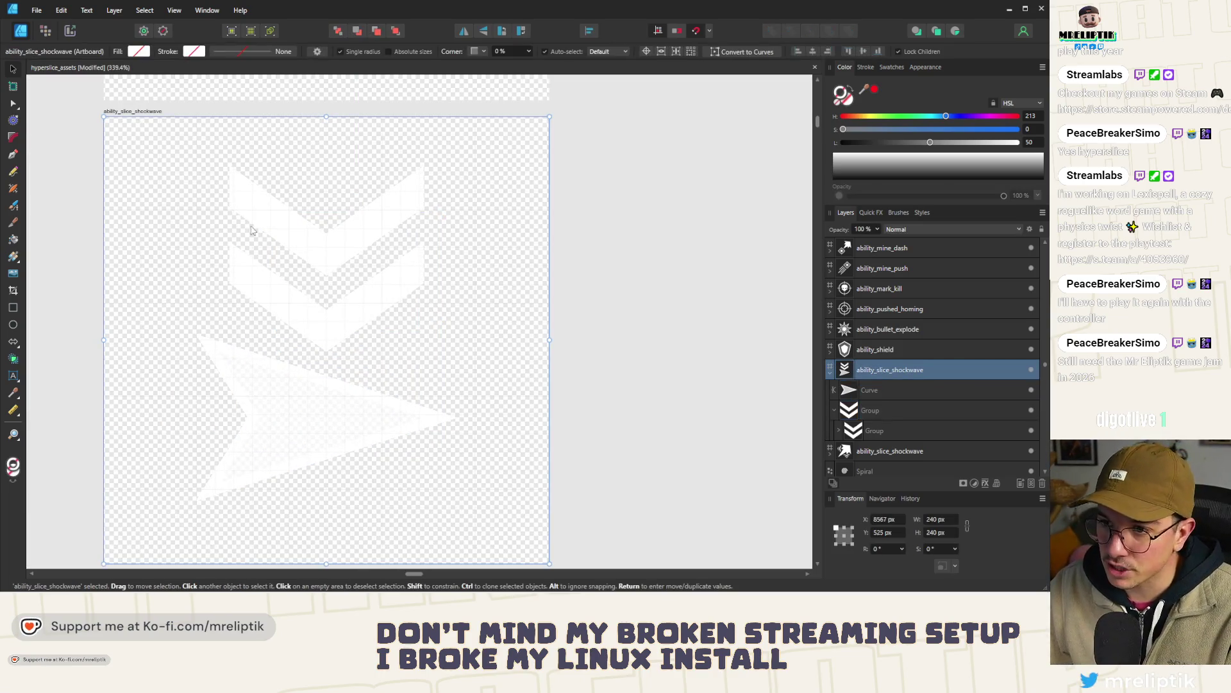
double_click(144, 112)
type("ability_enemies")
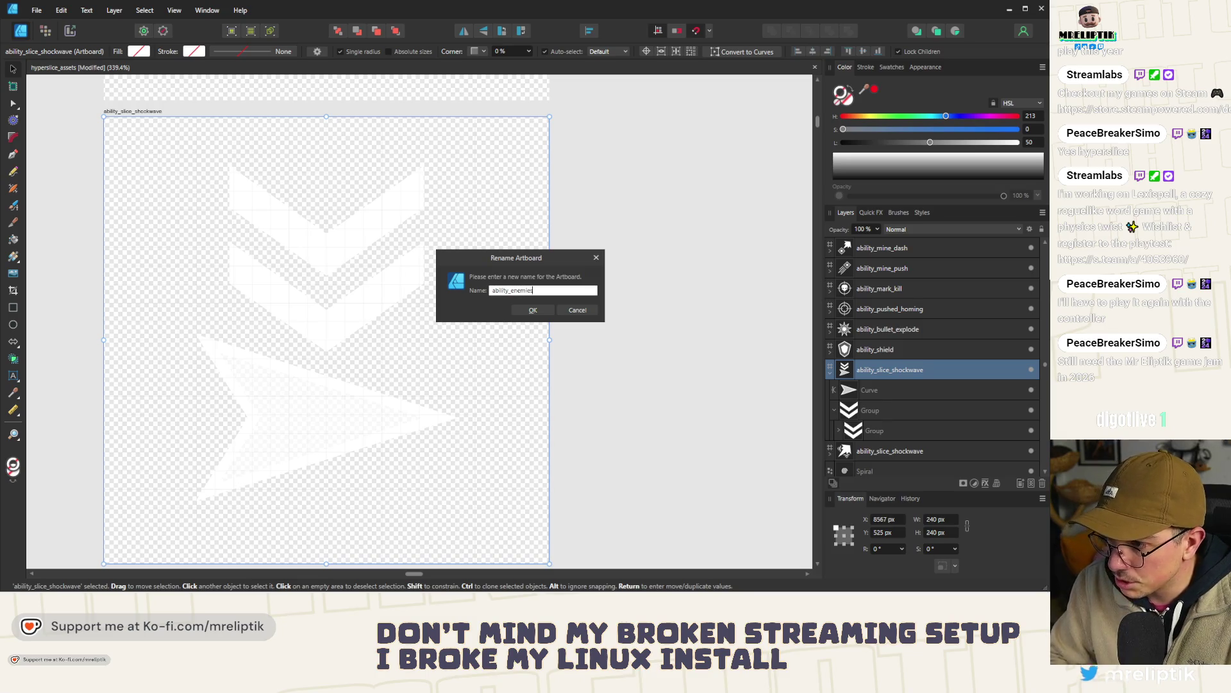
key("Return")
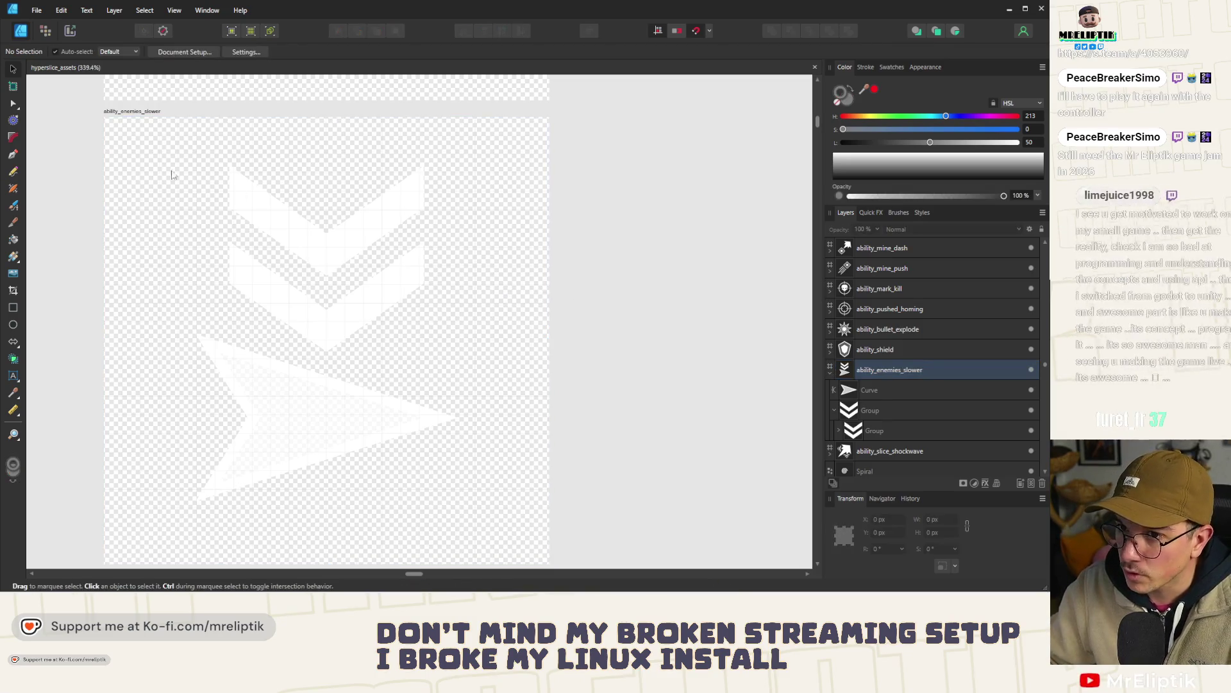
scroll(133, 162, "down", 1)
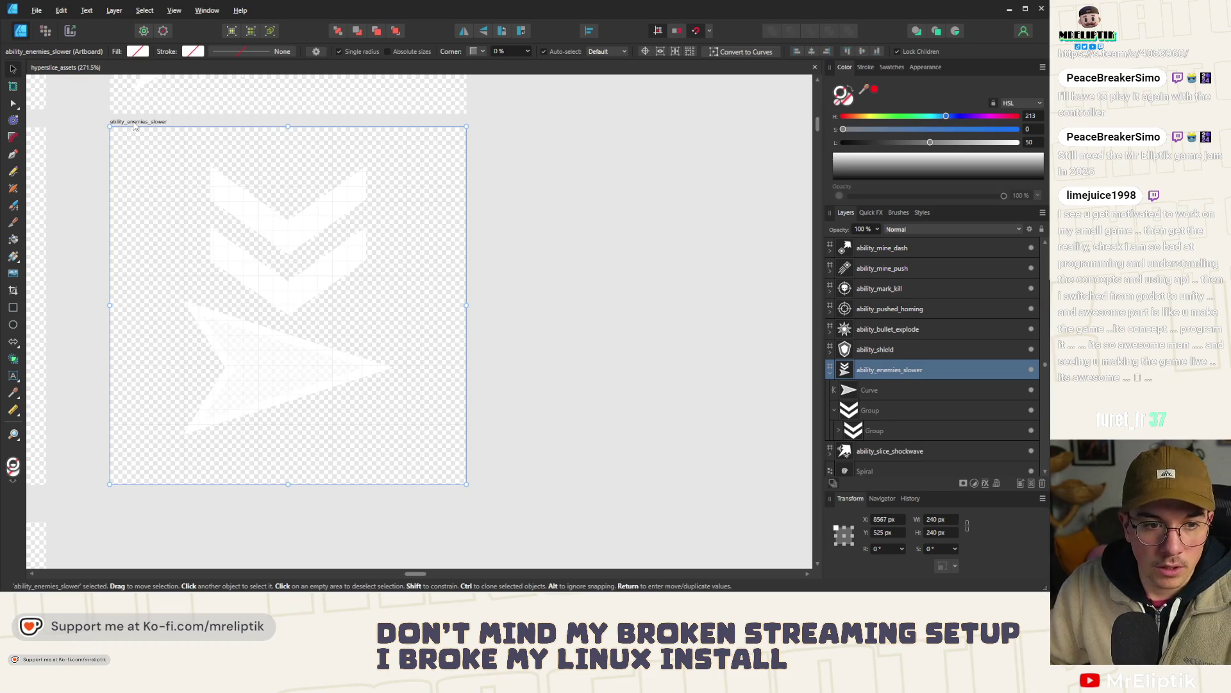
key("ctrl+alt+shift+w")
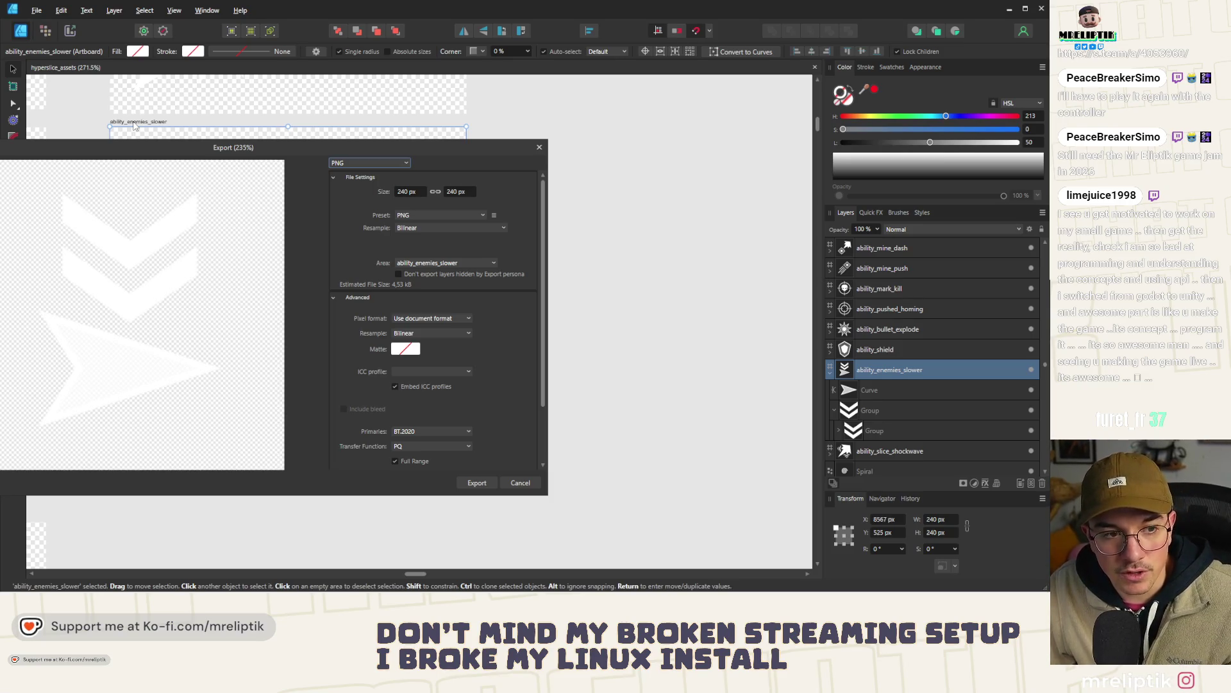
- Review the 240 px PNG export settings and proceed to the Save As prompt
left_click_drag(209, 151, 338, 155)
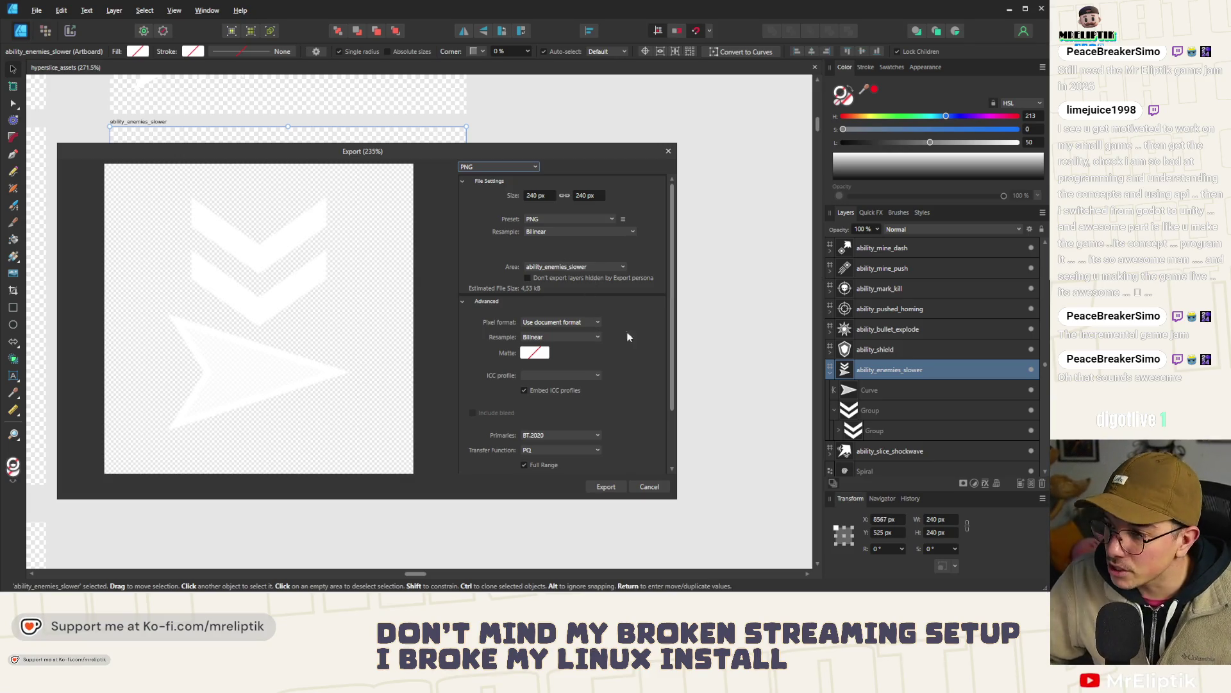
left_click(606, 486)
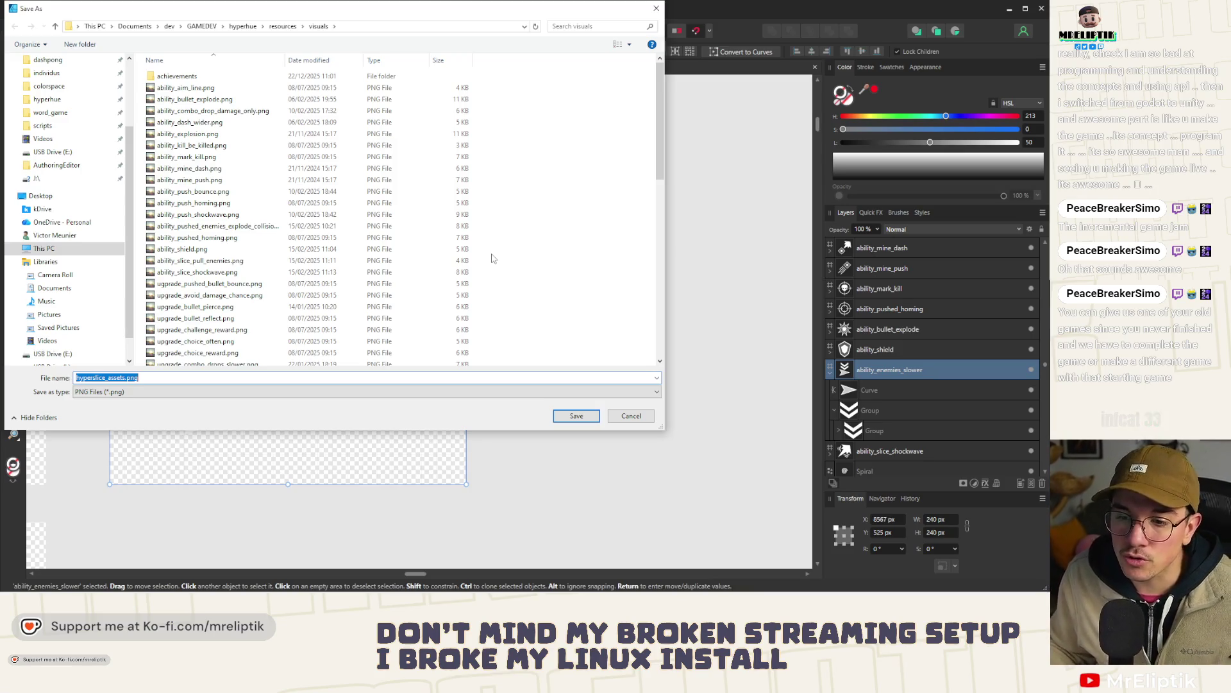
- Save the PNG as ability_enemies_slower in the visuals folder and minimize Affinity Designer
left_click_drag(321, 20, 388, 75)
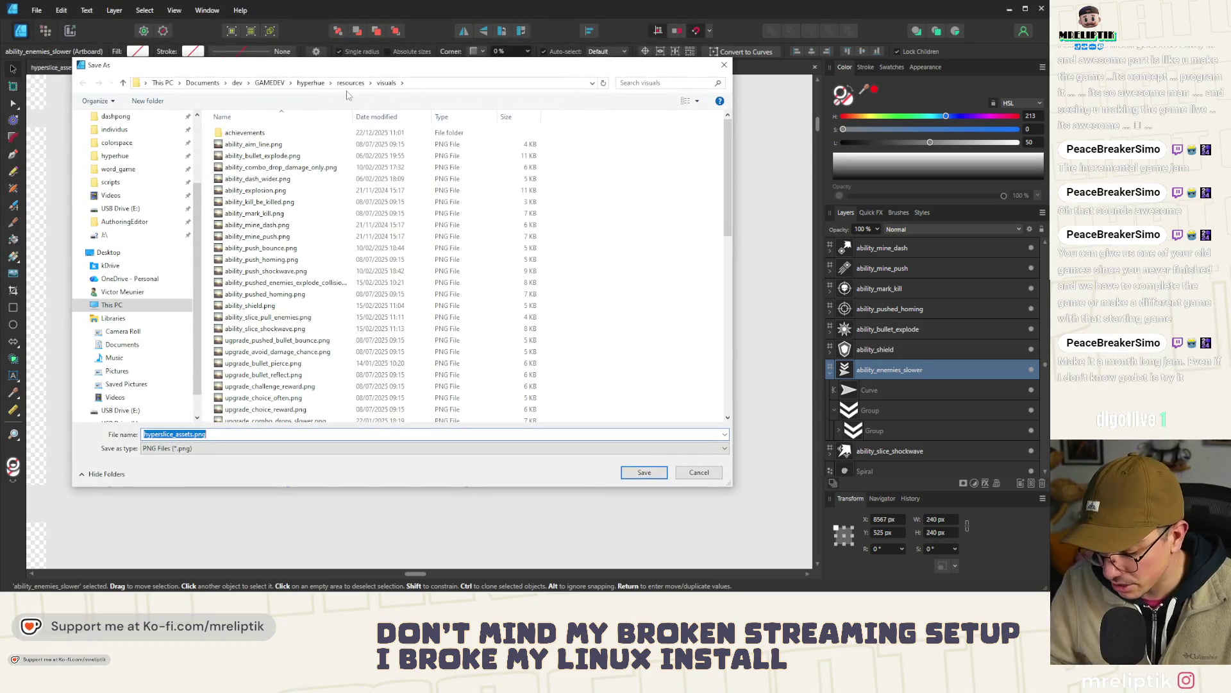
type("upgrade_")
key("BackSpace")
key("BackSpace")
key("BackSpace")
type("ubility_")
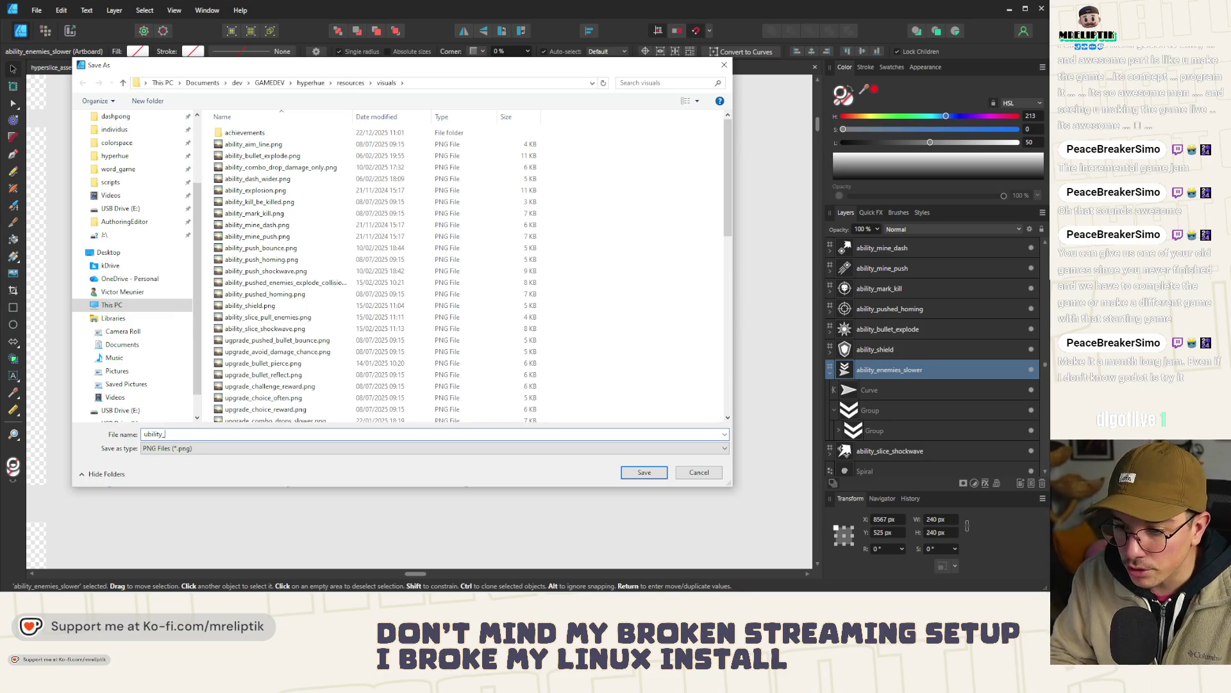
key("Home")
key("Delete")
type("a")
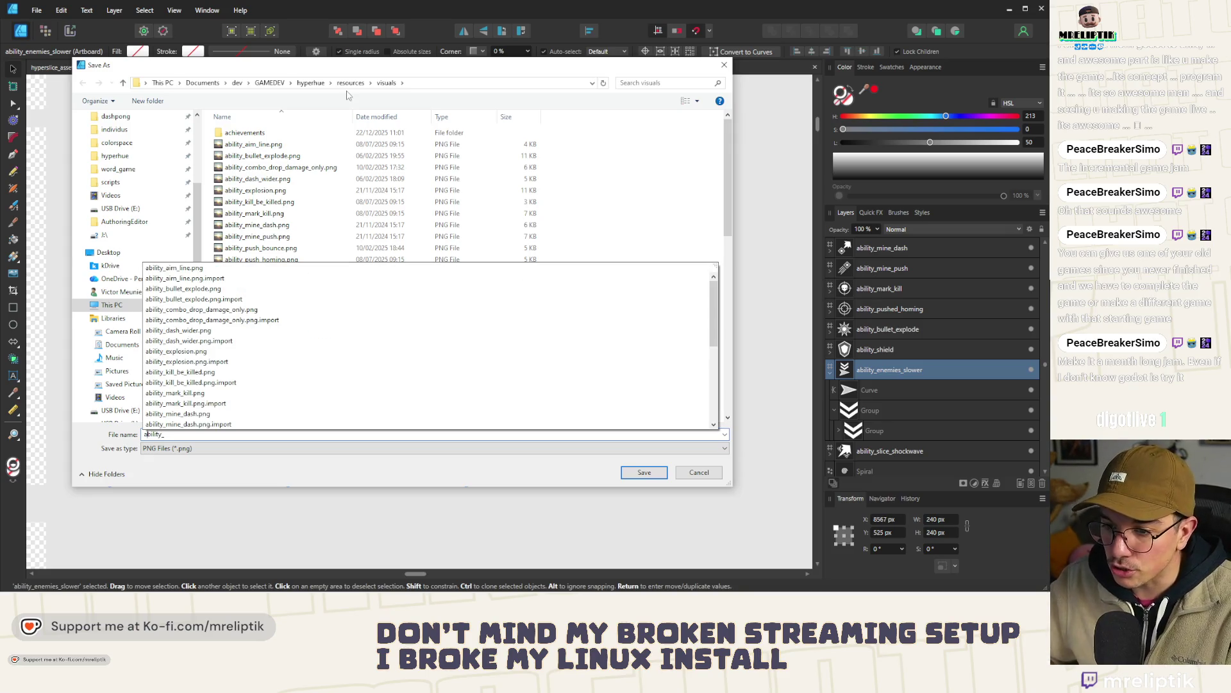
left_click(172, 435)
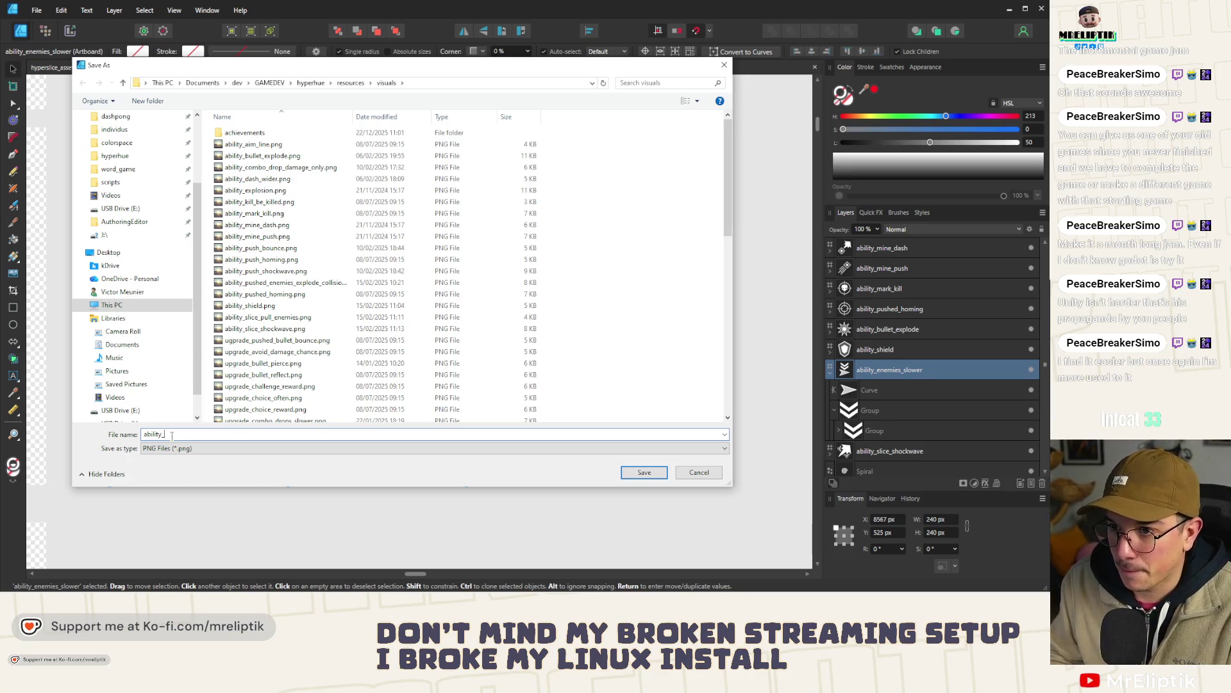
type("enemies_slower")
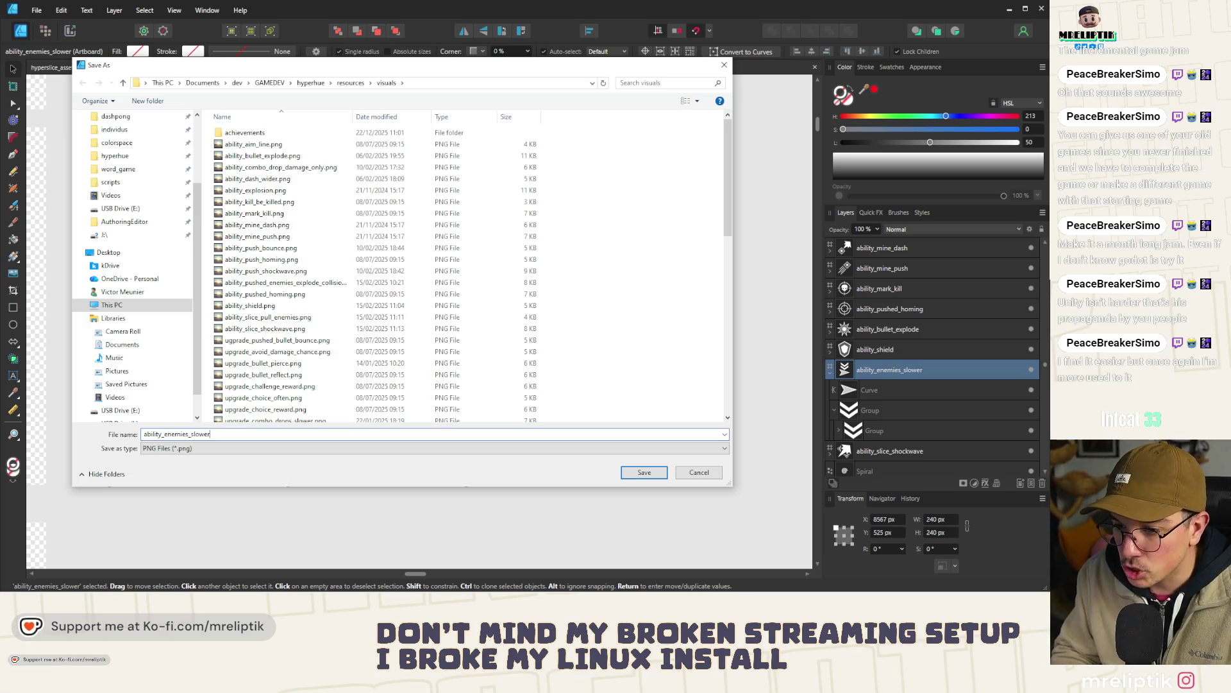
key("Return")
scroll(314, 235, "down", 3)
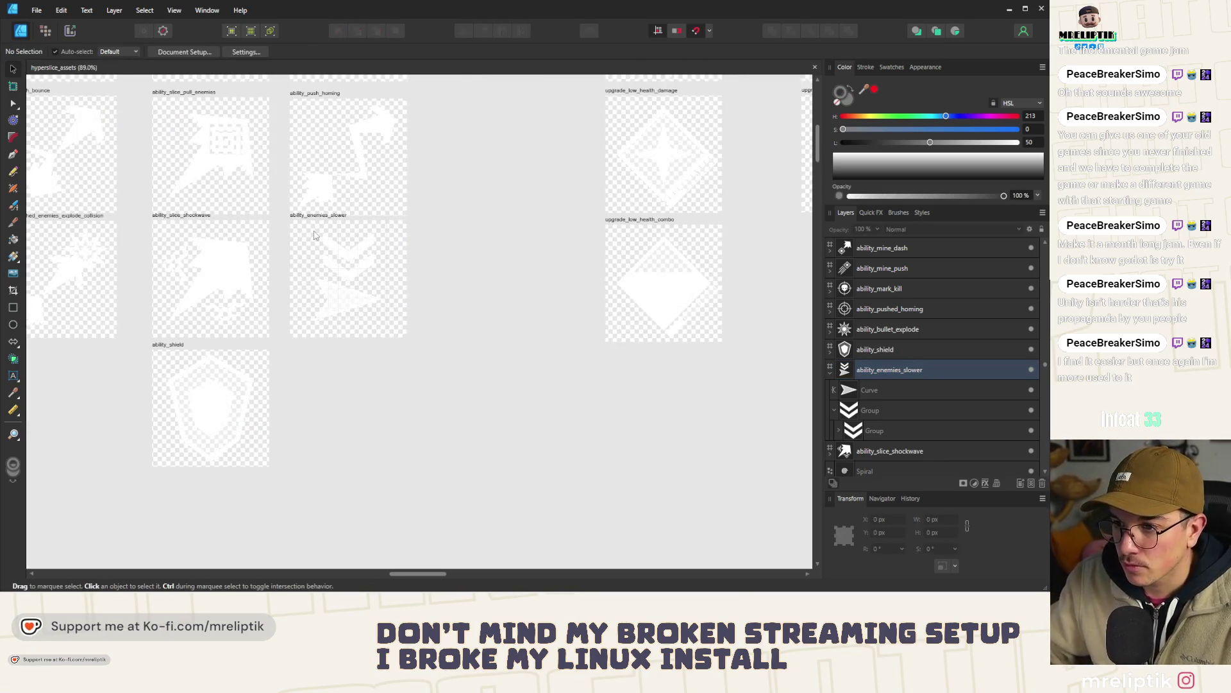
left_click(1009, 9)
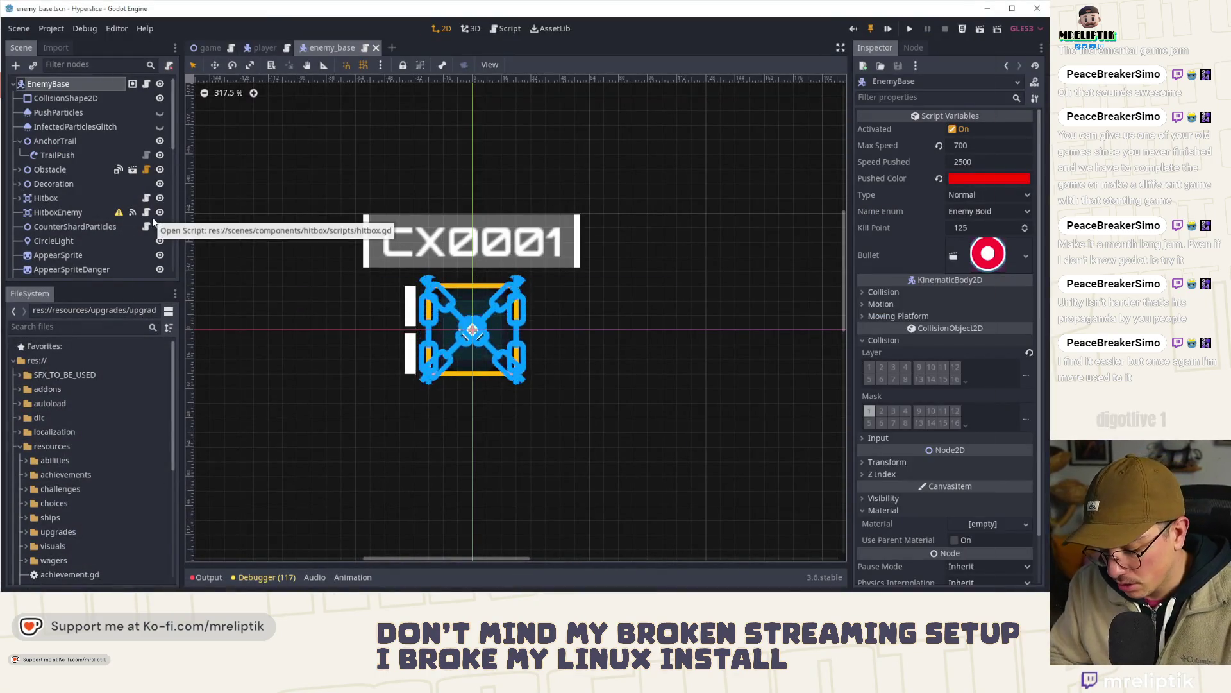
- Add ENEMIES_SLOWER=281 after MARK_KILL in upgrade_enum.gd's TARGET_ABILITY enum and select the new name
key("ctrl+alt+o")
type("enum")
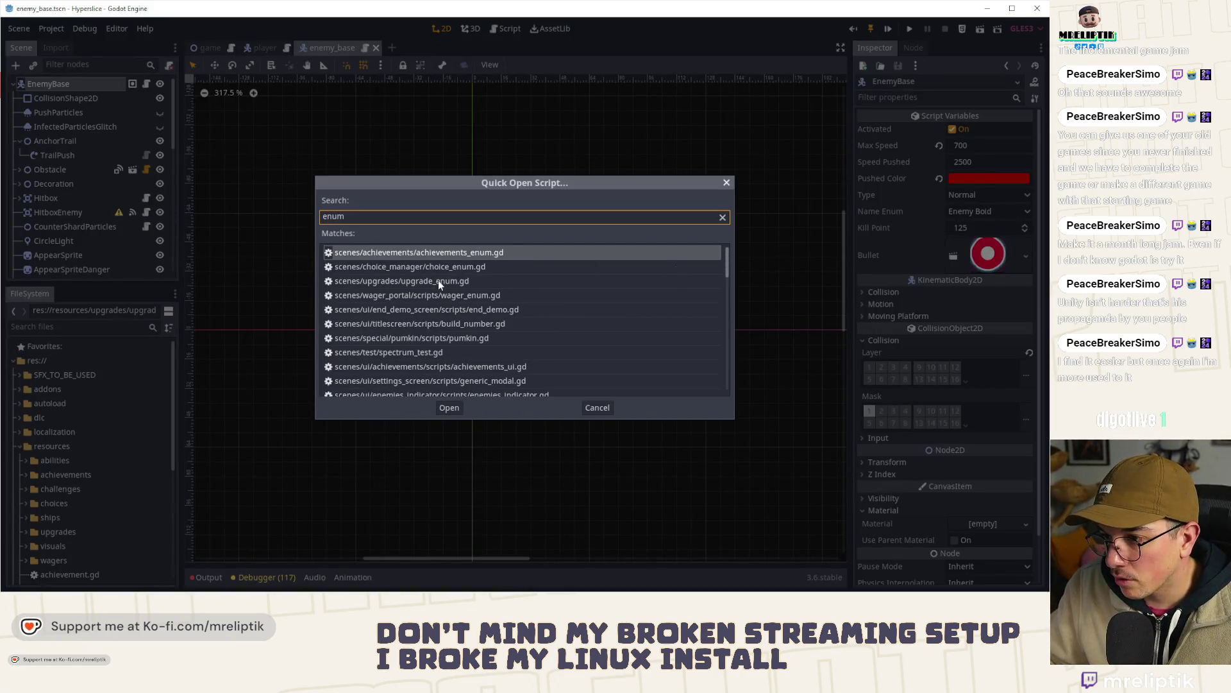
double_click(440, 280)
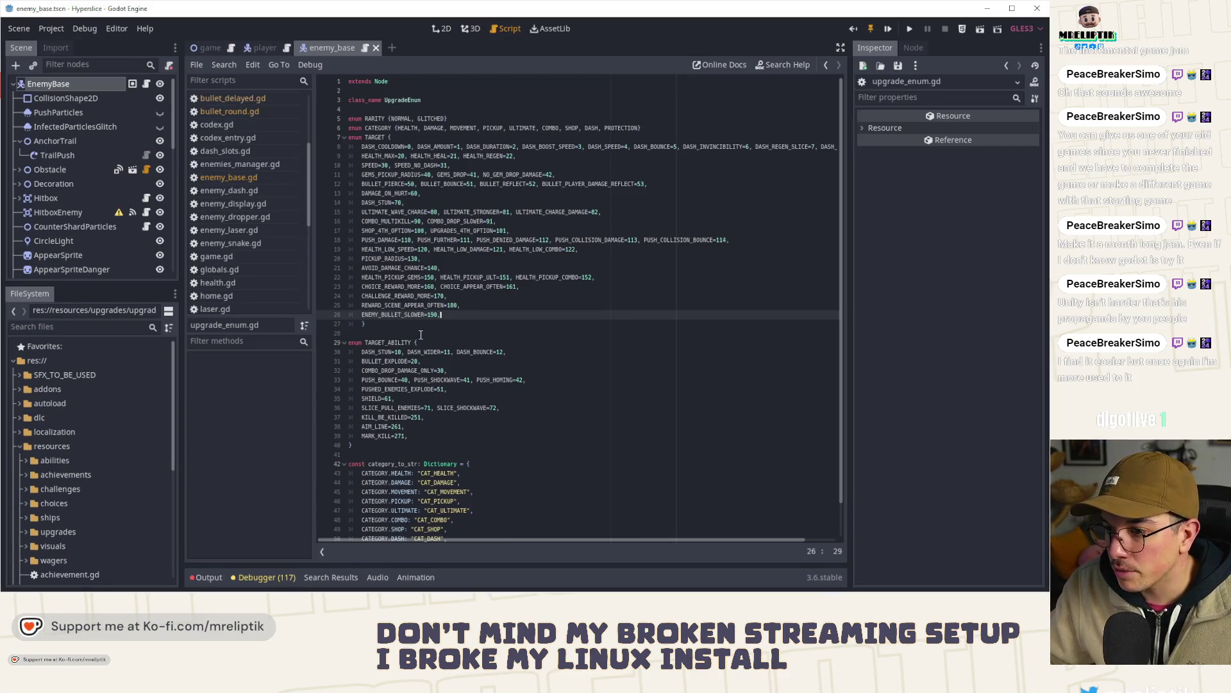
left_click(412, 436)
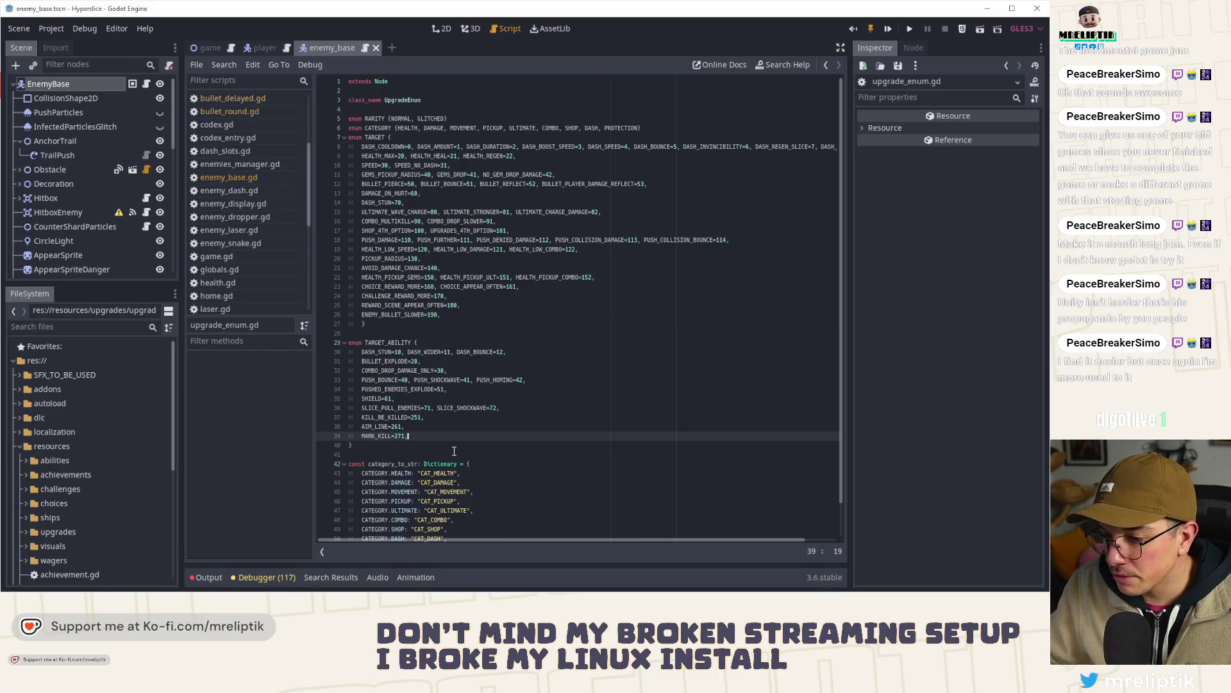
key("Return")
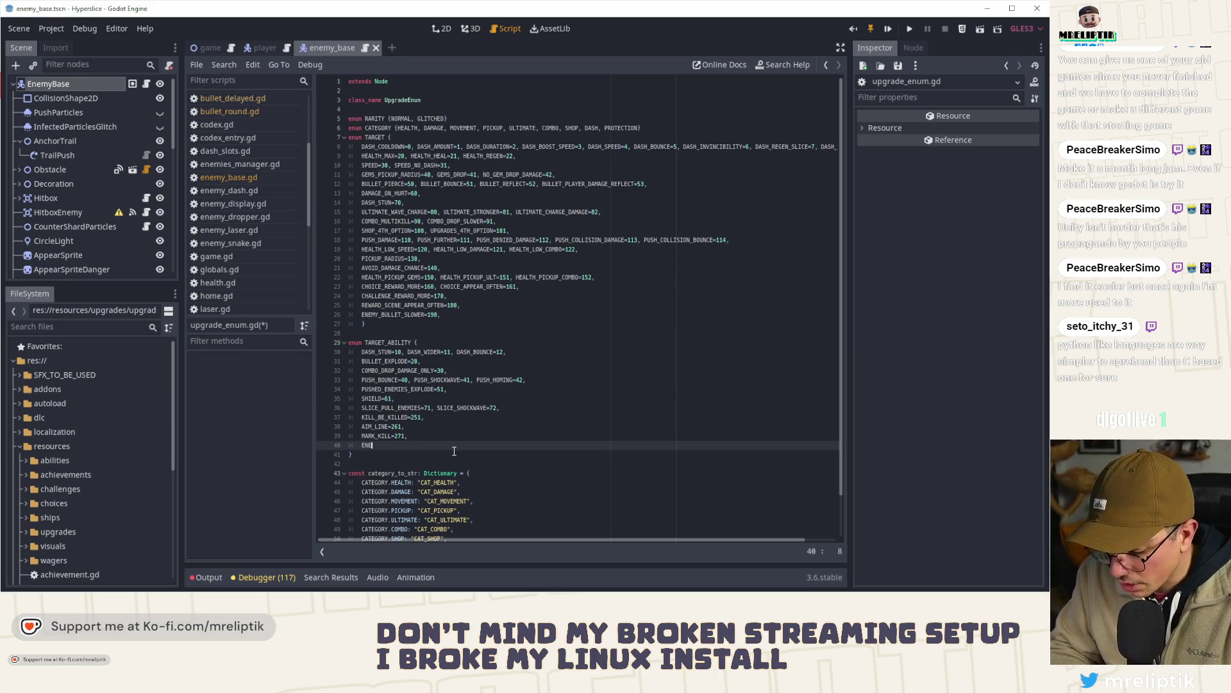
type("EMIES_SLOWER=281")
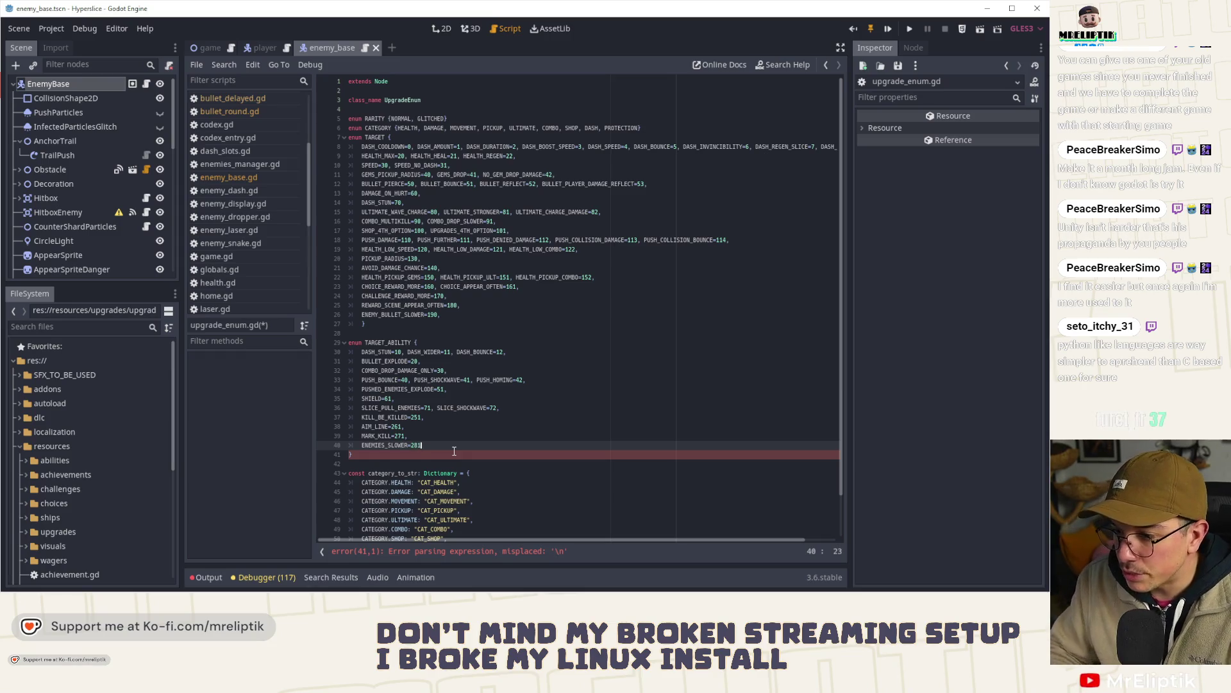
type(",")
double_click(387, 445)
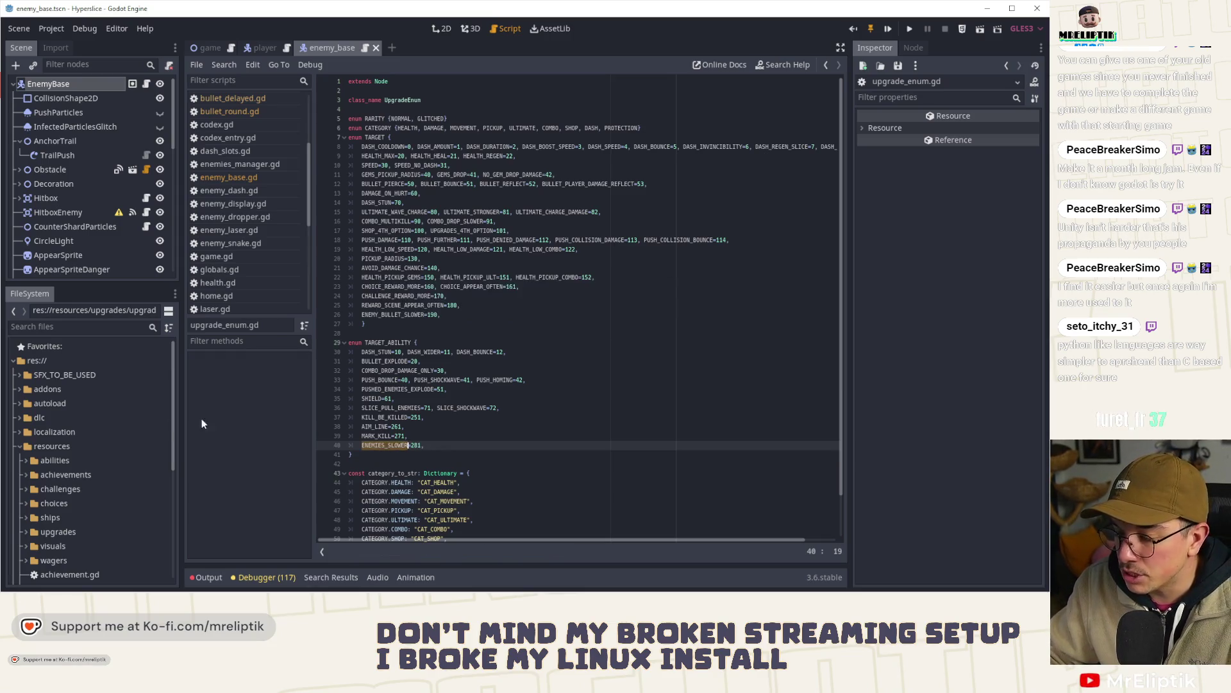
- Open the resources/abilities folder in the FileSystem dock and bring up its context menu
left_click(52, 476)
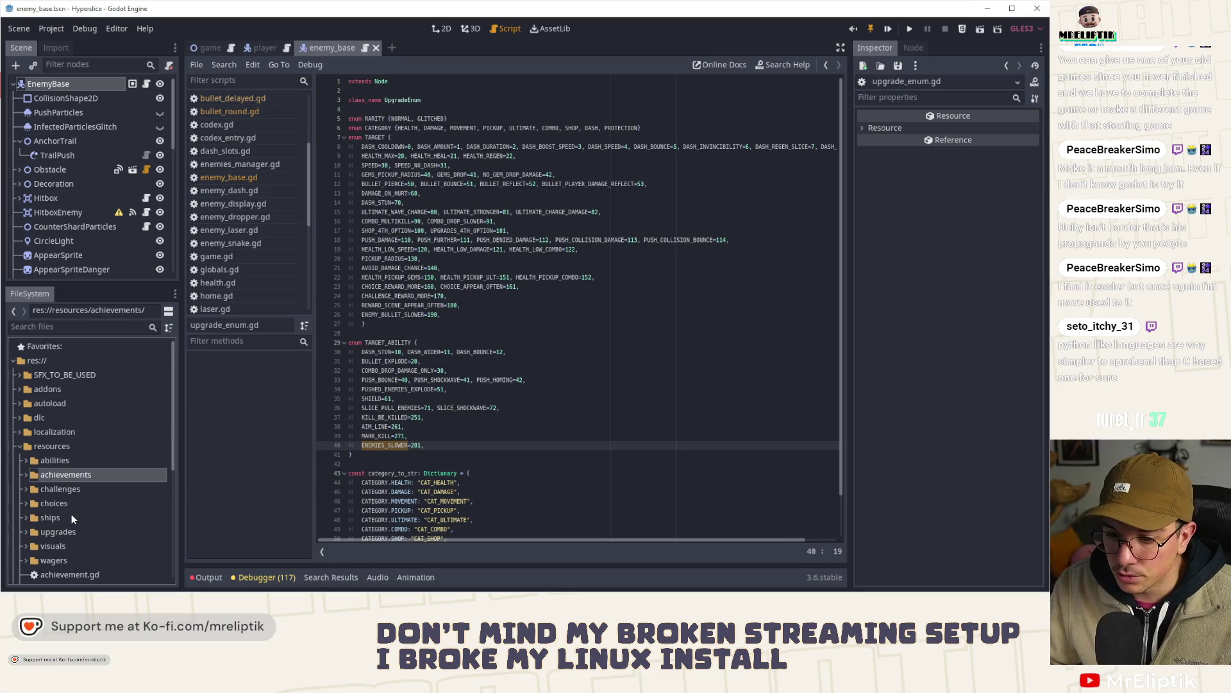
scroll(71, 514, "down", 1)
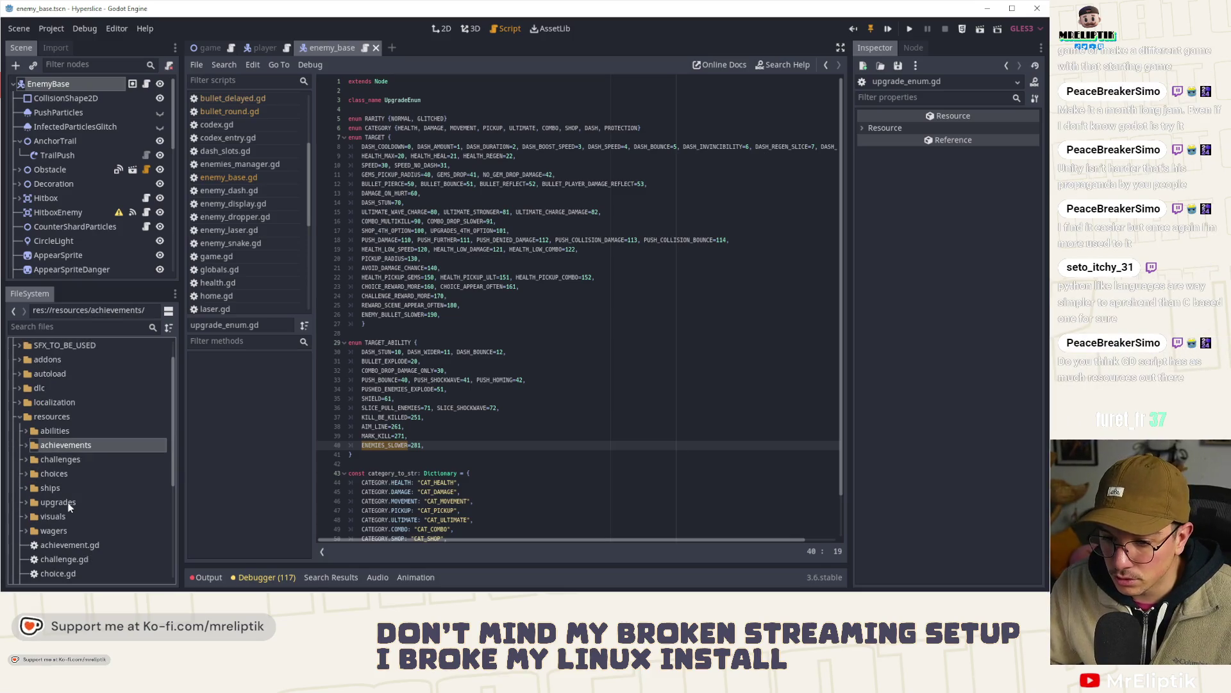
double_click(54, 431)
right_click(69, 429)
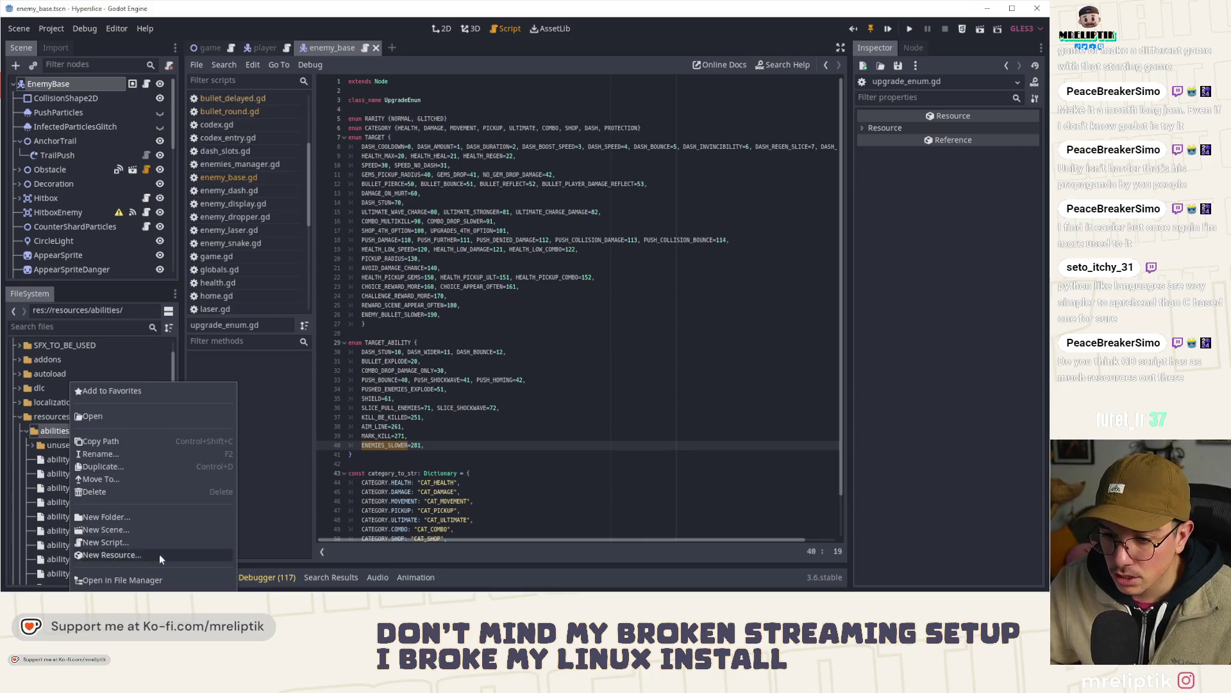
- Create a new UpgradeAbility resource saved as ability_enemies_slower.tres in the abilities folder
left_click(125, 572)
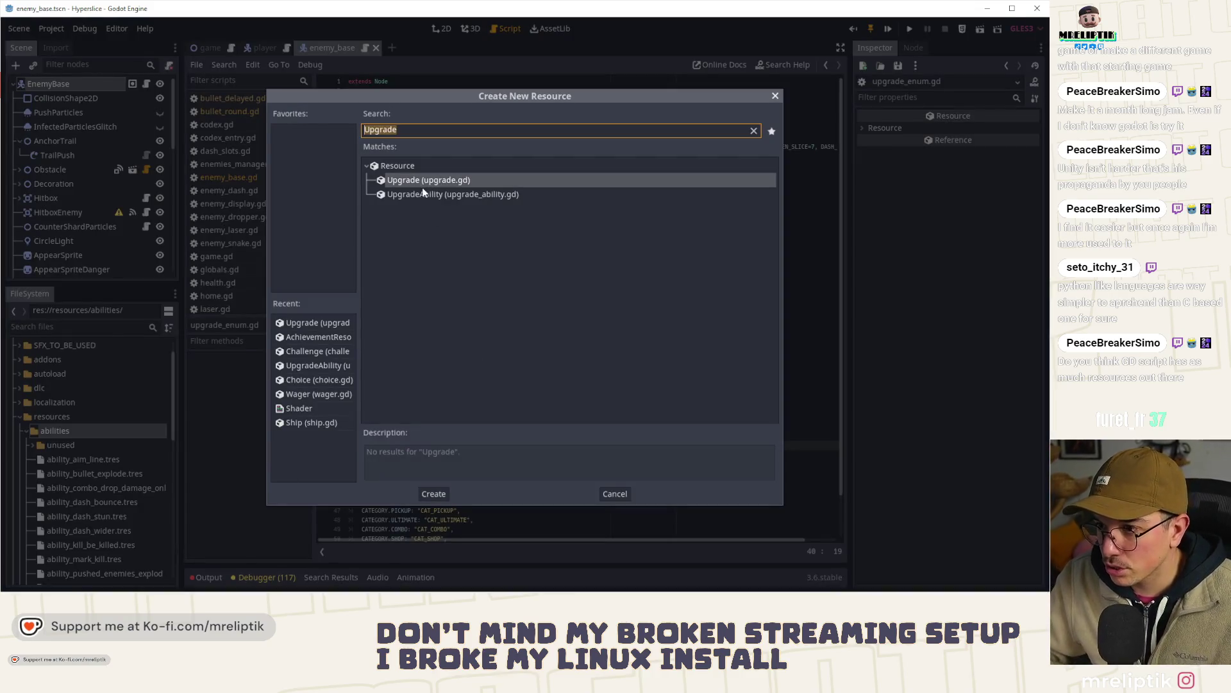
double_click(421, 194)
type("ability_enemi")
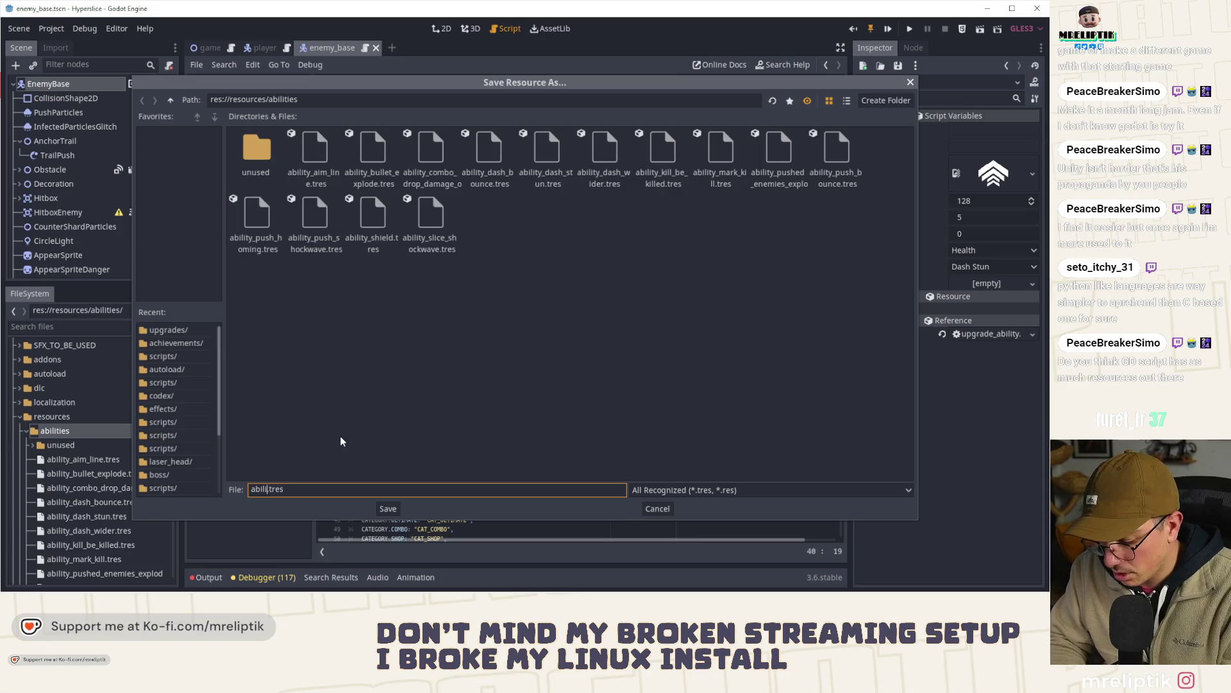
type("es_slower")
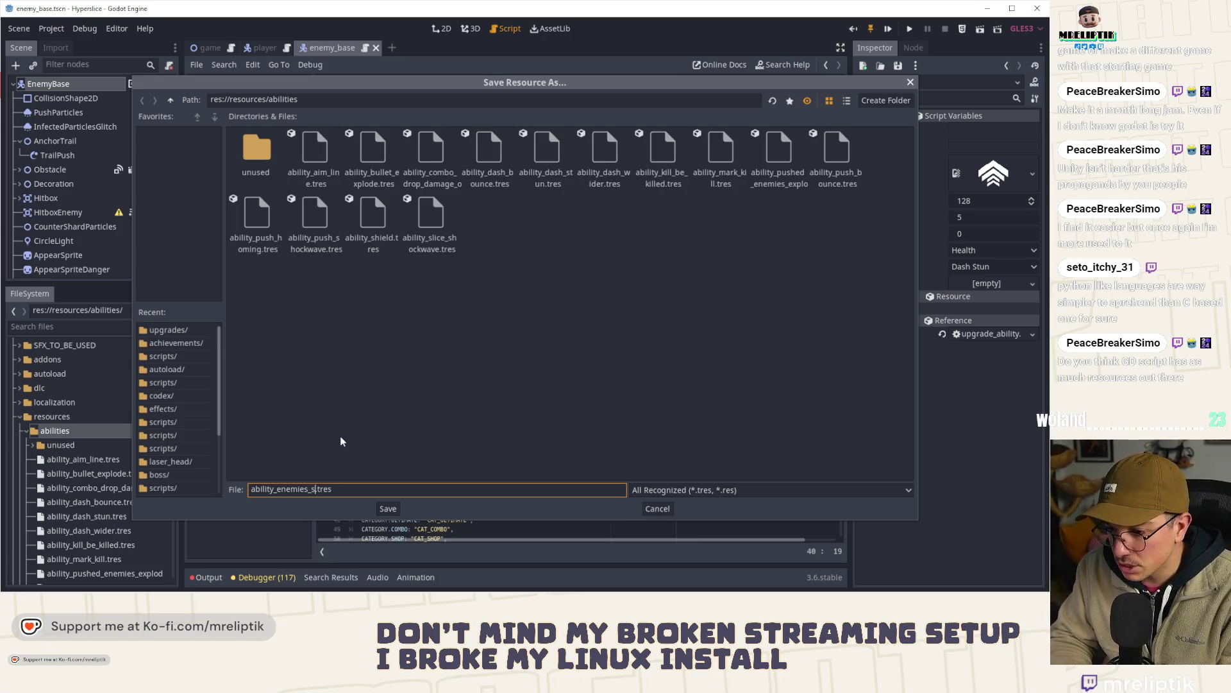
key("Return")
scroll(106, 484, "down", 4)
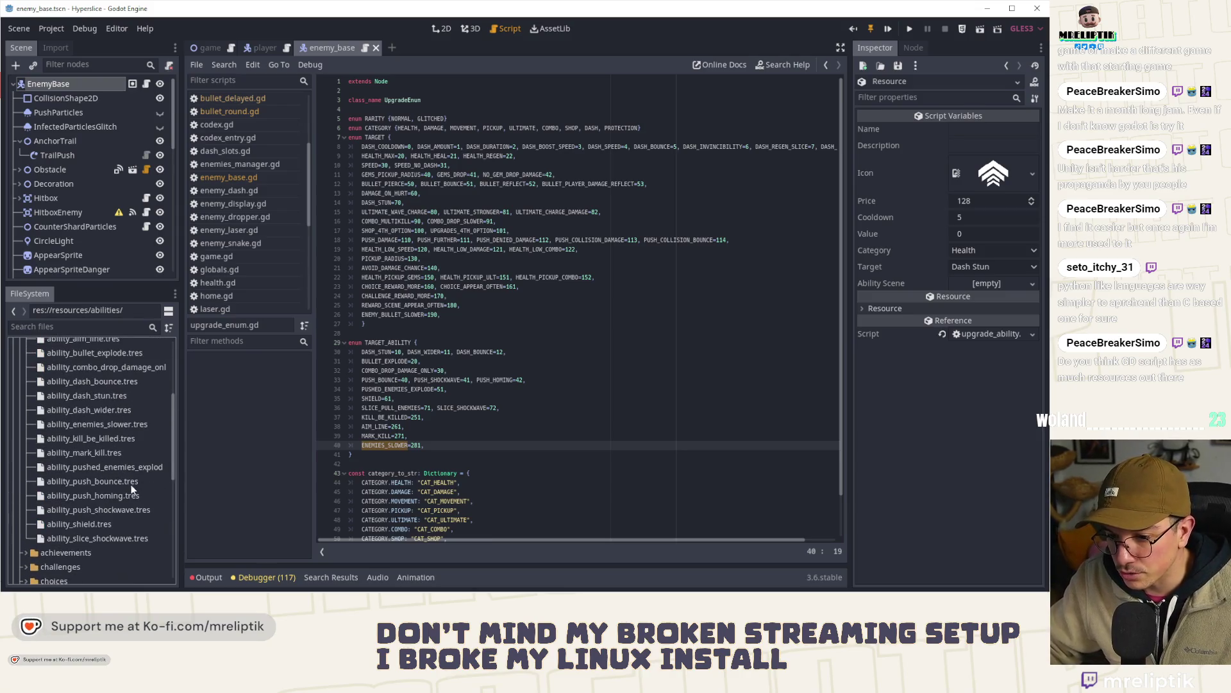
scroll(130, 483, "up", 3)
scroll(87, 466, "down", 2)
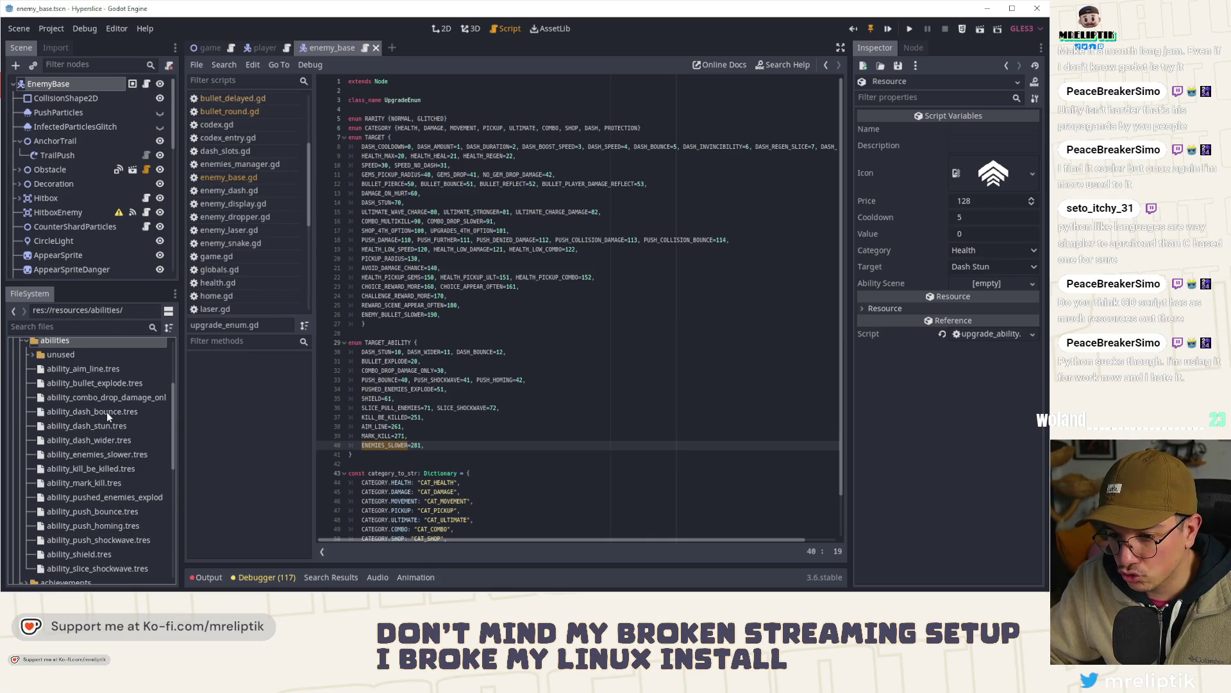
- Open ability_enemies_slower.tres and search 'enemies' to quick-load an image for its Icon
left_click(98, 456)
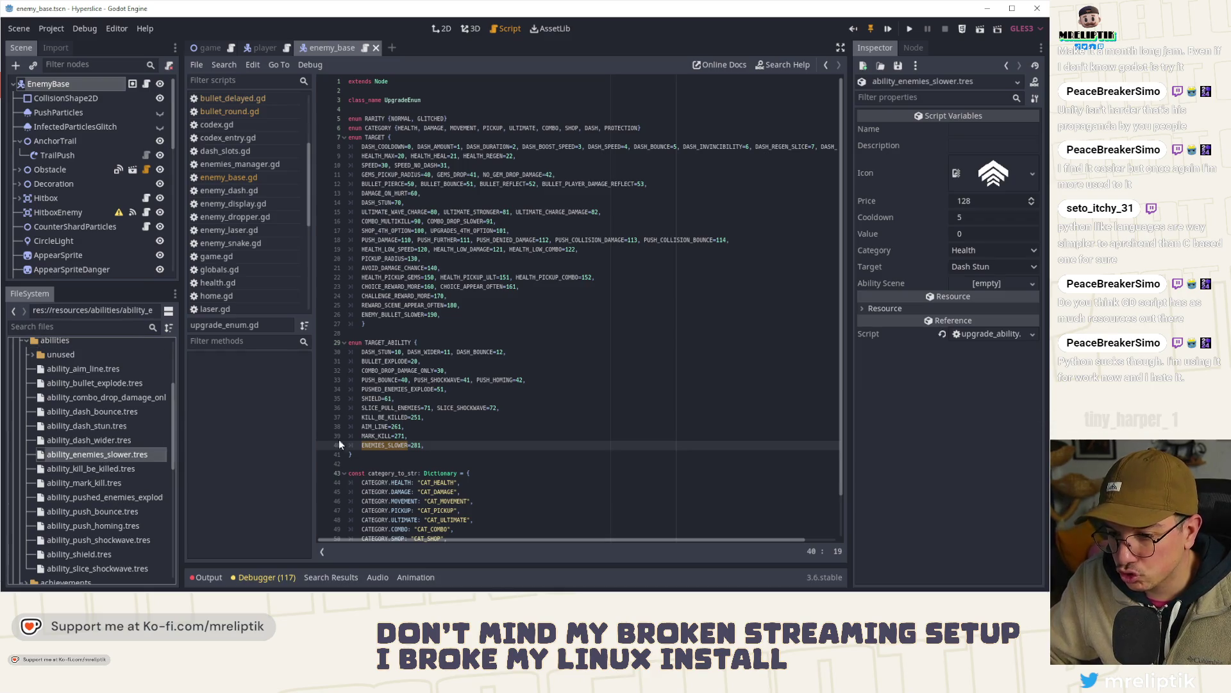
left_click(1030, 175)
left_click(971, 226)
type("enemies")
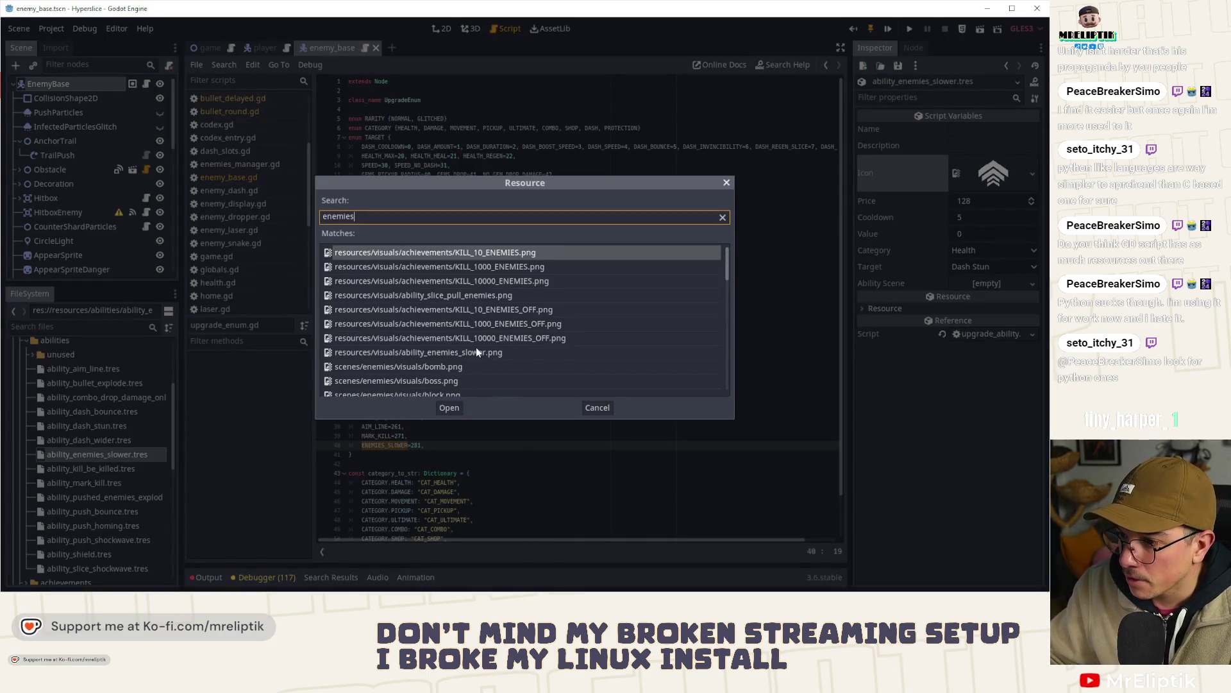
- Set Icon to ability_enemies_slower.png, Value 0.25, Target Enemies Slower and Category Protection
double_click(477, 351)
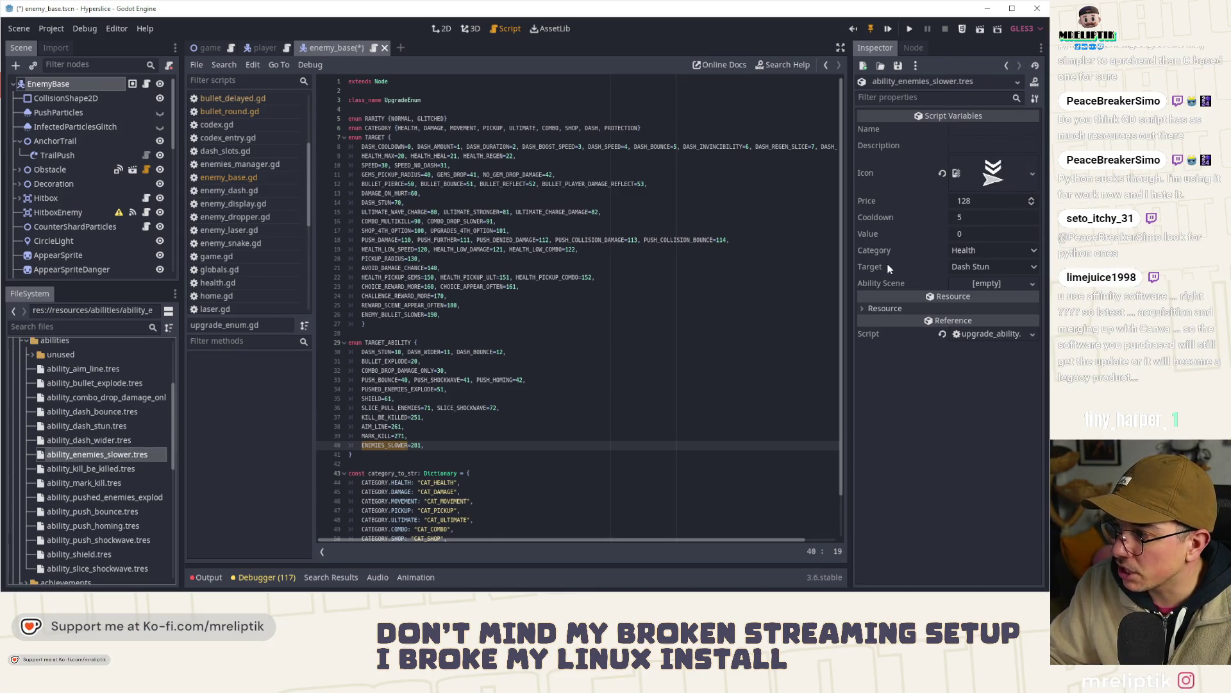
left_click(975, 233)
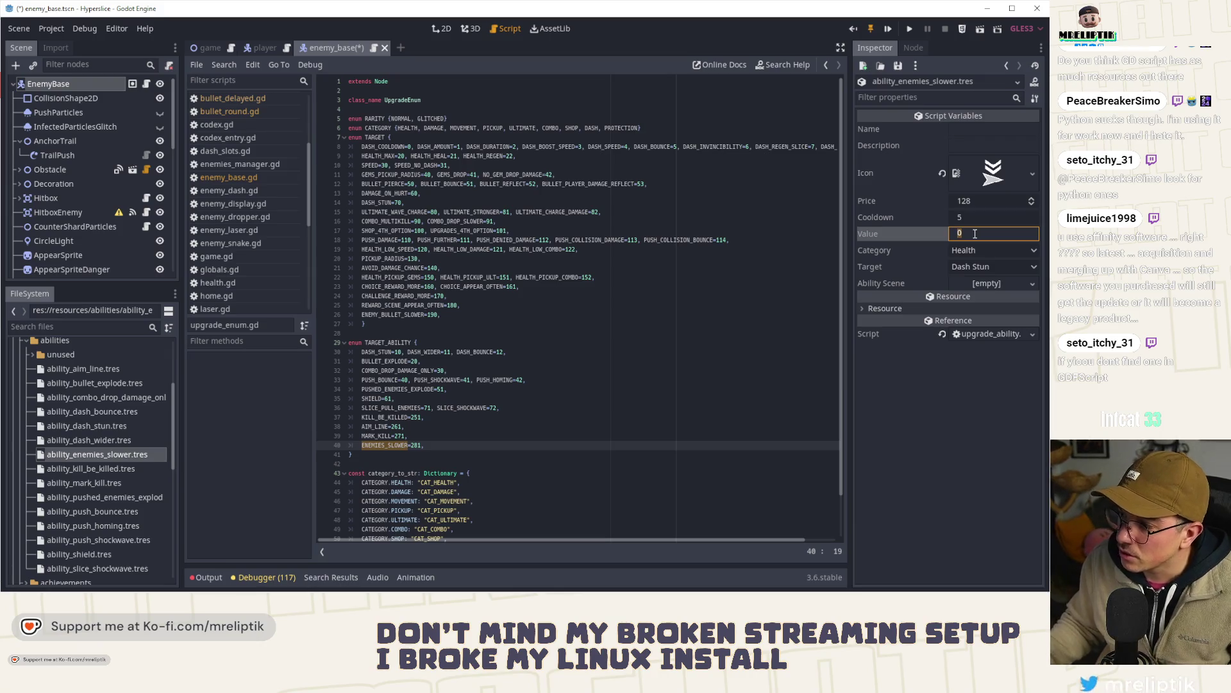
type("0")
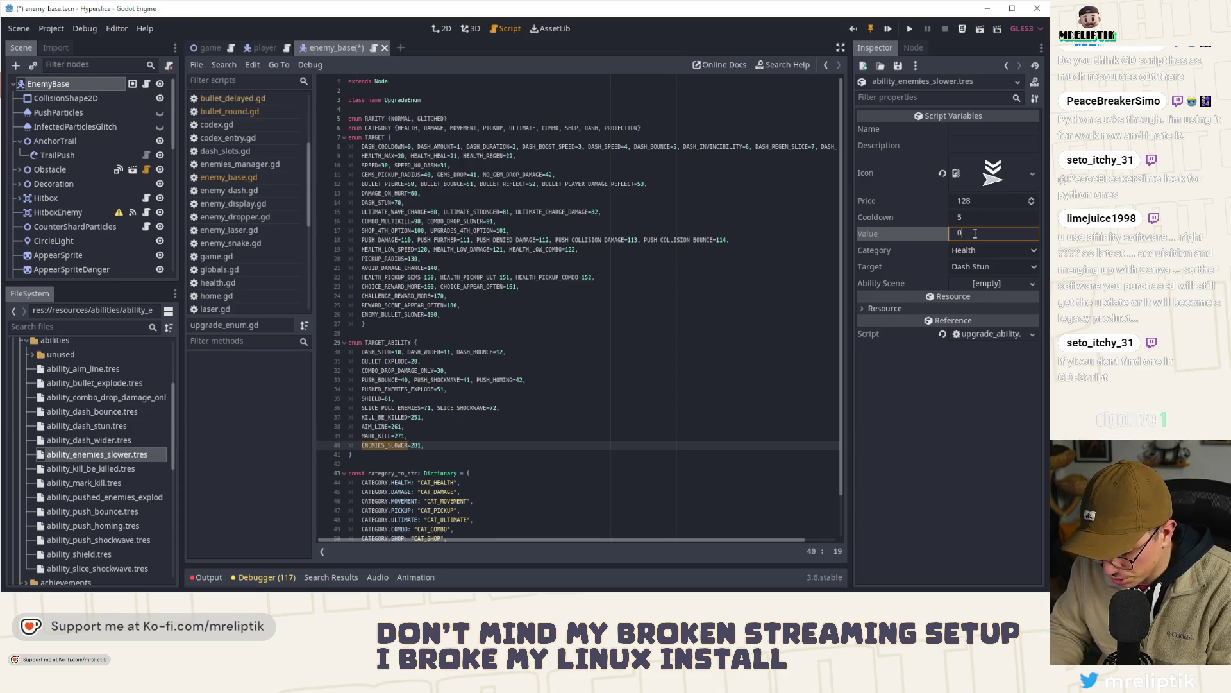
type(".25")
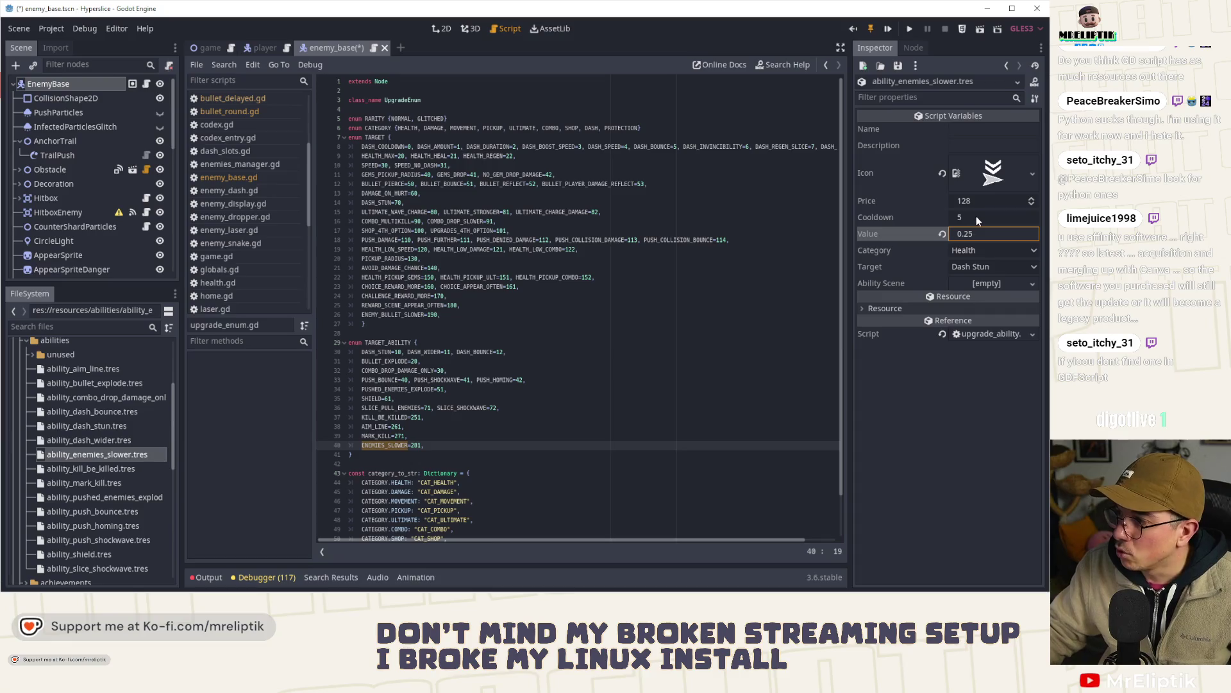
left_click(967, 267)
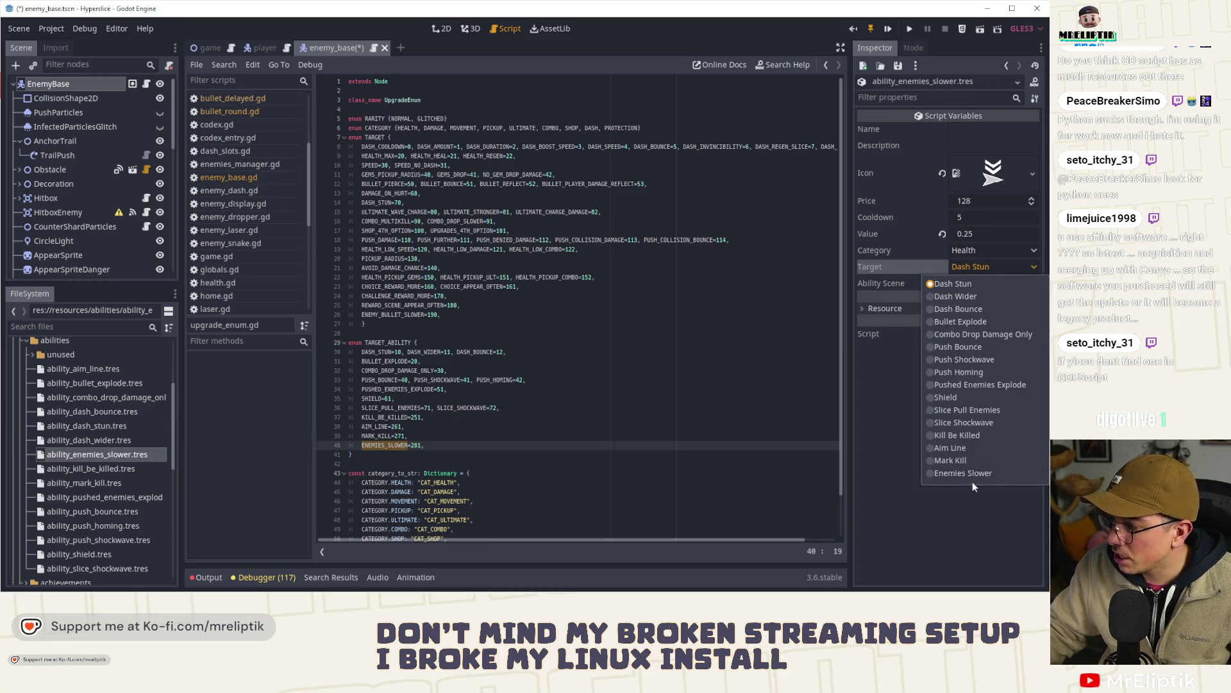
left_click(973, 475)
left_click(979, 255)
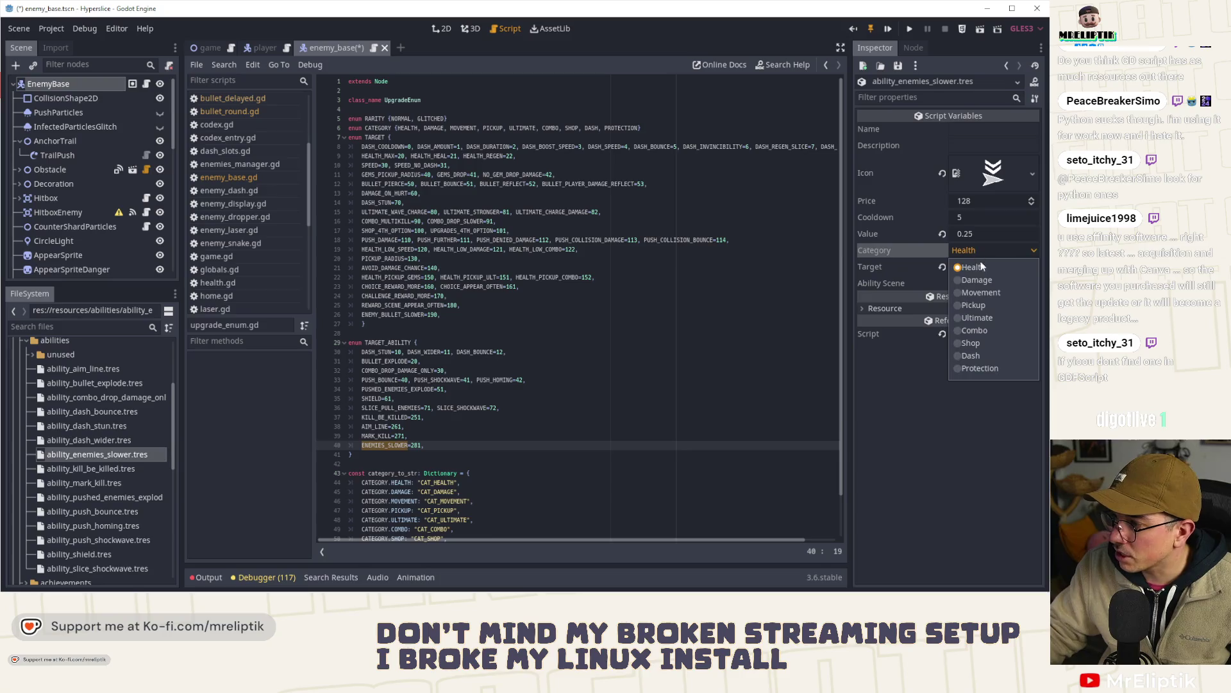
left_click(980, 369)
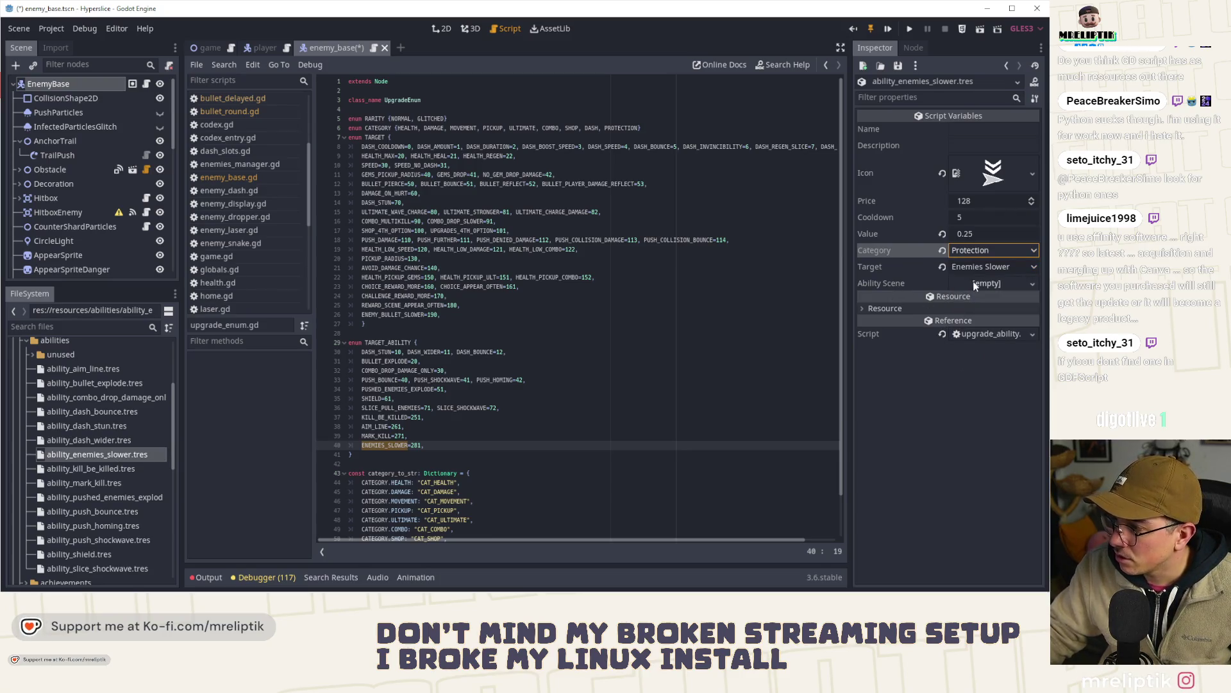
left_click(981, 132)
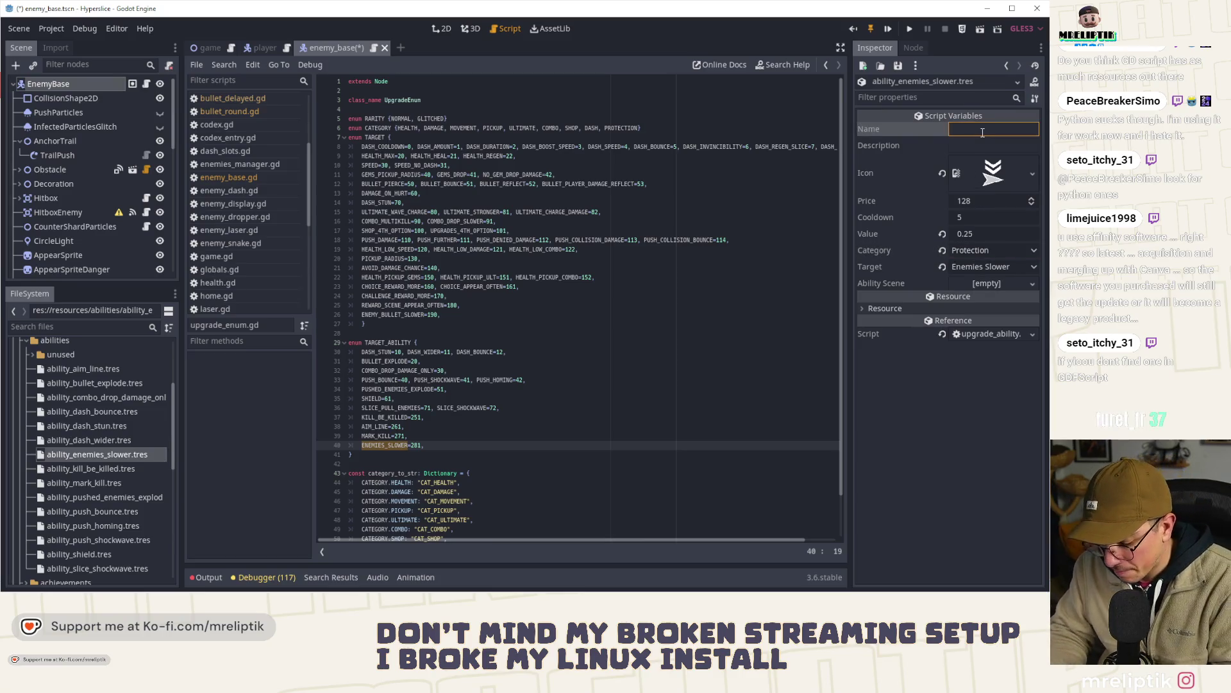
- Name the ability ENEMIES_SLOWER, set Description to ENEMIES_SLOWER_DESC, and save the resource
left_click(102, 440)
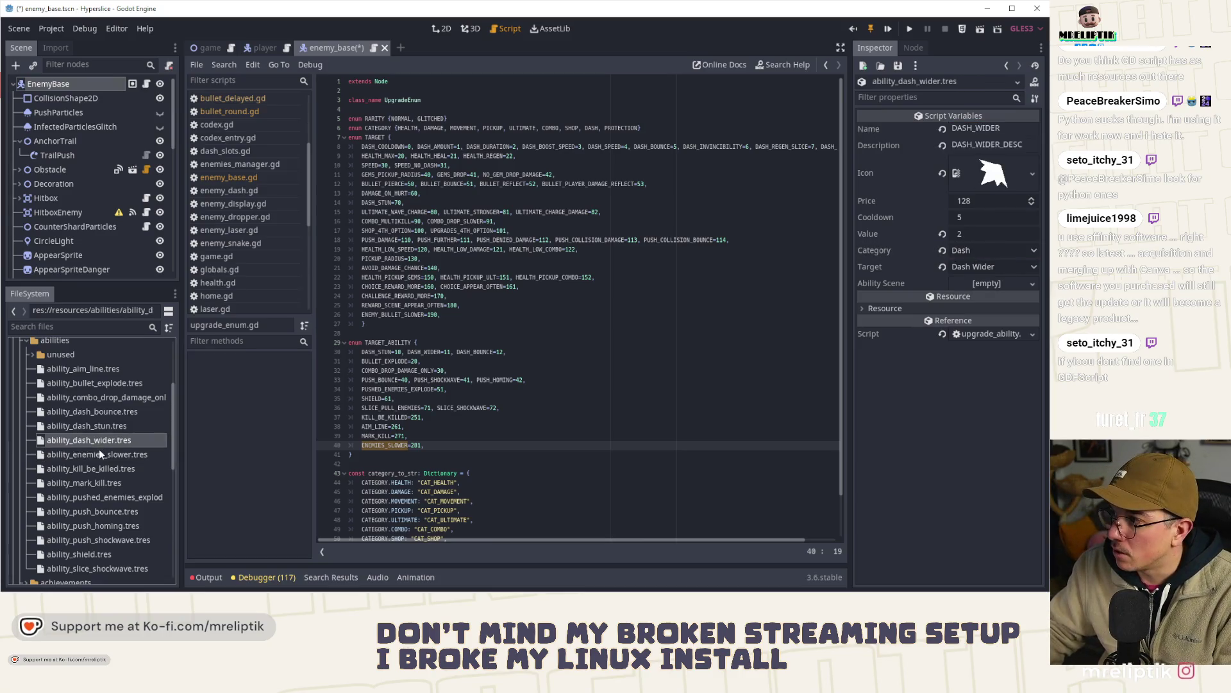
left_click(102, 454)
left_click(976, 127)
type("ENEMIES_SLOWER")
double_click(973, 130)
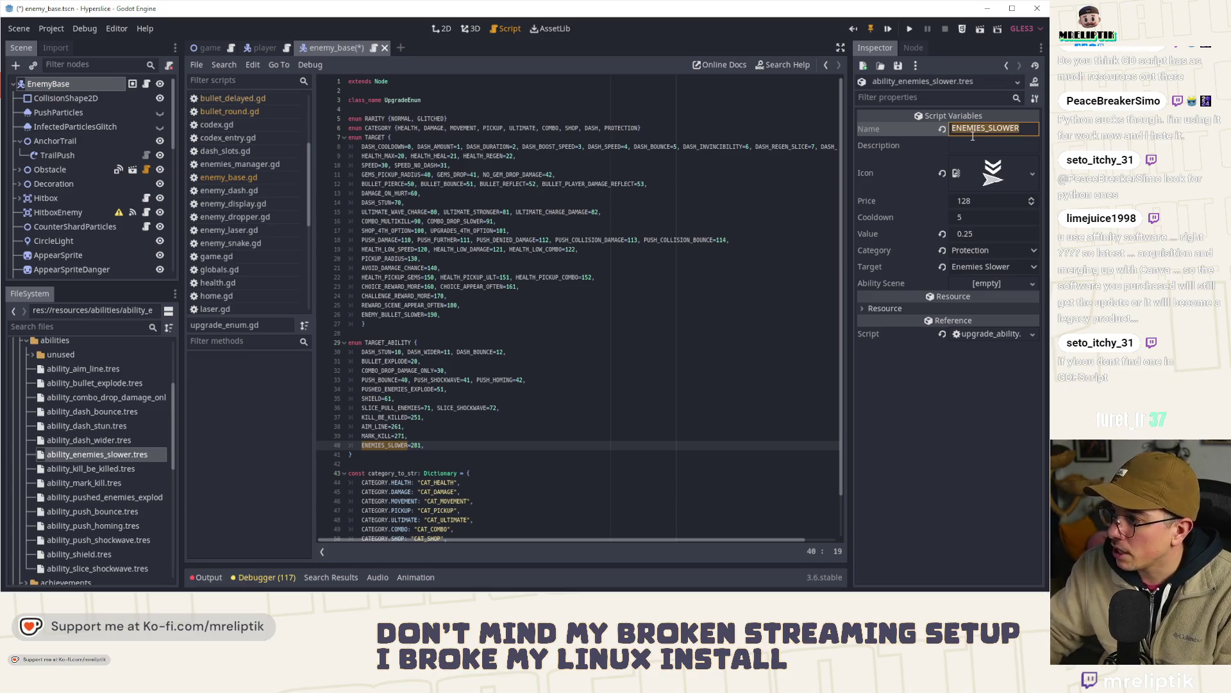
key("ctrl+c")
left_click(975, 145)
key("ctrl+v")
type("_")
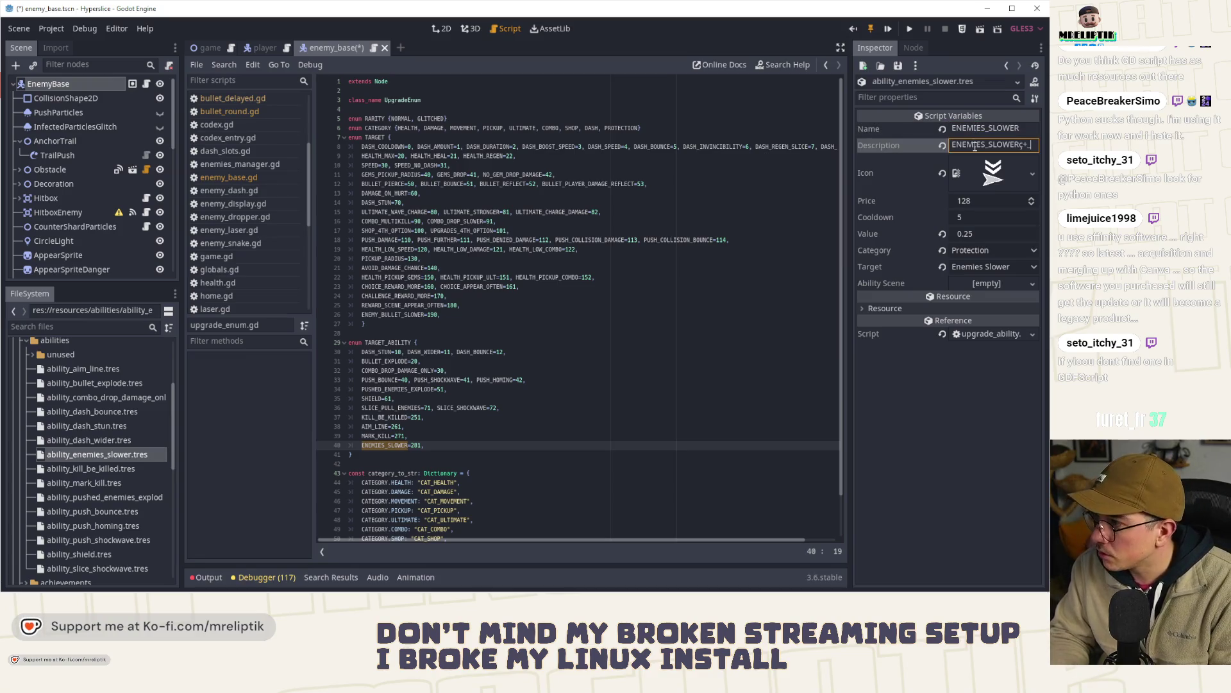
type("DESC")
key("ctrl+s")
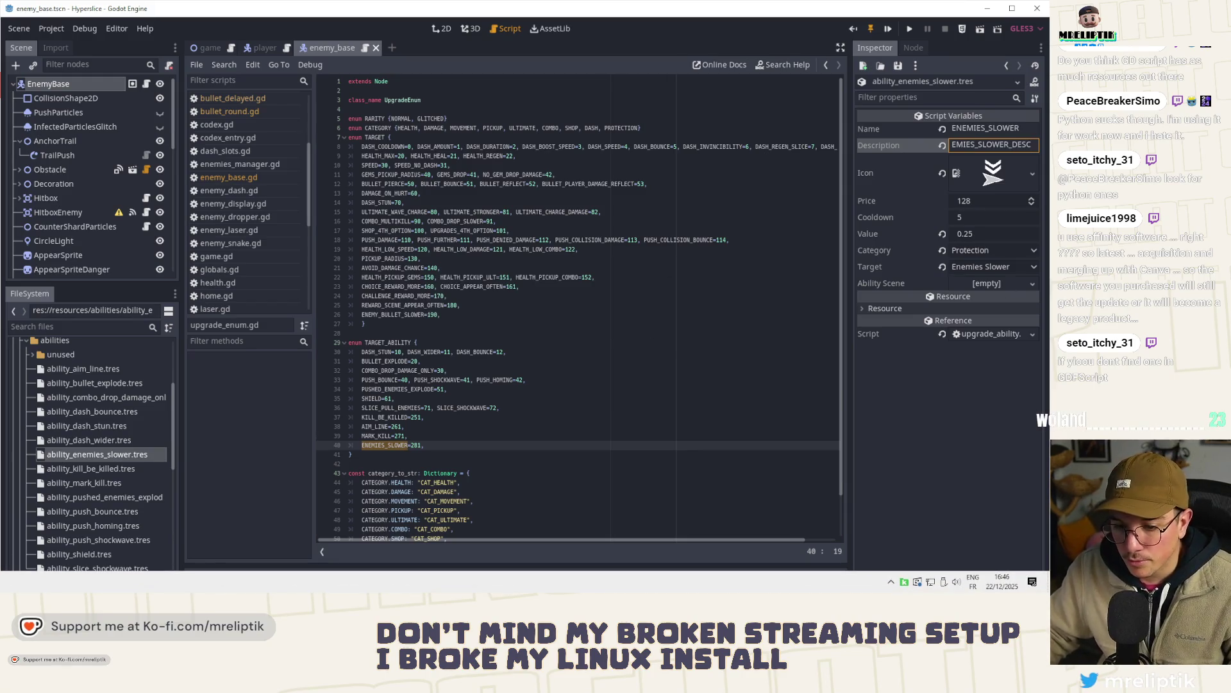
- Switch to the HyperSlice localization spreadsheet in Chrome and scroll down
key("alt+Tab")
left_click(257, 320)
scroll(275, 402, "down", 20)
- Insert two empty rows at row 340, below MARK_KILL_DESC
scroll(274, 402, "down", 10)
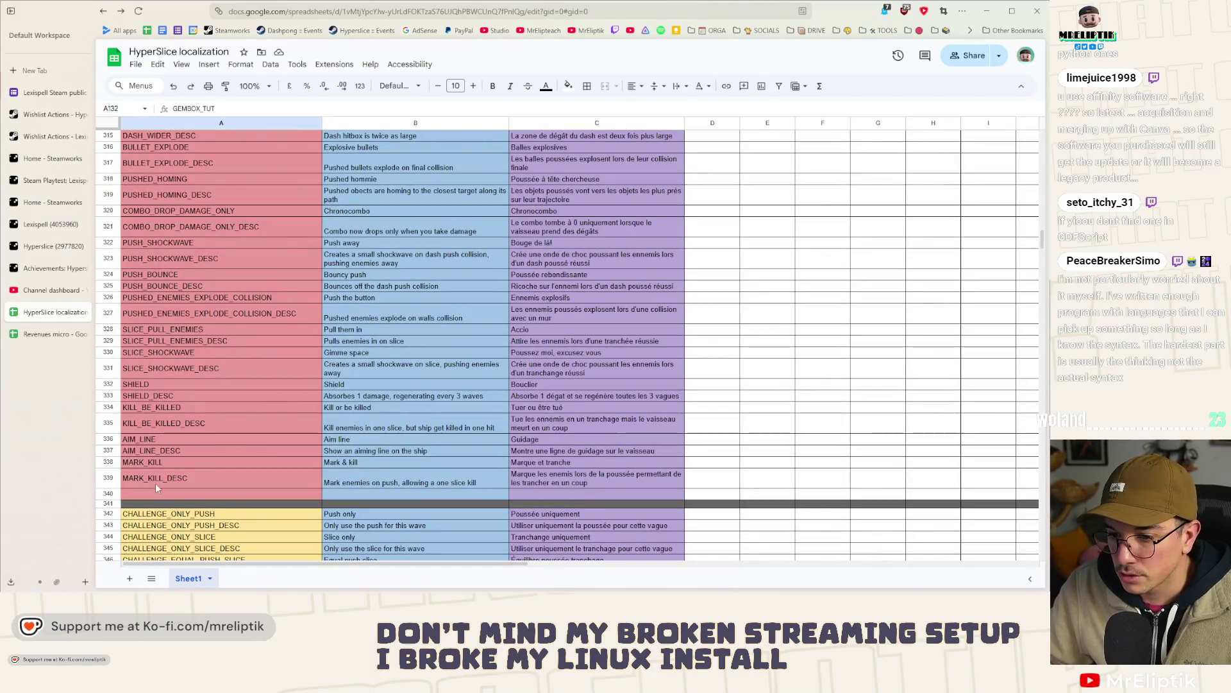
left_click(142, 493)
right_click(140, 492)
key("Escape")
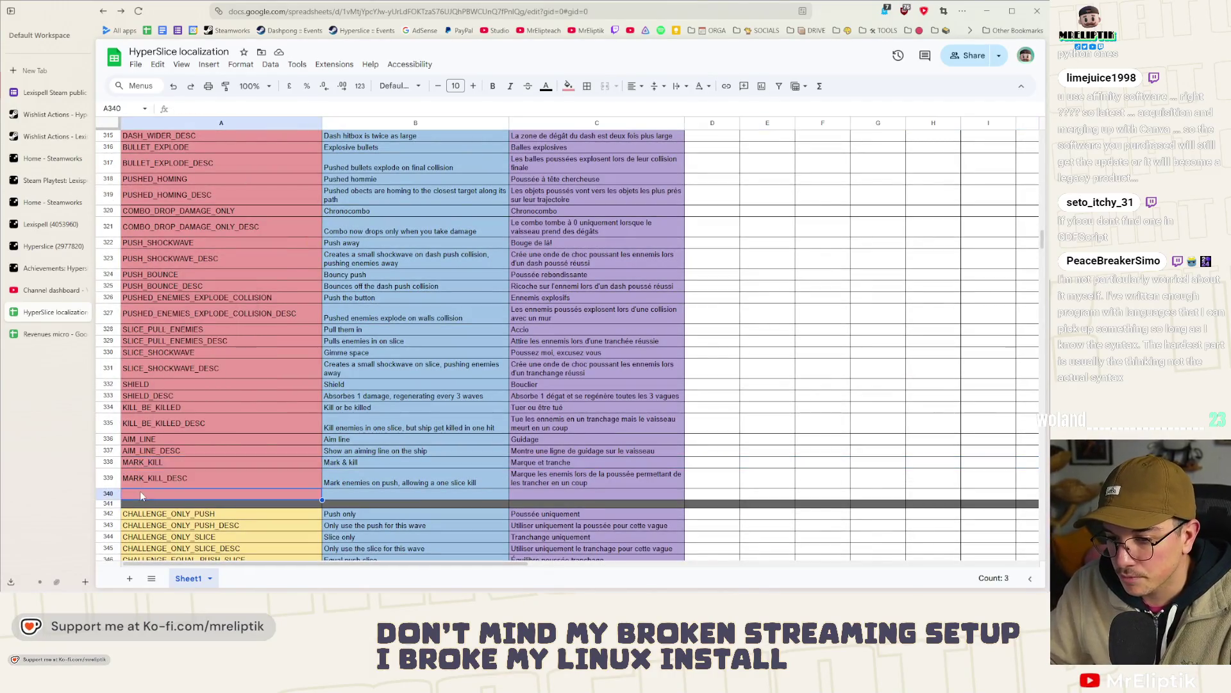
right_click(140, 491)
left_click(202, 152)
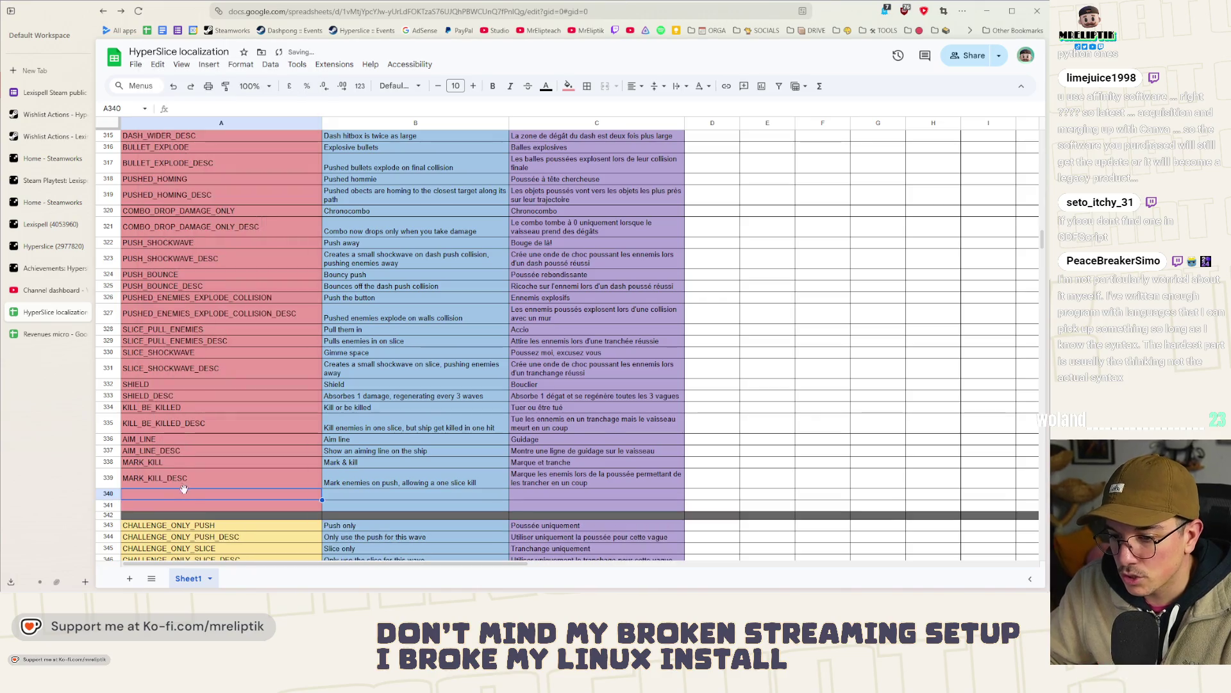
right_click(184, 489)
left_click(202, 152)
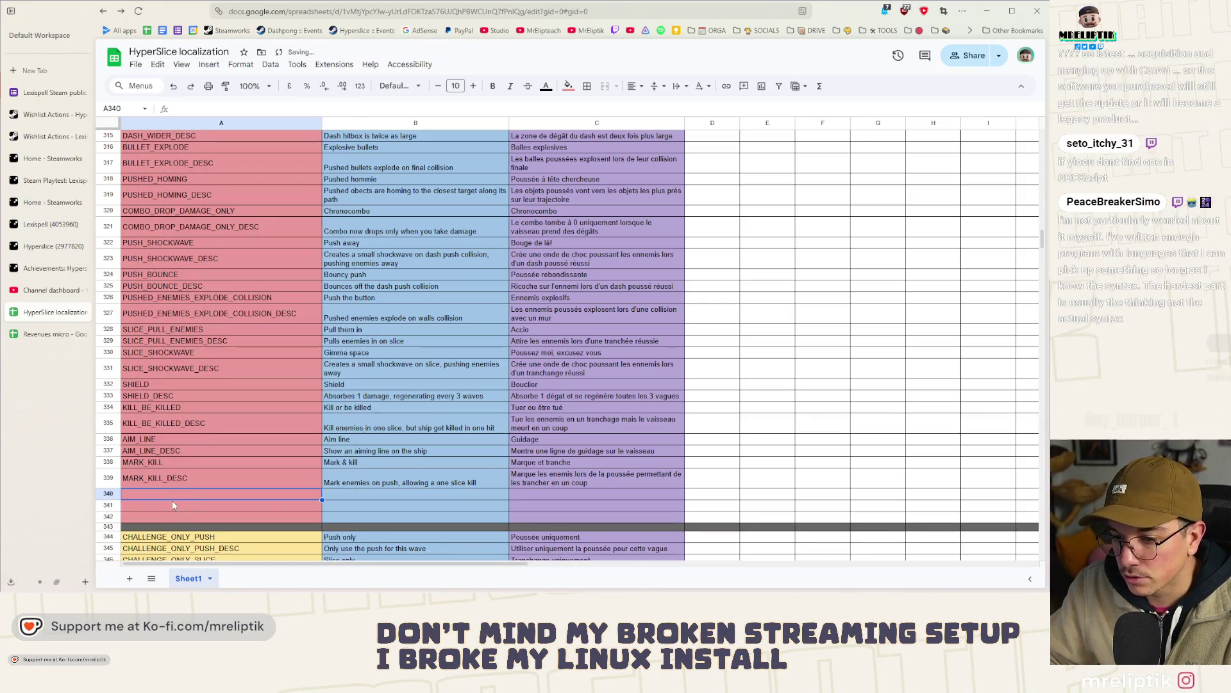
- Enter the keys ENEMIES_SLOWER in A340 and ENEMIES_SLOWER_DESC in A341
key("ctrl+v")
left_click(188, 507)
key("ctrl+v")
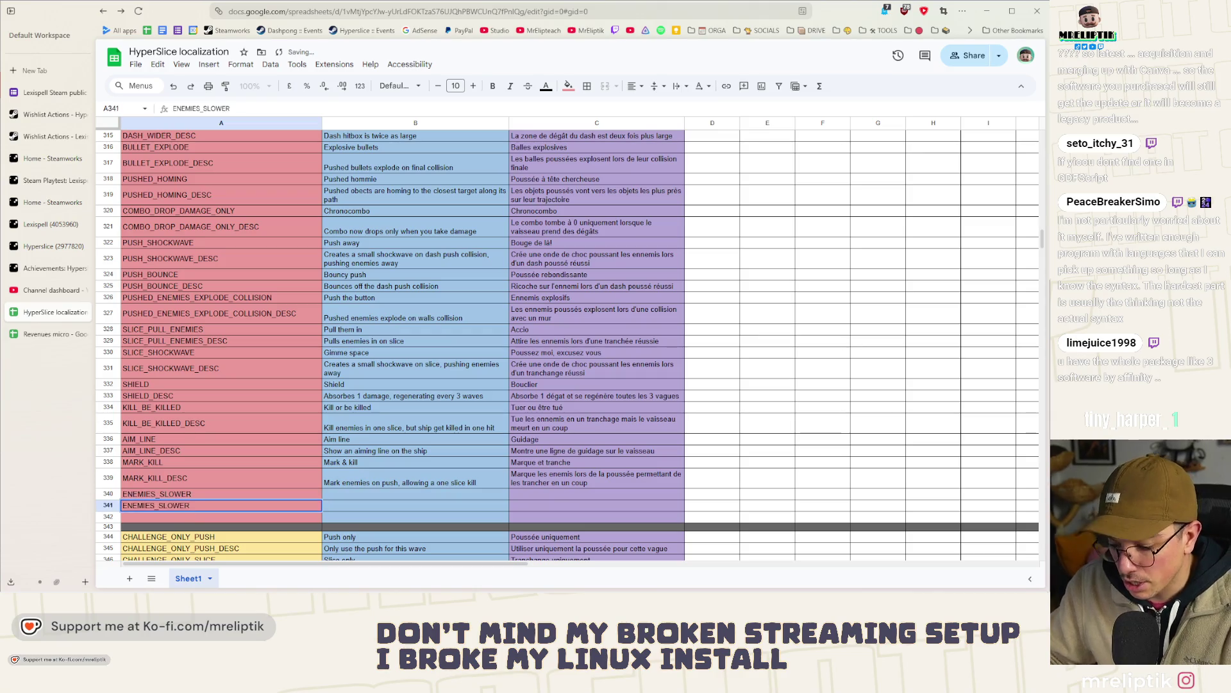
type("_DESC")
left_click(371, 493)
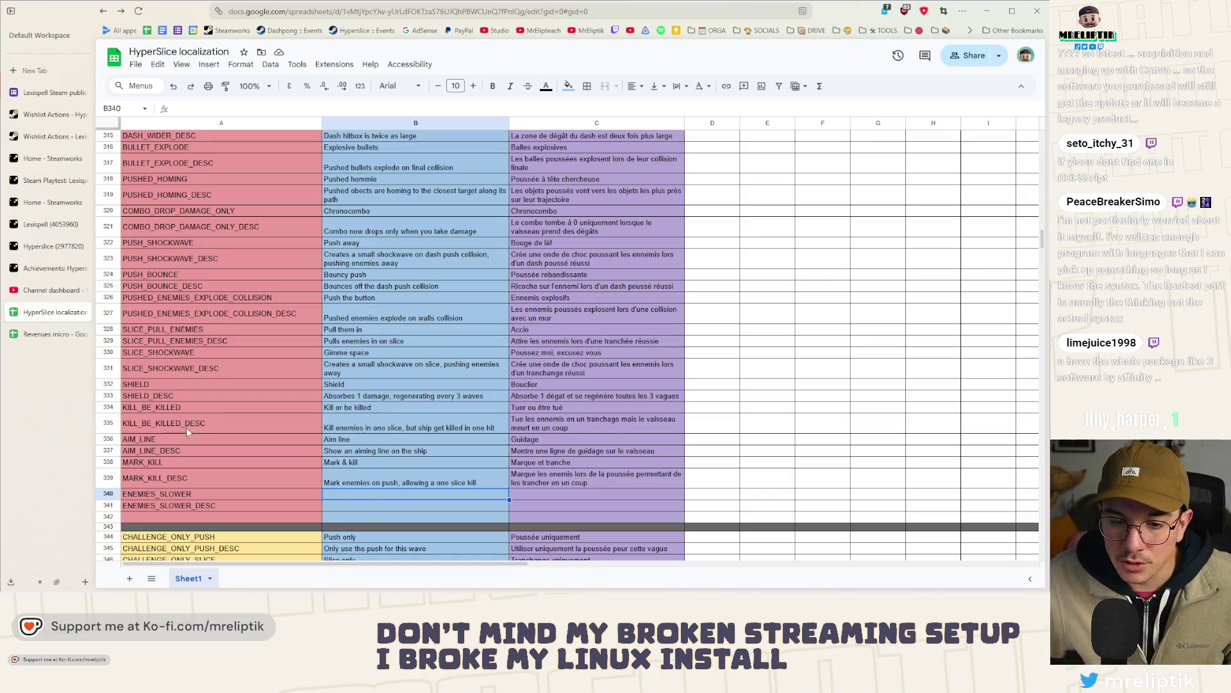
key("super")
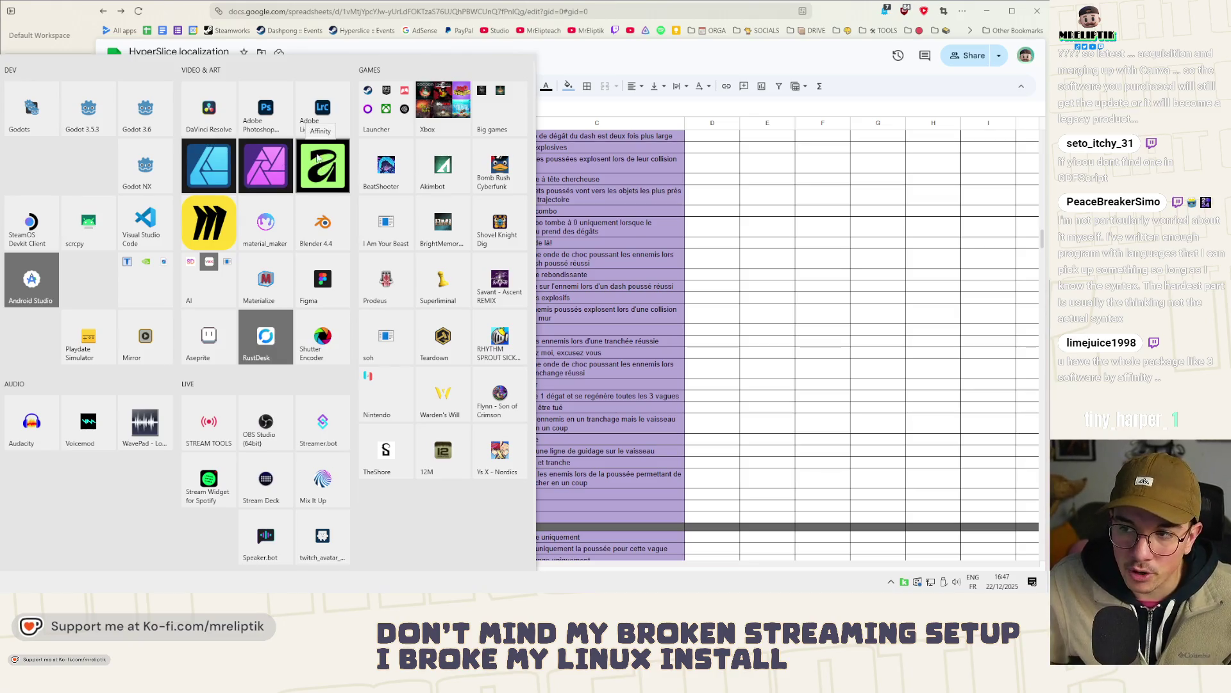
- Launch Affinity from the Start menu
left_click(312, 174)
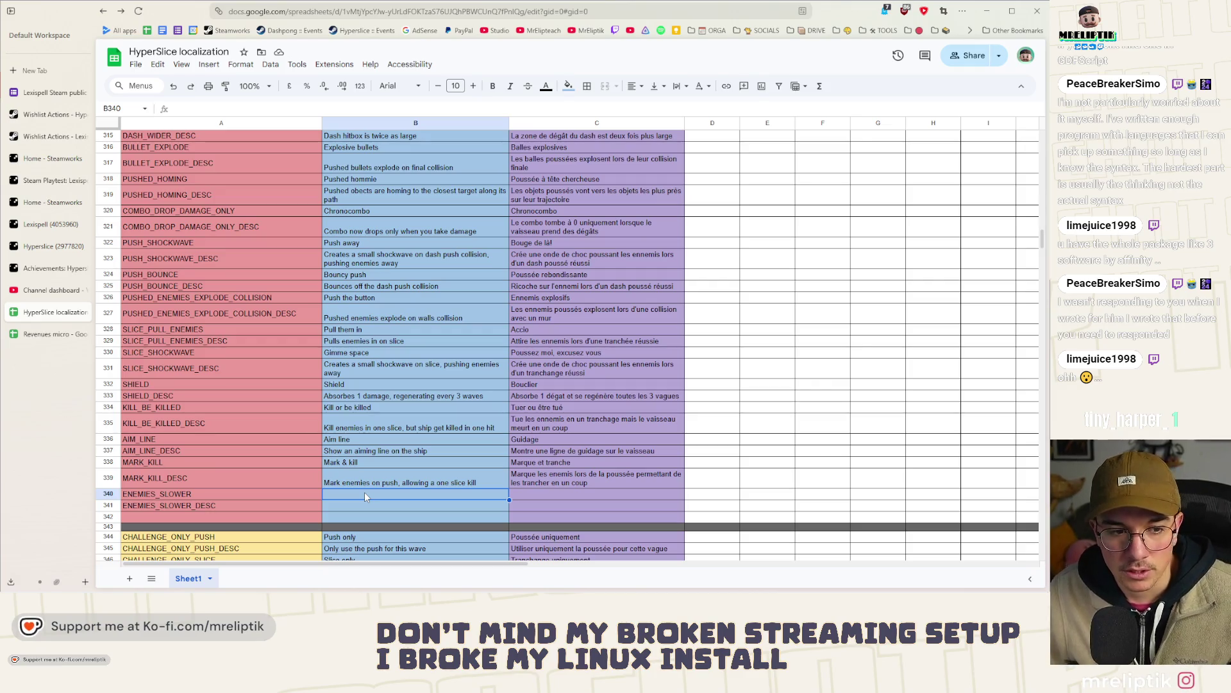
- Enter 'Snails' in B340 and 'Escargots' in C340
double_click(363, 493)
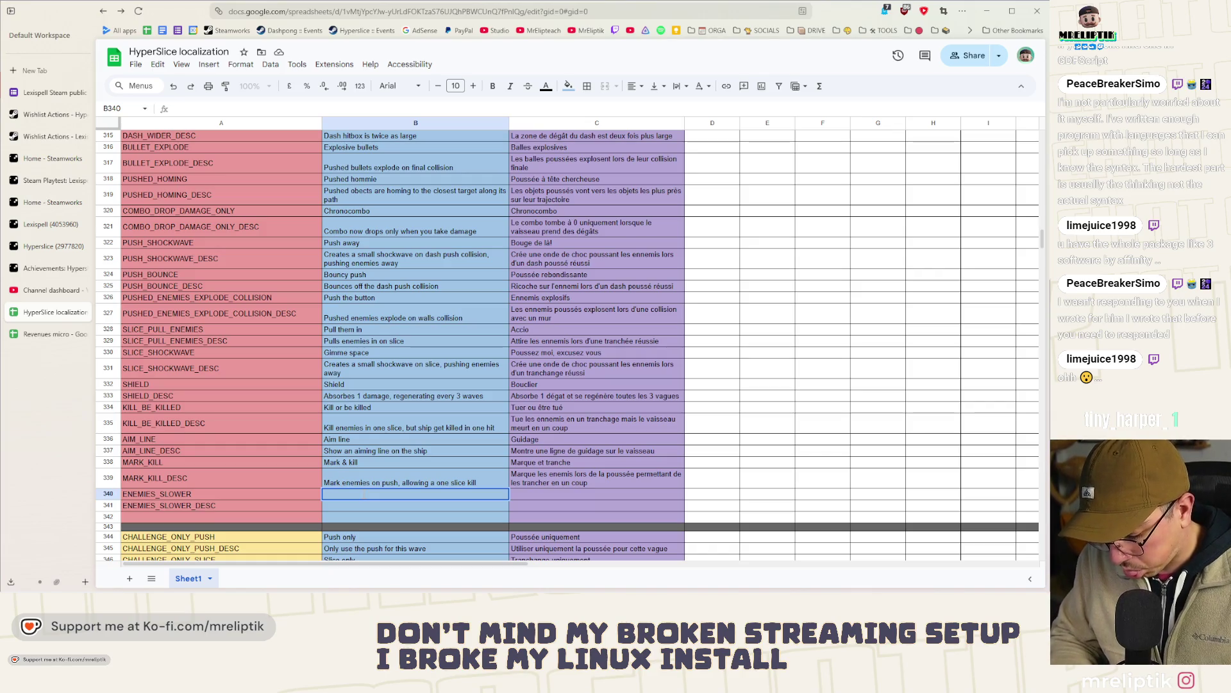
type("Snail")
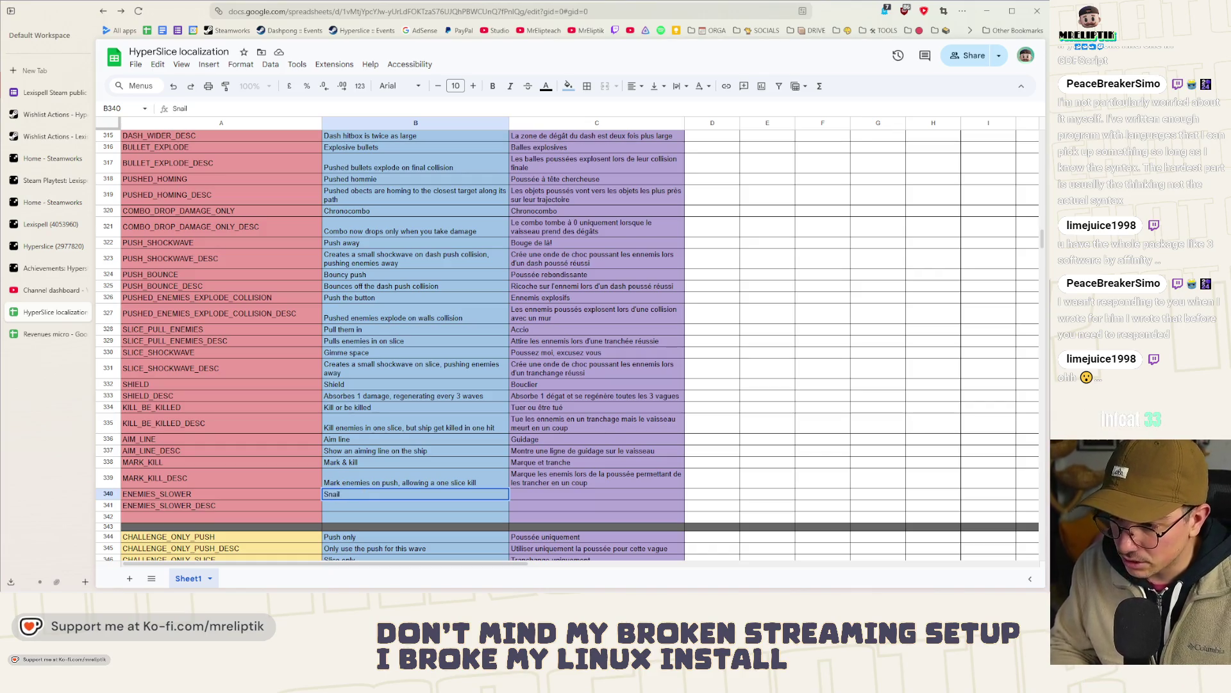
type("s")
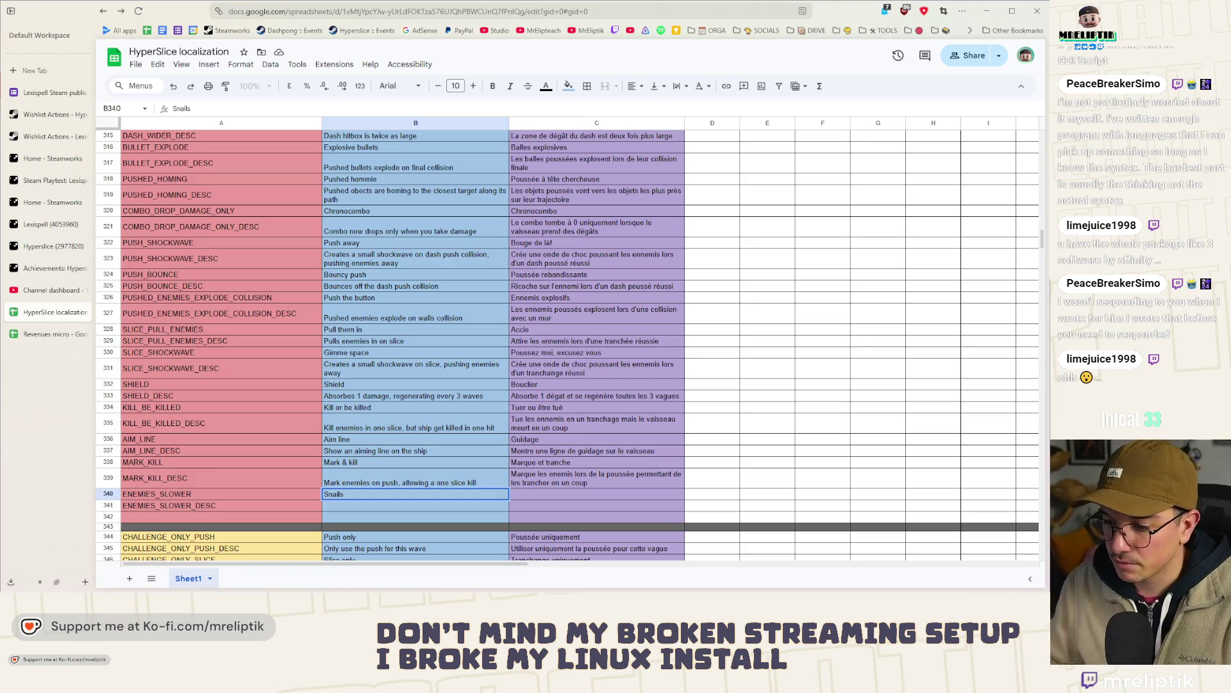
left_click(557, 497)
type("Esca")
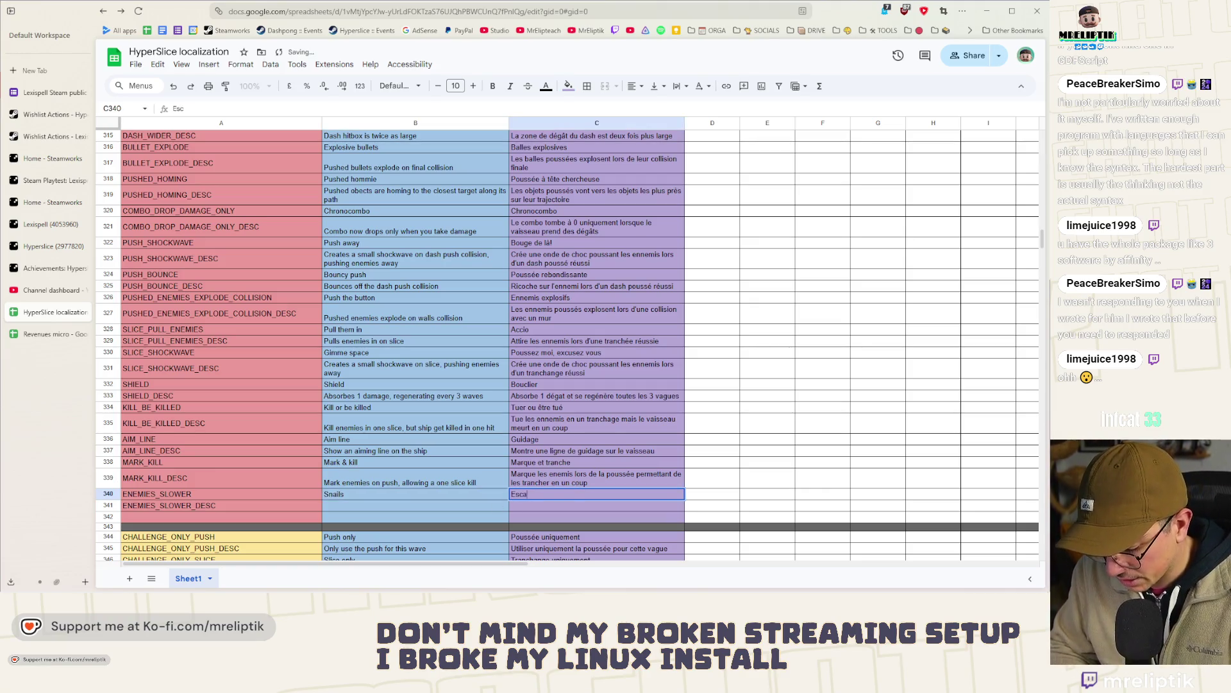
type("rgots")
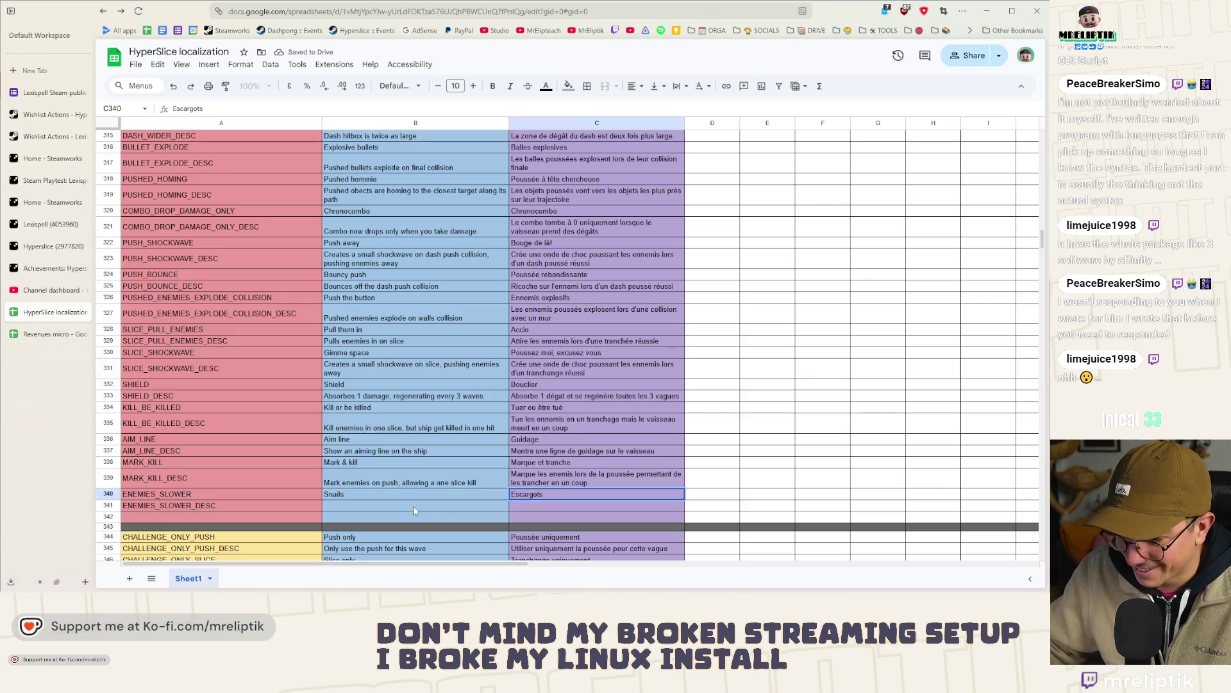
- Write the English description 'Moving enemies are slightly slower' in B341
left_click(413, 511)
type("Enemies ")
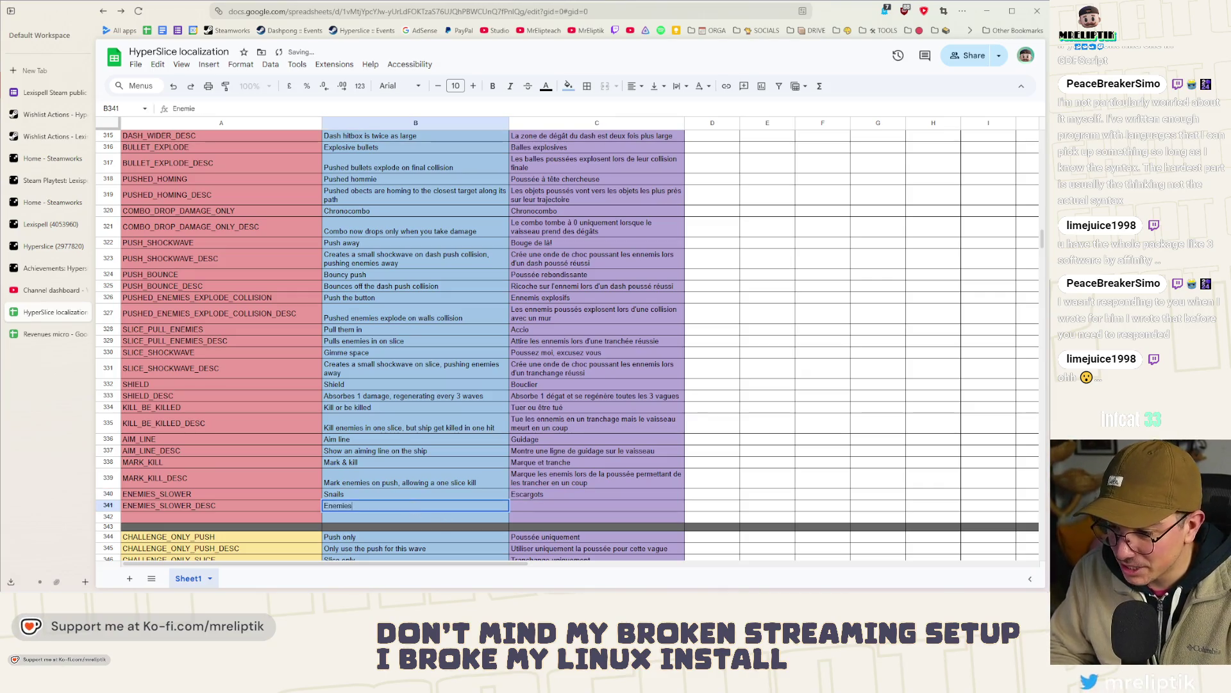
type("are now")
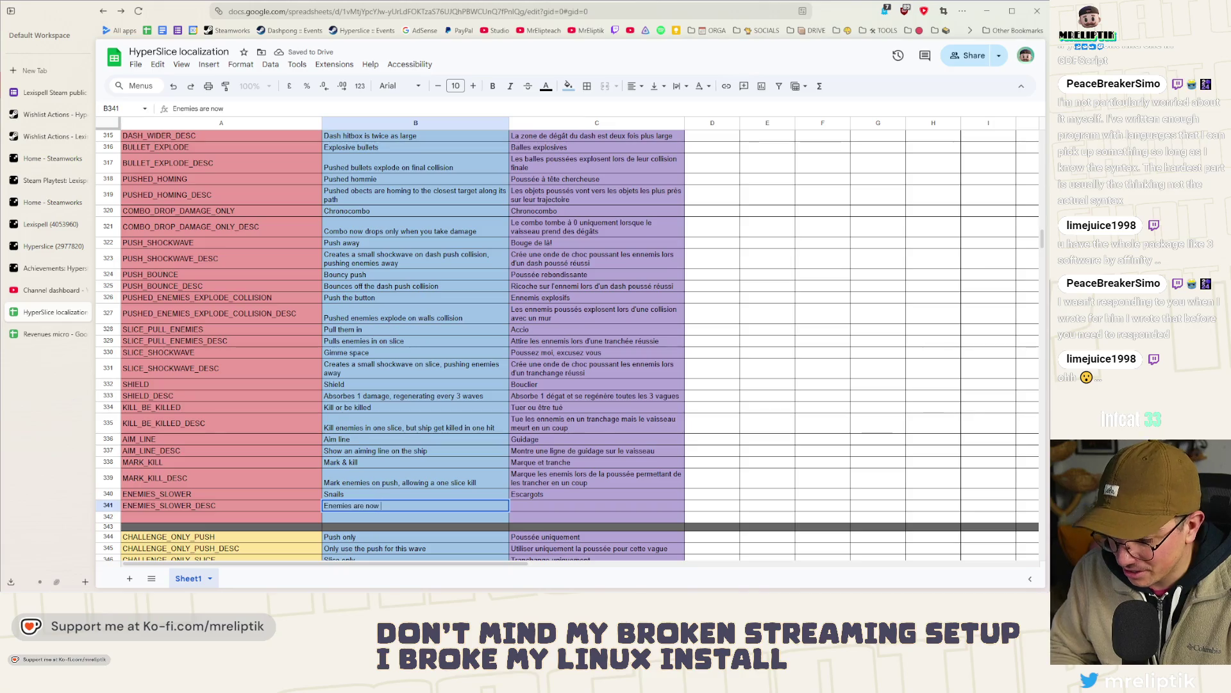
key("BackSpace")
key("BackSpace")
type("slightly slower")
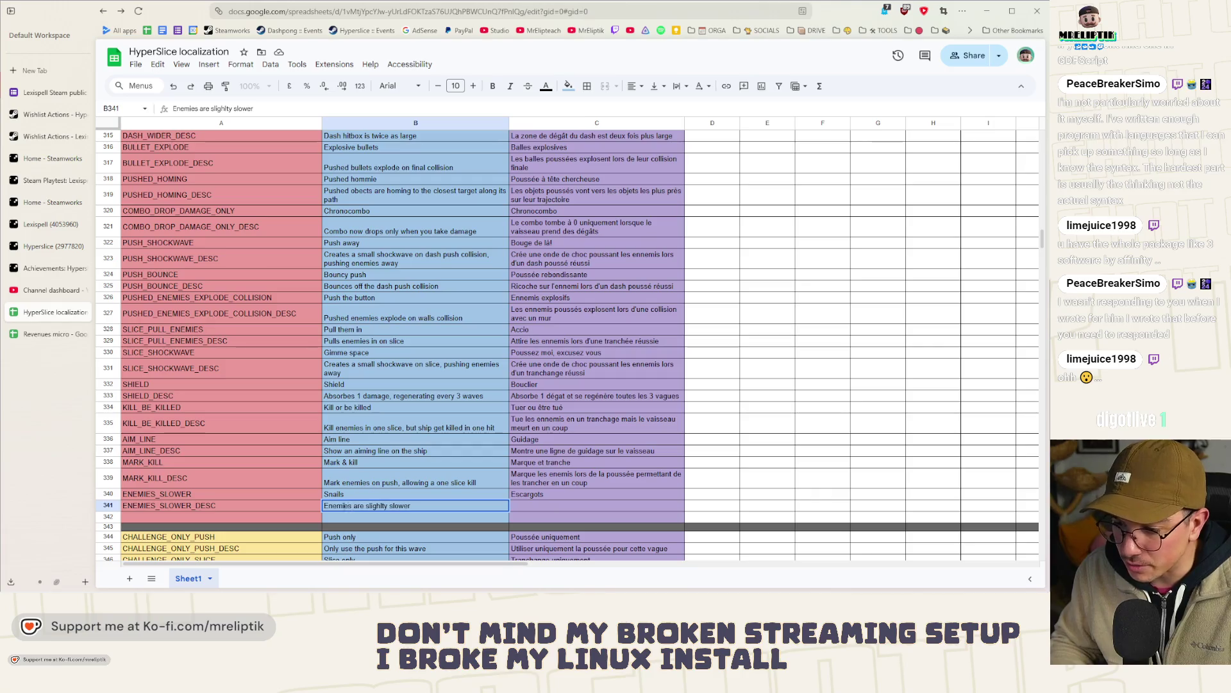
key("Home")
key("Delete")
type("Moving e")
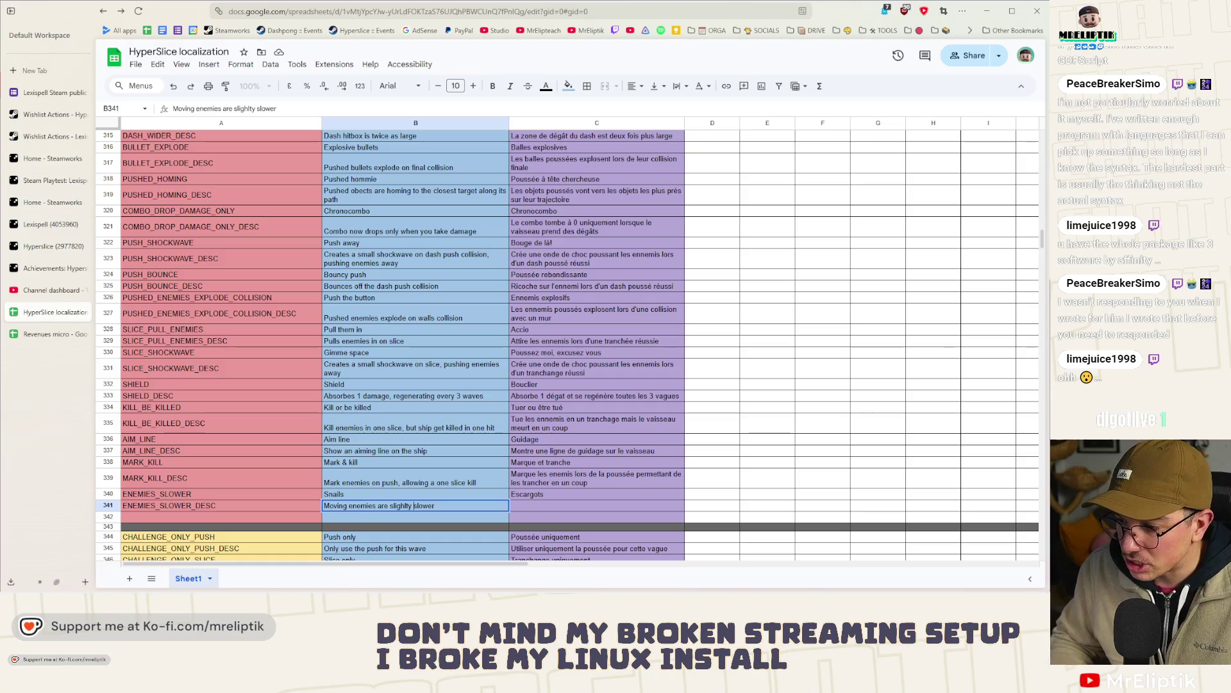
key("Tab")
key("Tab")
- Rework the pasted French text in C341 into the matching French description
left_click(550, 506)
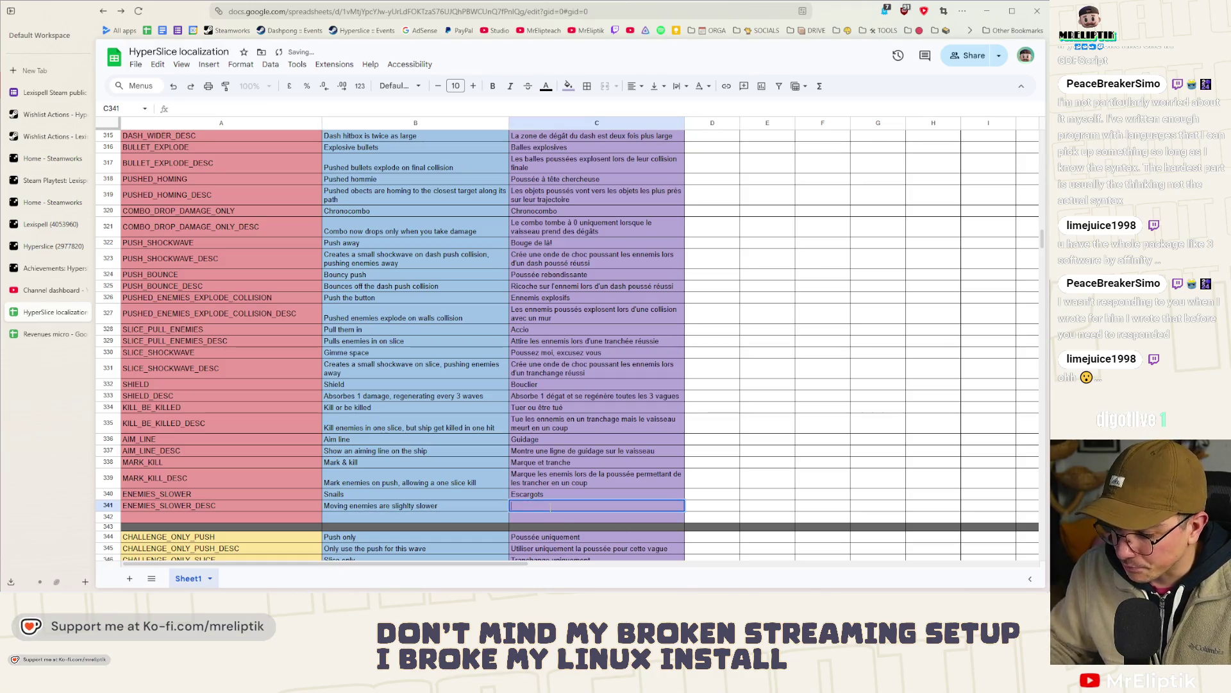
double_click(551, 507)
type("Les ennemis poussés explosent lors d'une collision avec un mur")
left_click_drag(714, 507, 541, 507)
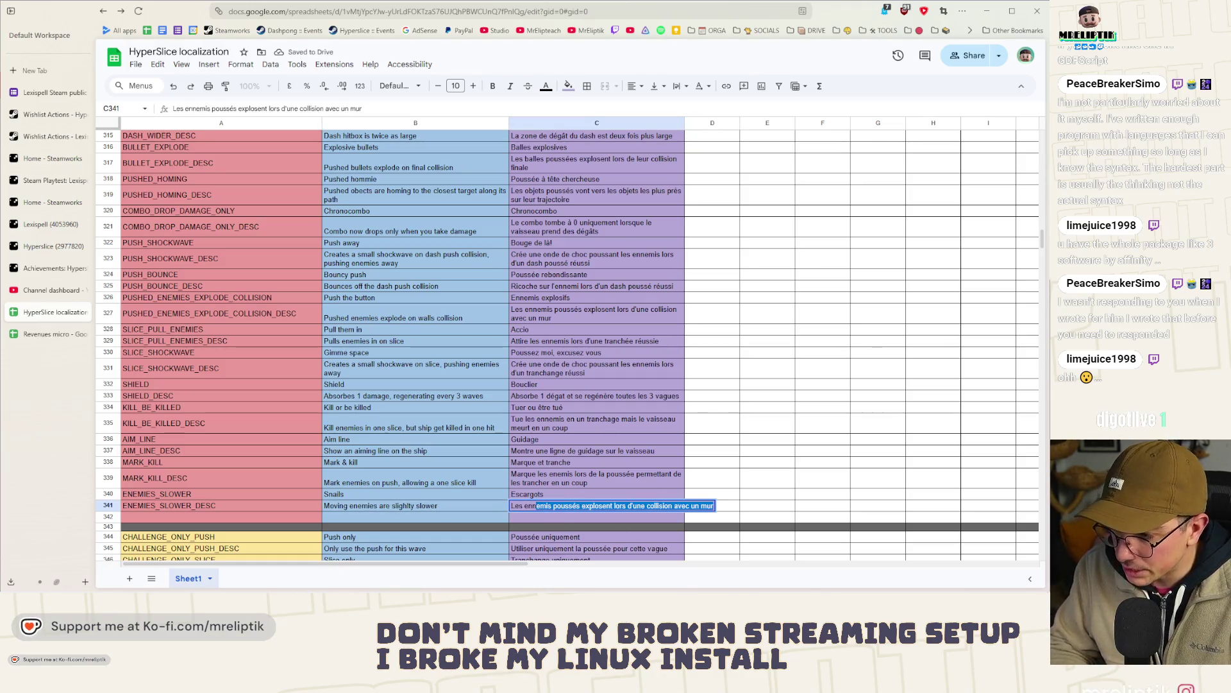
type("mis mouvant")
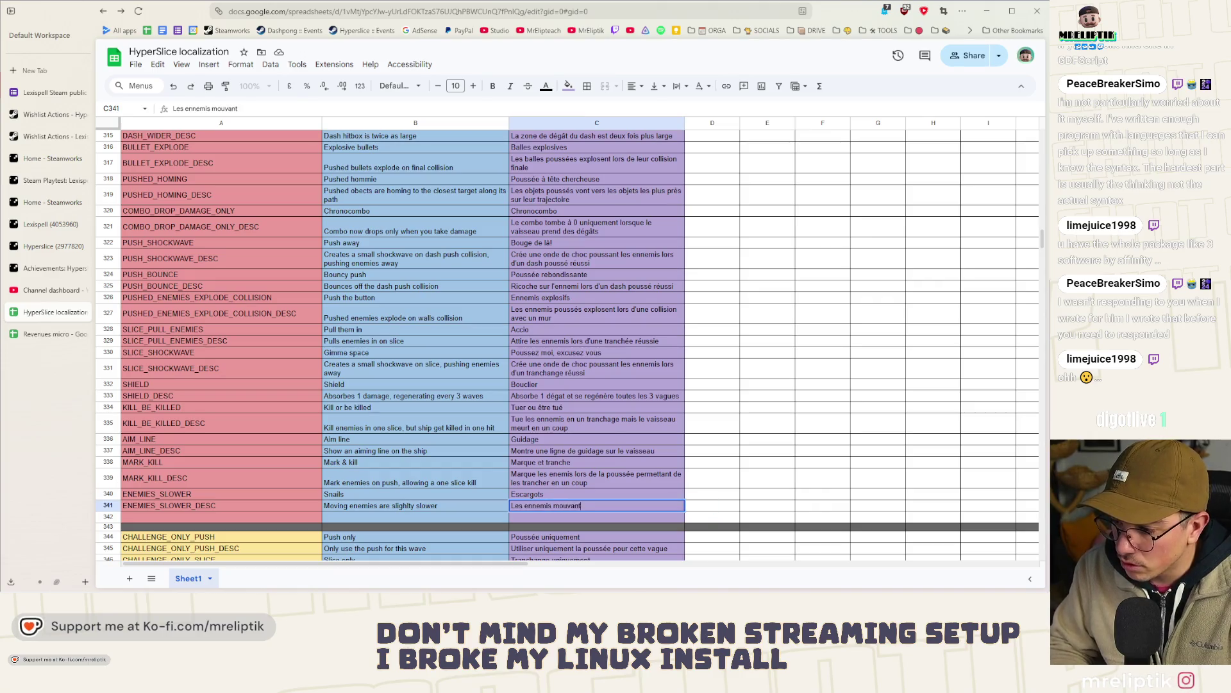
type("s sont lég")
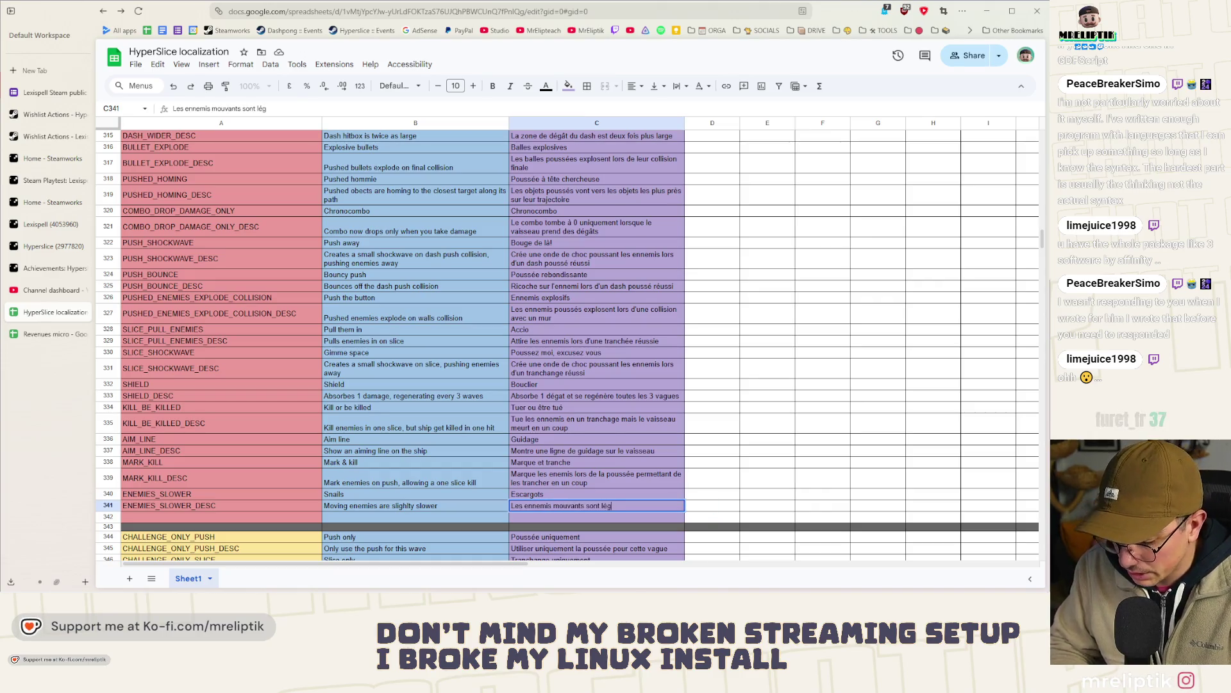
type("èrement plus lents")
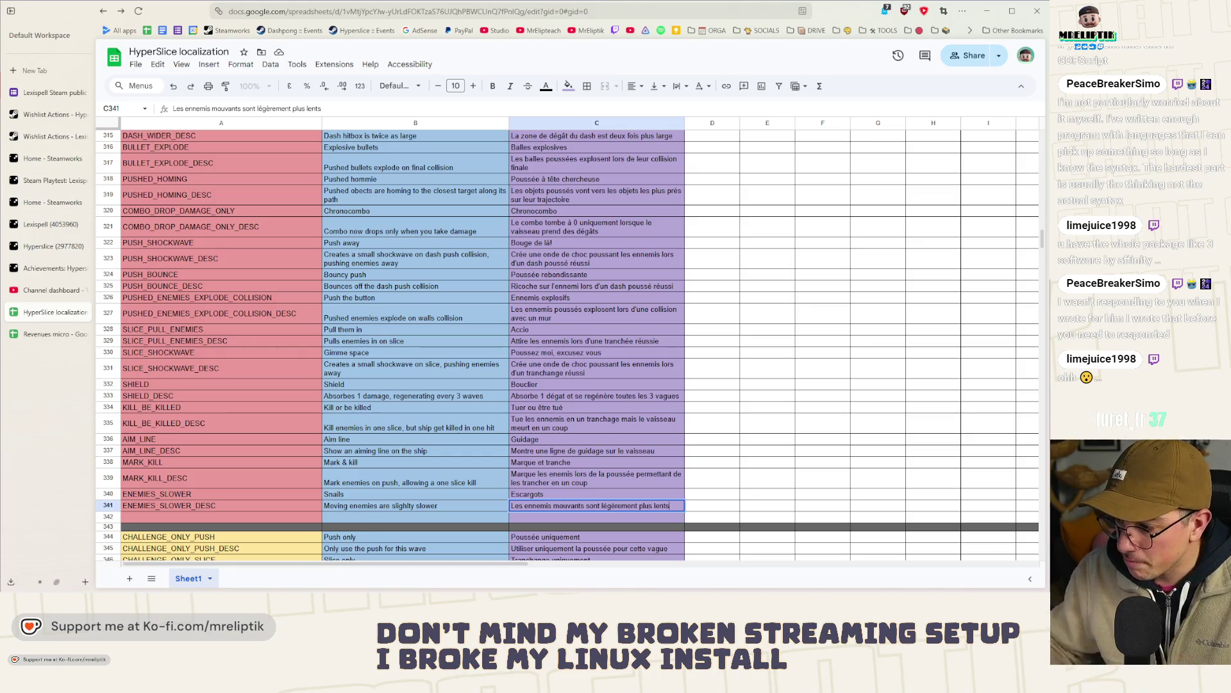
left_click(645, 421)
- Download the sheet as a comma-separated values file and return to Godot
left_click(135, 65)
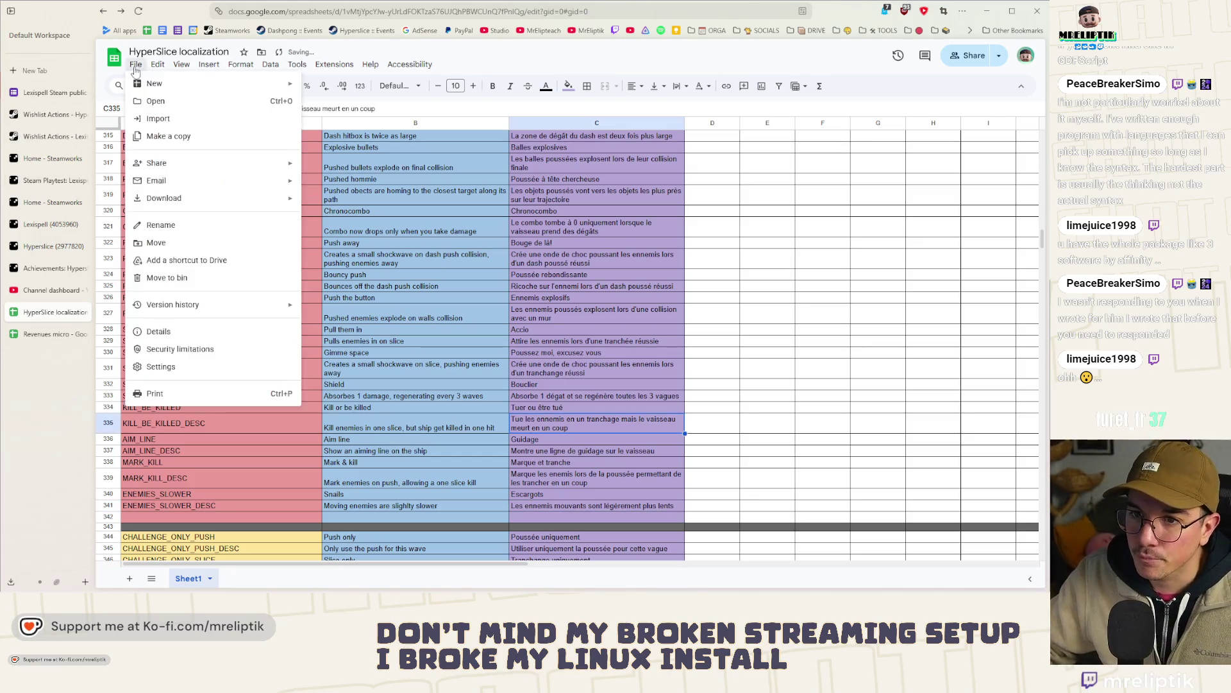
mouse_move(164, 198)
left_click(375, 274)
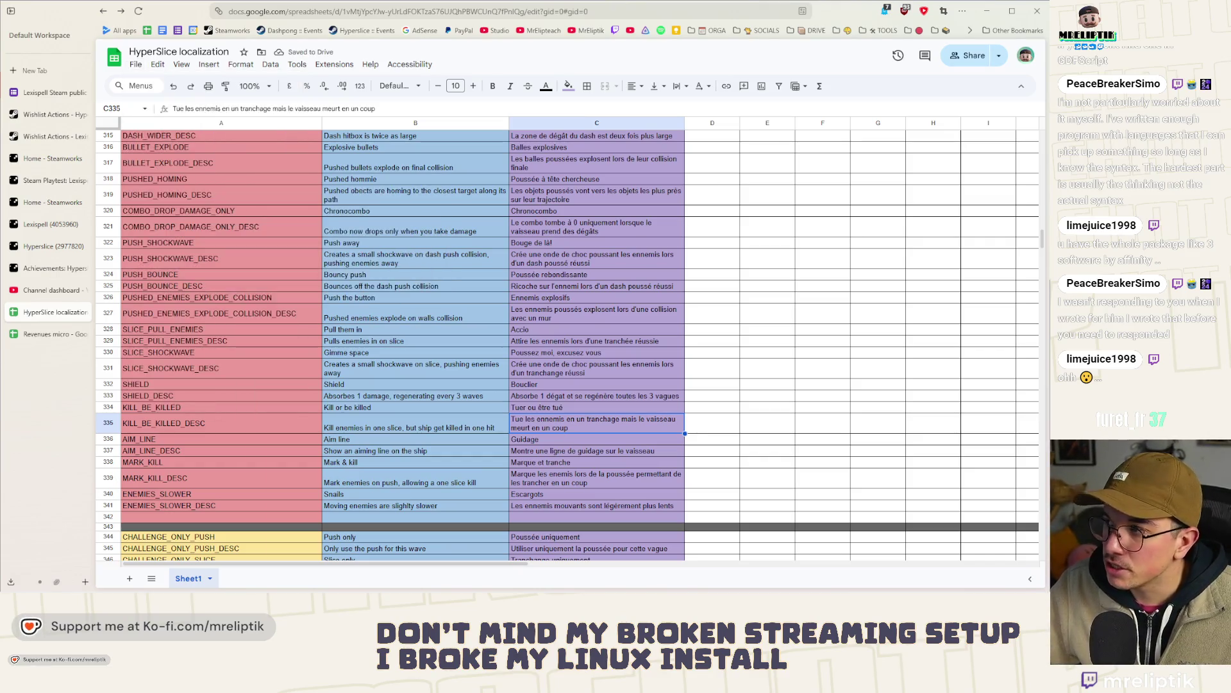
left_click(987, 11)
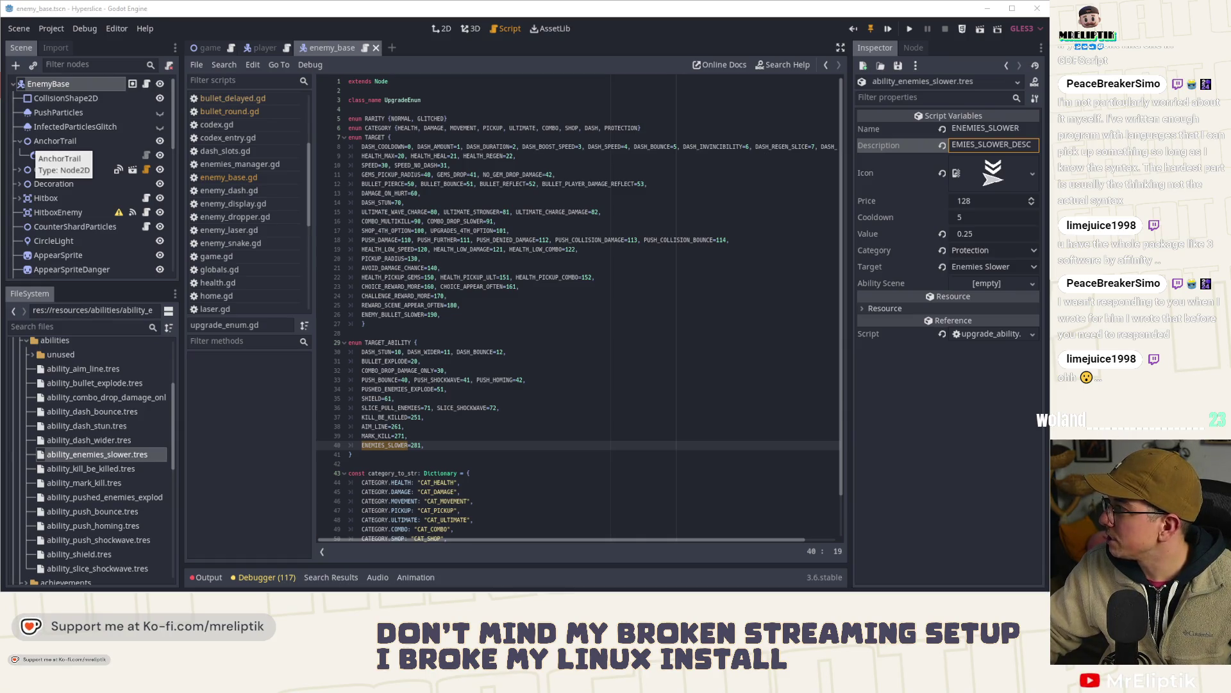
left_click(630, 240)
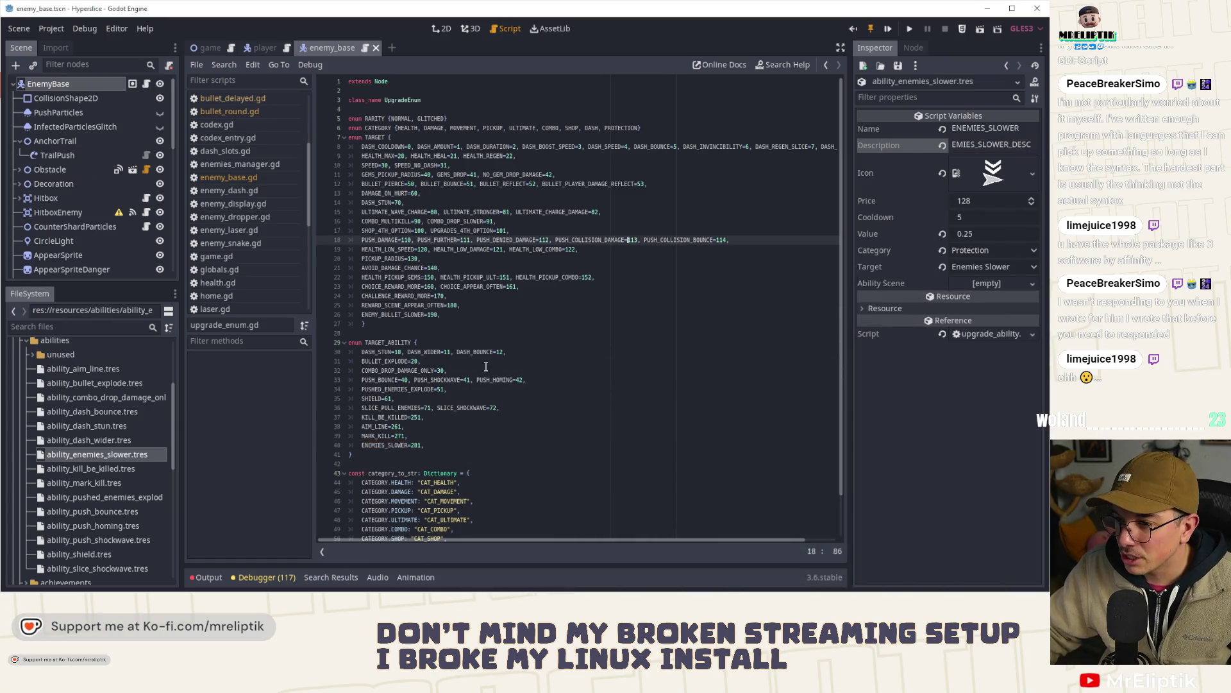
double_click(988, 127)
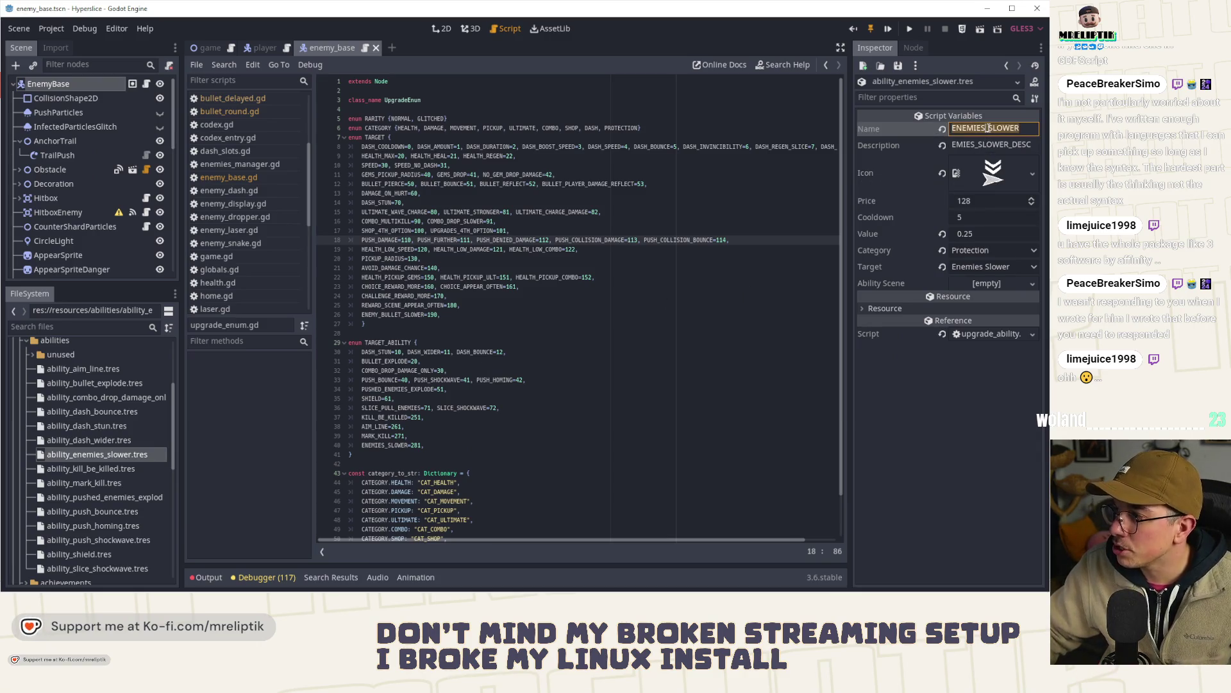
left_click(565, 333)
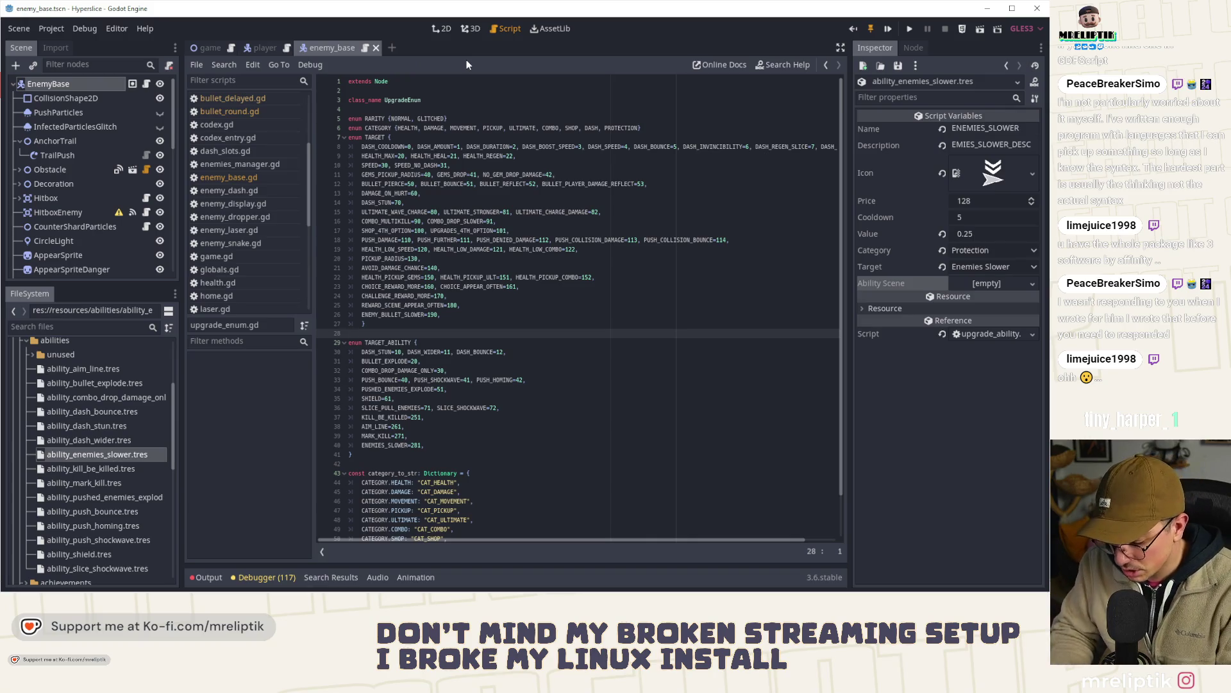
key("ctrl+shift+o")
type("enem")
key("Escape")
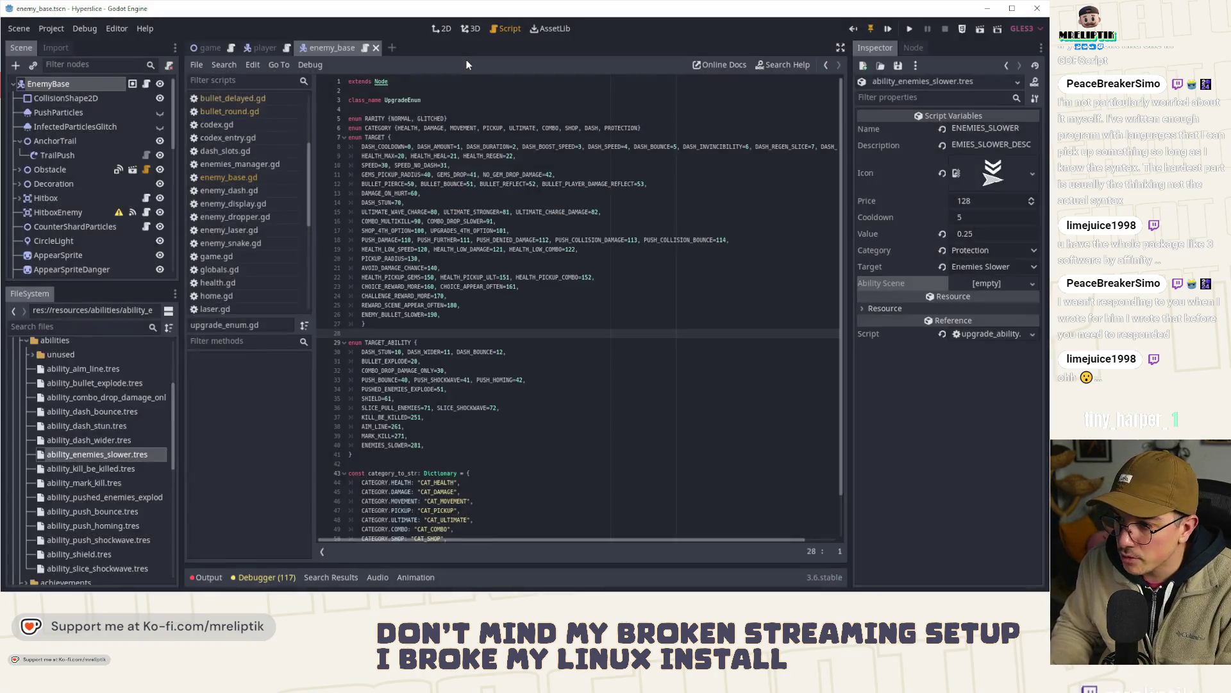
- Open enemy_base.gd, jump to _ready, and insert blank lines at the start of it
left_click(147, 83)
scroll(522, 371, "up", 10)
scroll(522, 371, "up", 20)
scroll(584, 384, "up", 20)
scroll(532, 329, "up", 12)
left_click(212, 385)
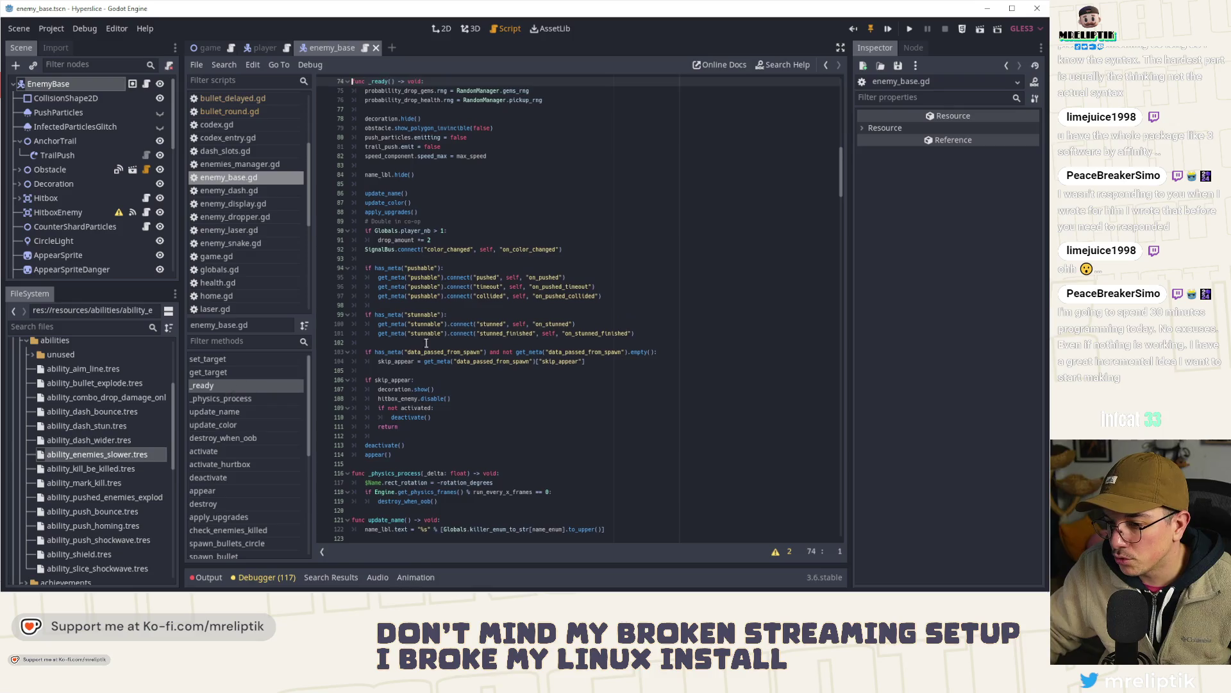
scroll(497, 319, "up", 4)
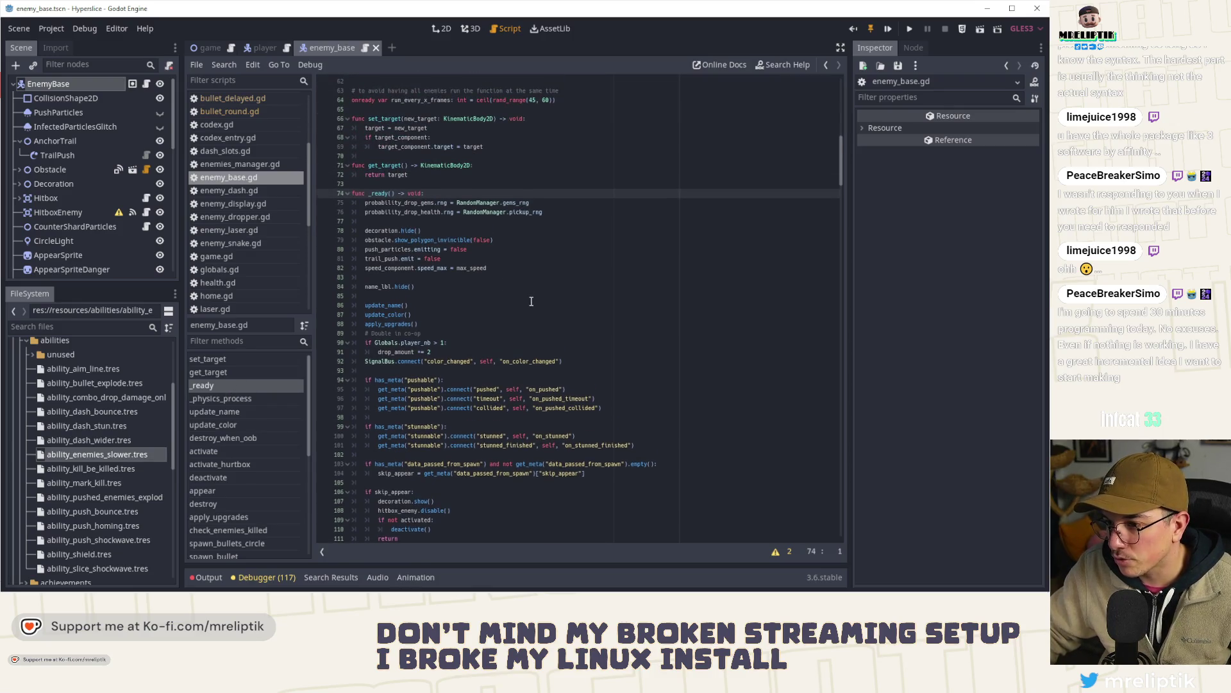
scroll(531, 300, "down", 6)
scroll(536, 304, "up", 6)
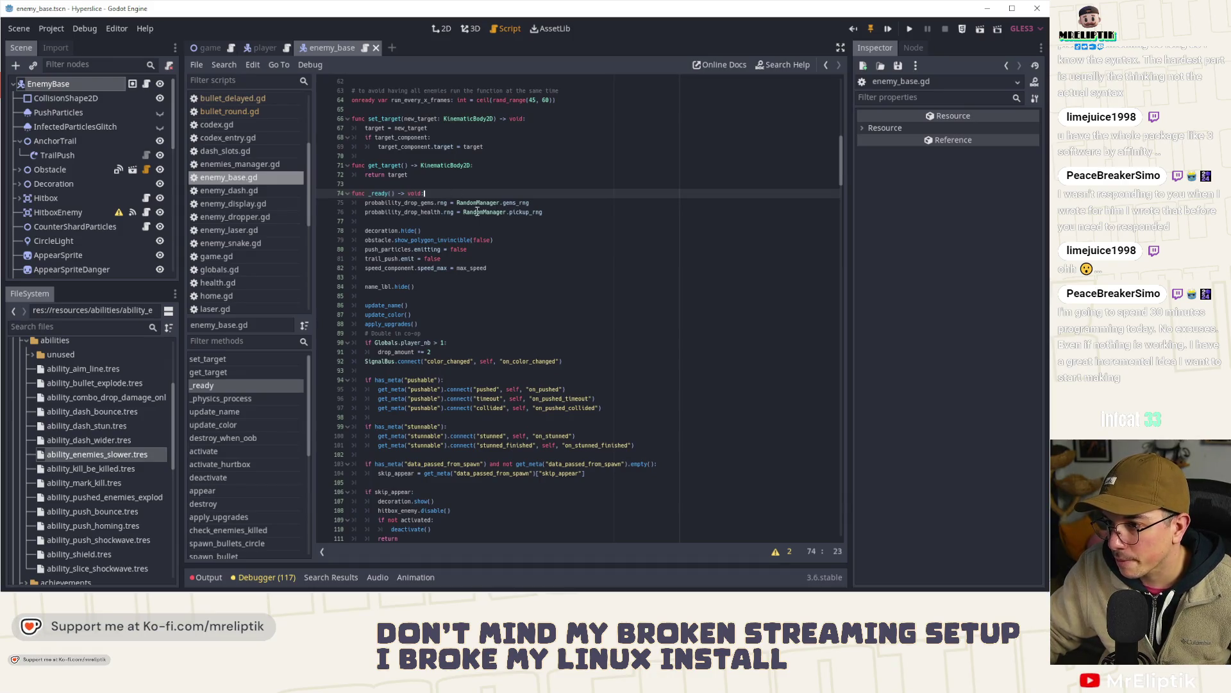
key("Return")
key("Return")
key("Up")
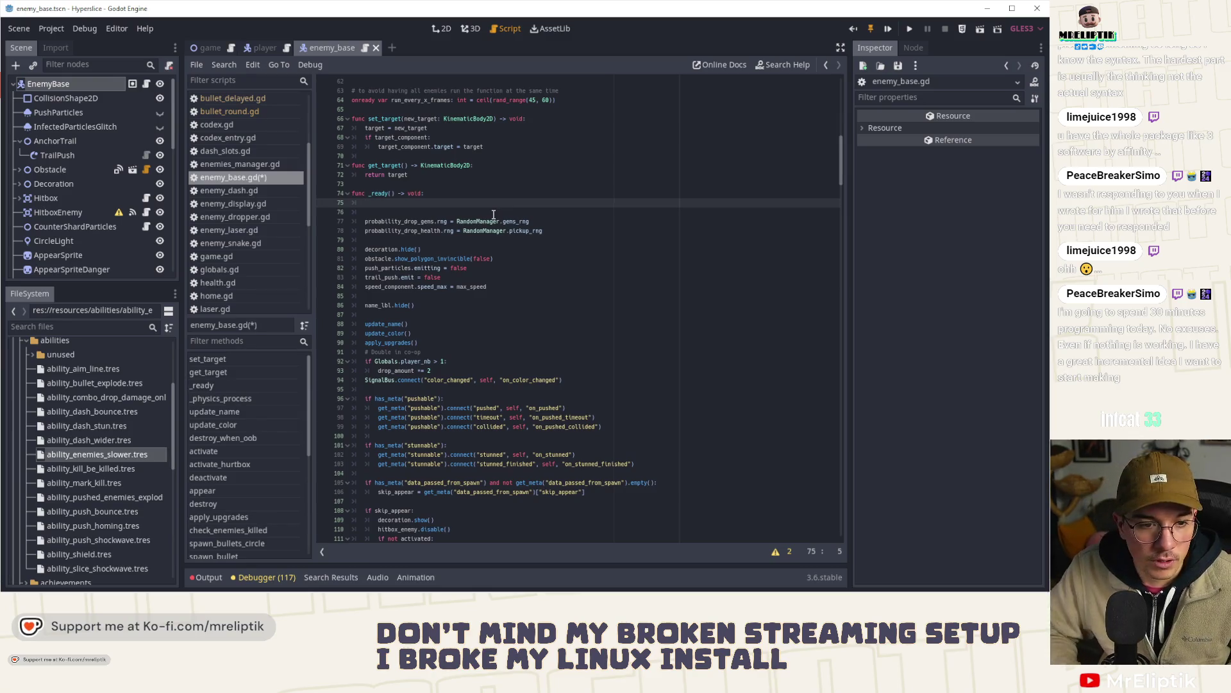
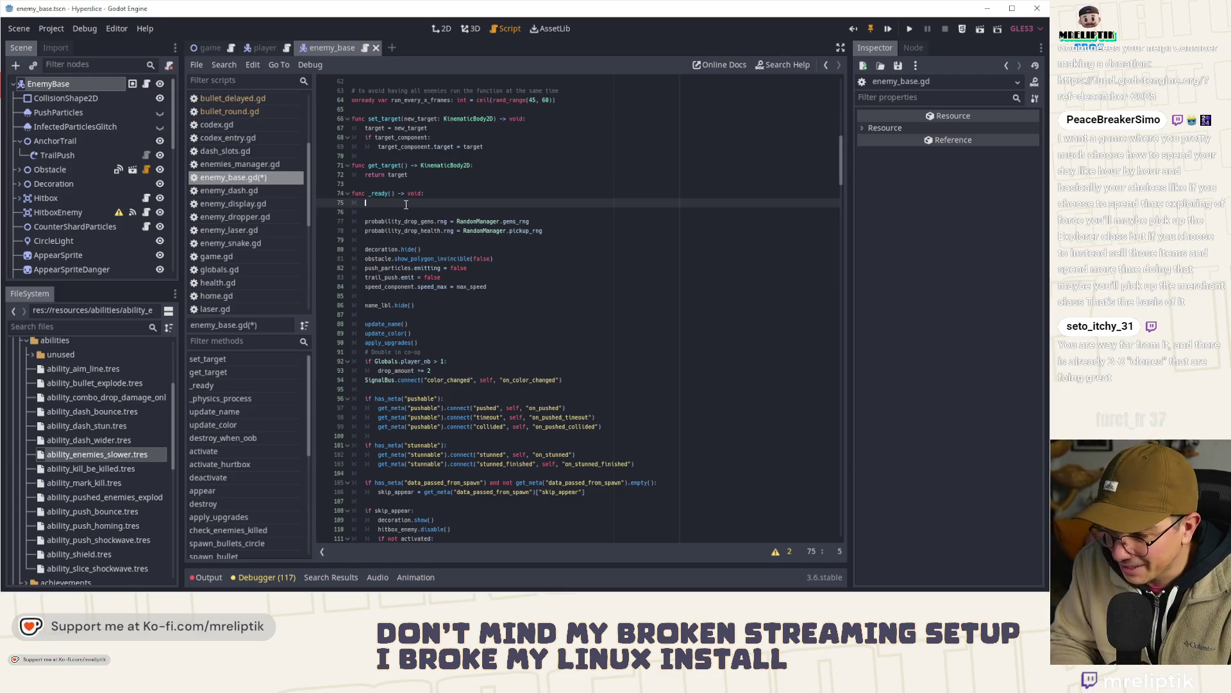
- In _ready, set enemies_slower_res from UpgradeManager.get_ability_by_target(ENEMIES_SLOWER) and begin 'if enemies_slower_res:'
type("var ")
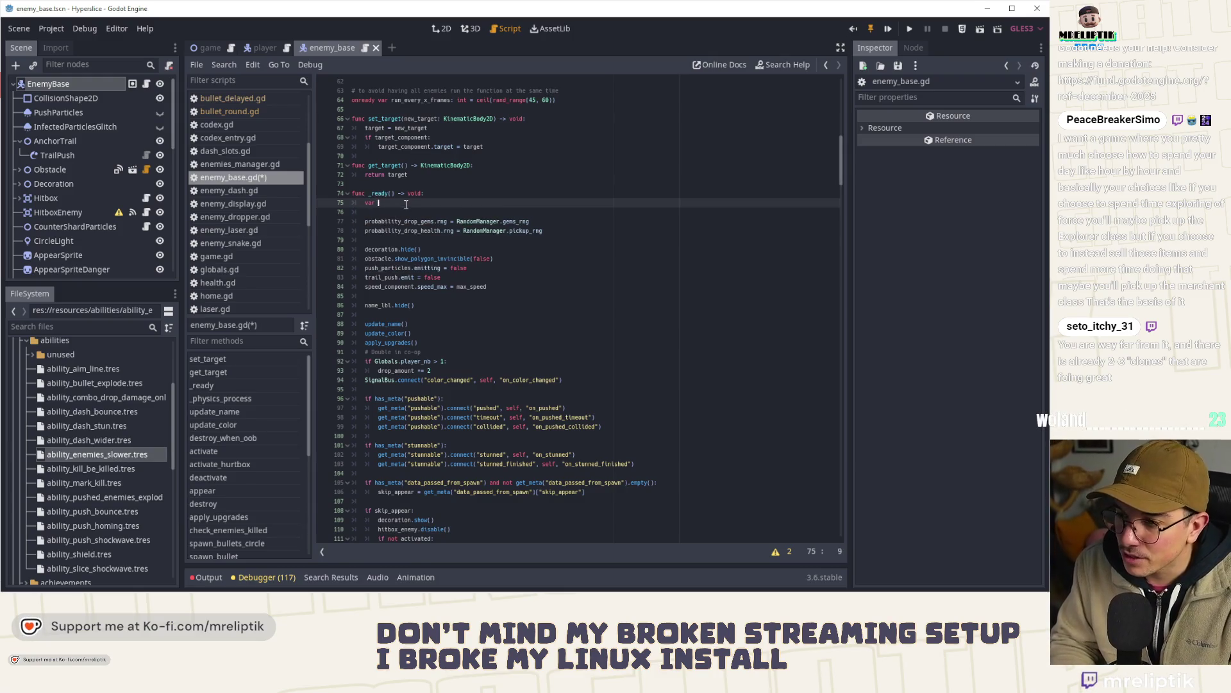
type("enemies_")
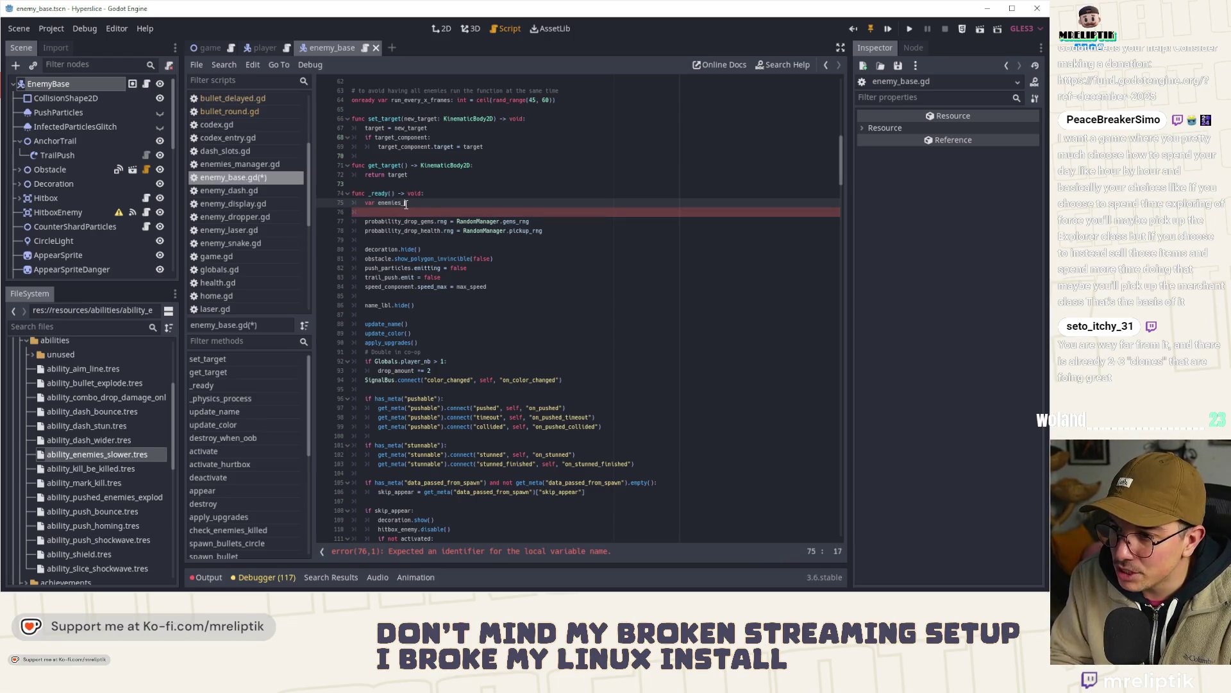
type("slower_res")
type(": UpgradeA")
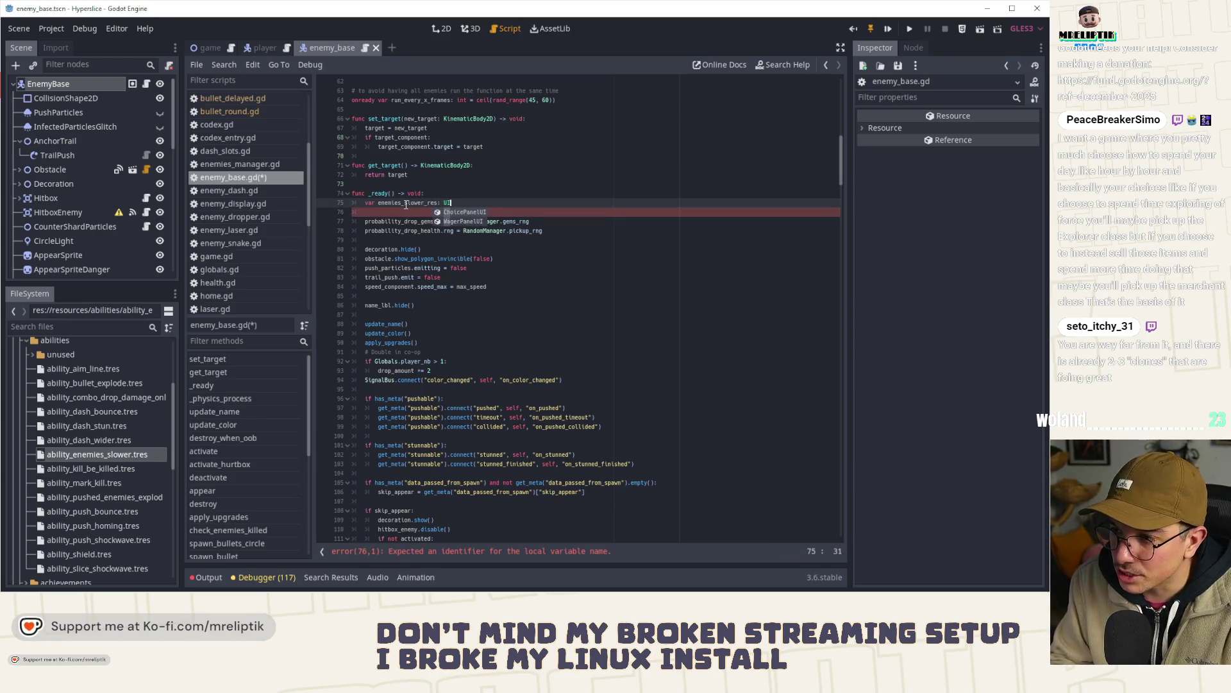
key("Return")
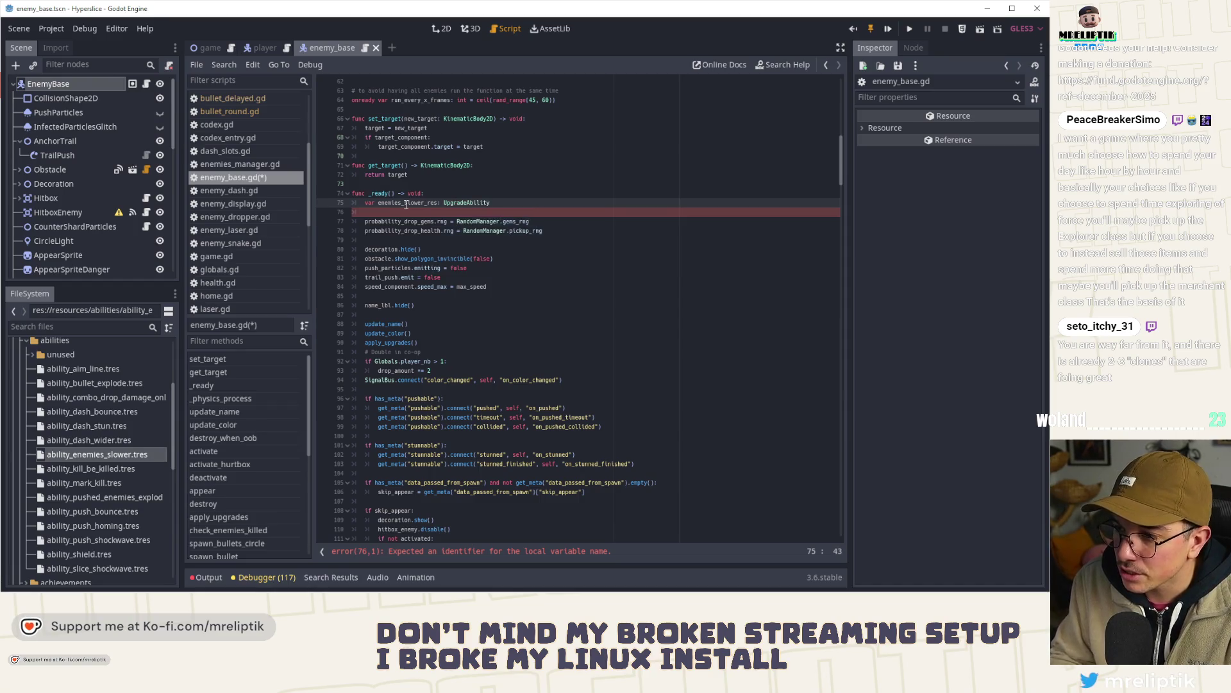
type(" = Upg")
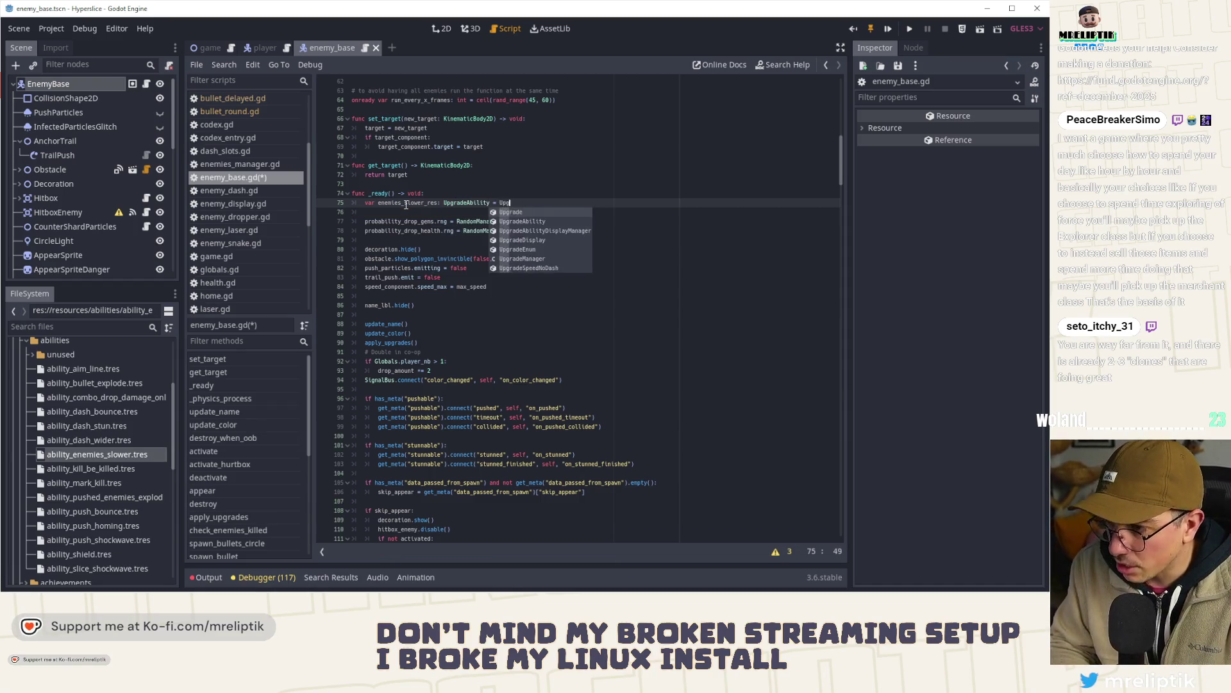
type("radeManager.get_ab")
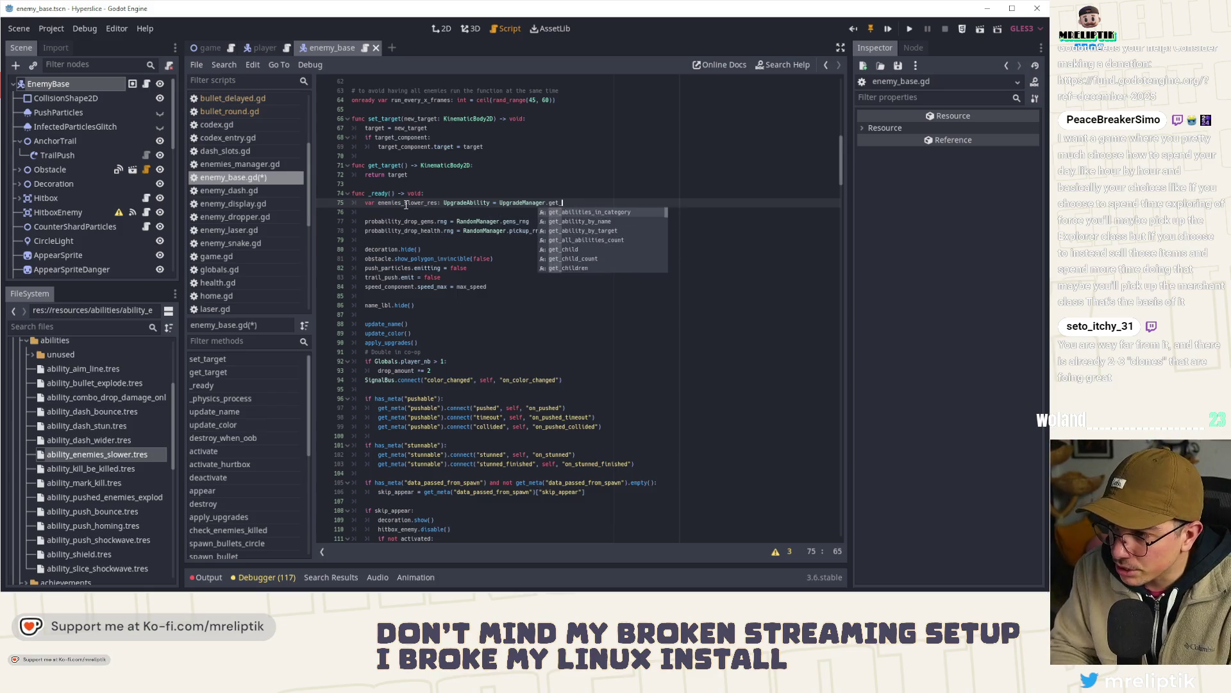
key("Return")
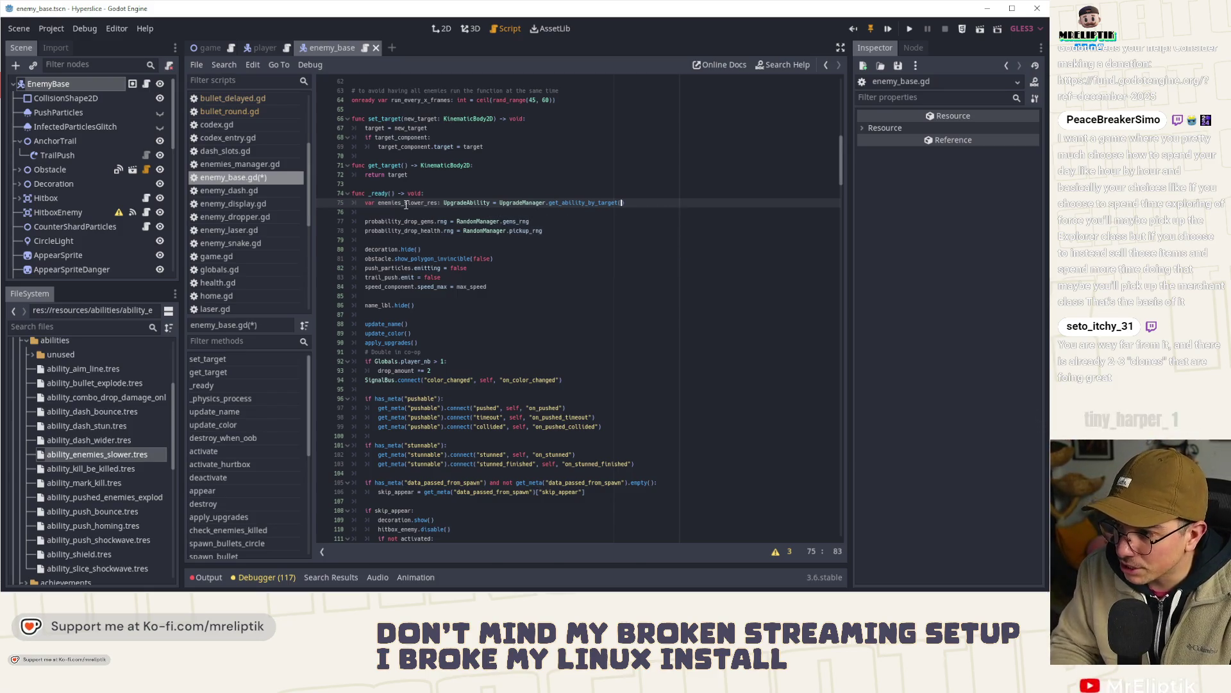
type("Upgrade")
type("En")
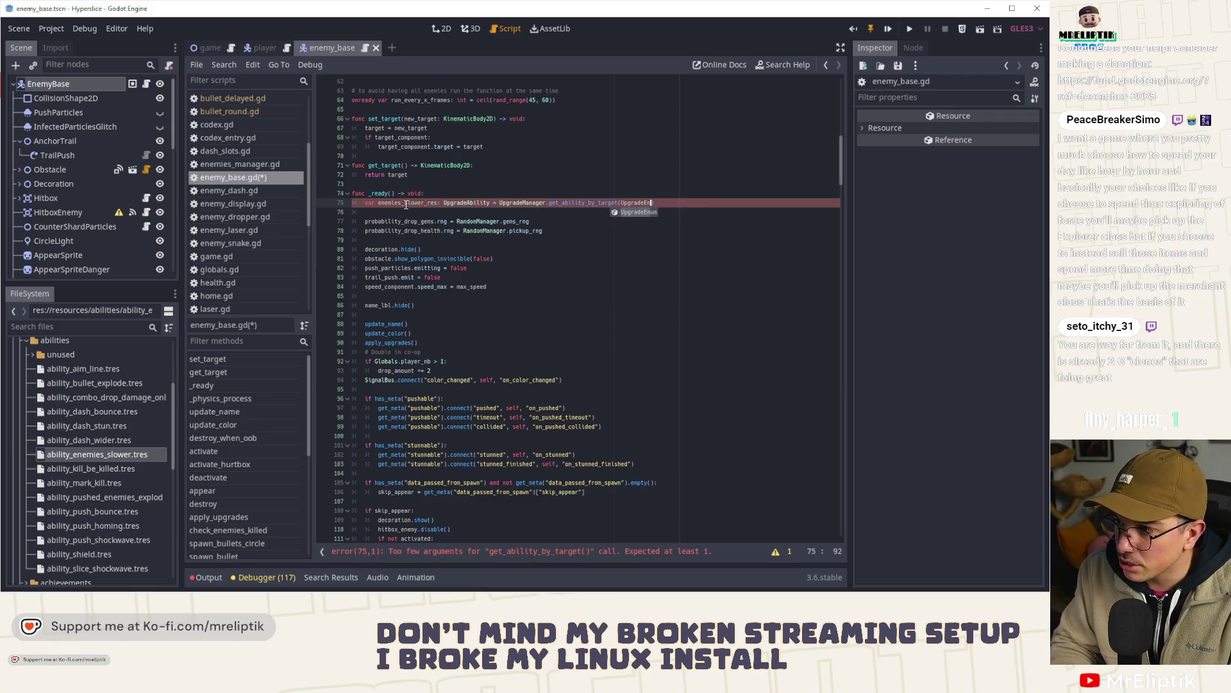
type("um.TA")
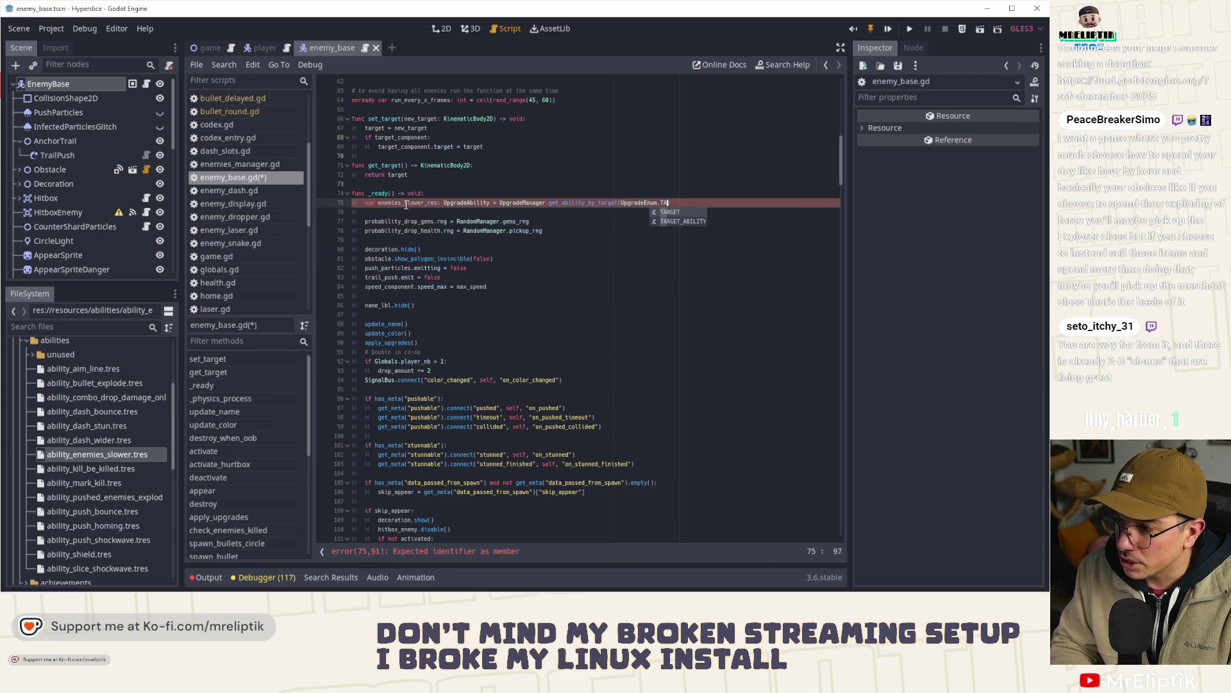
type("RGET_ABILITY.ENEMIES_SLOWER")
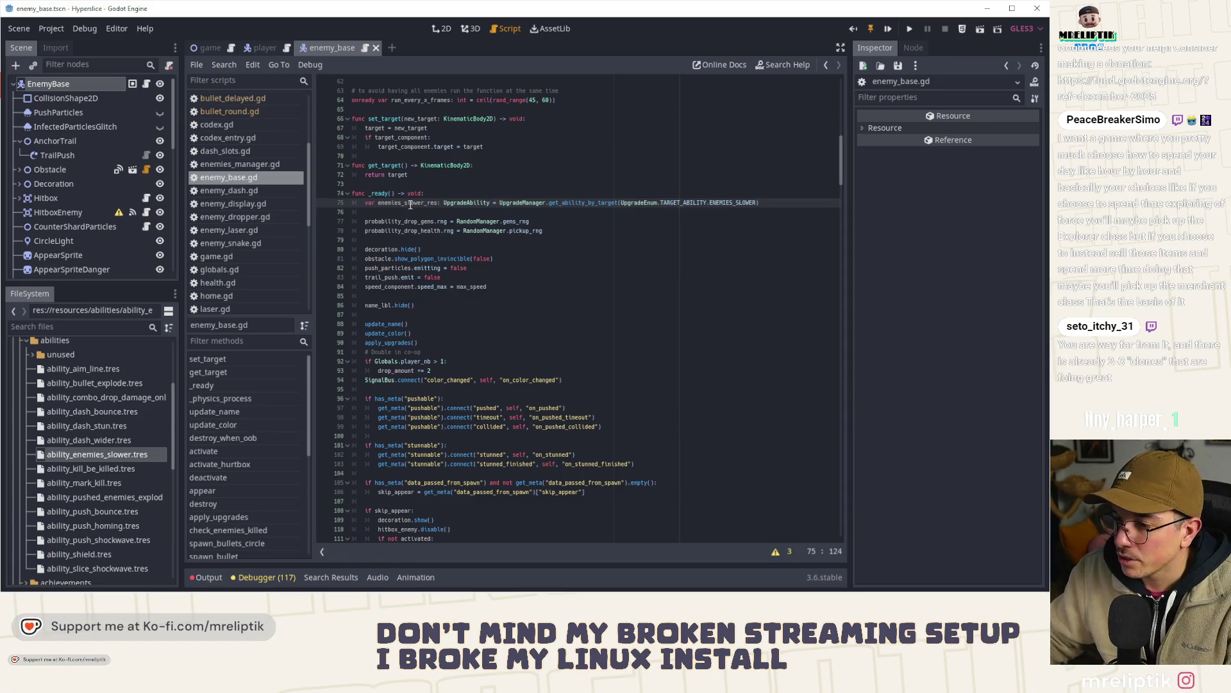
key("Return")
key("Return")
type("if enemies_slower_res!")
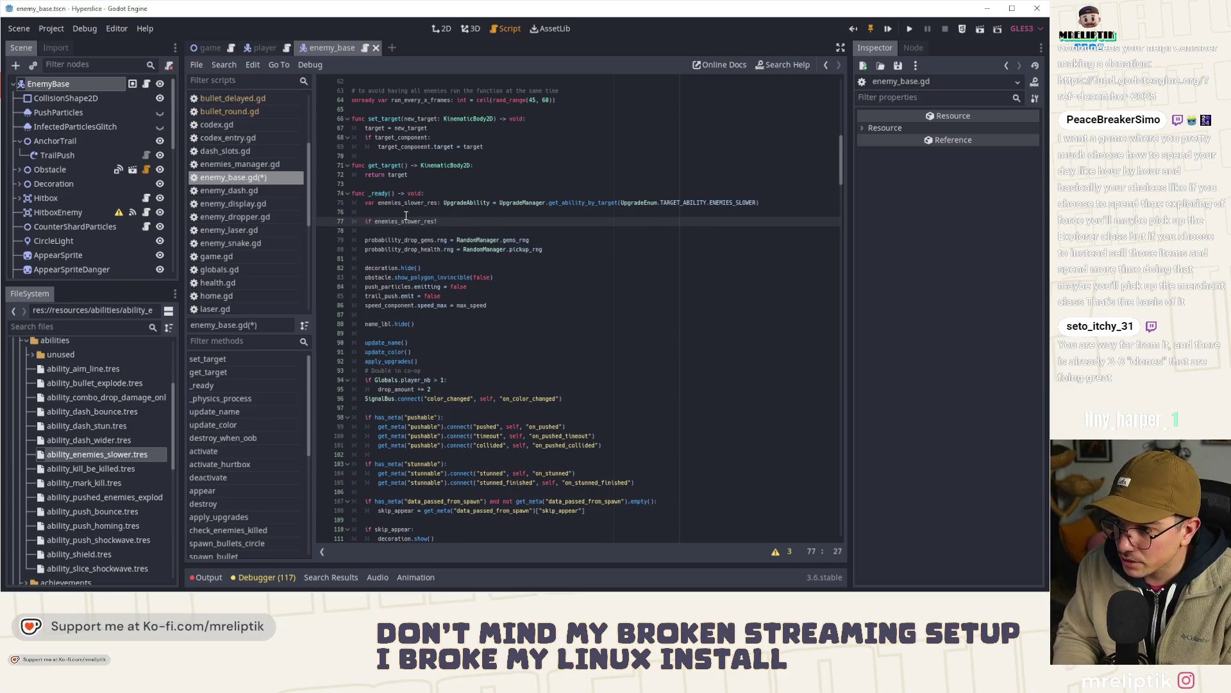
key("Return")
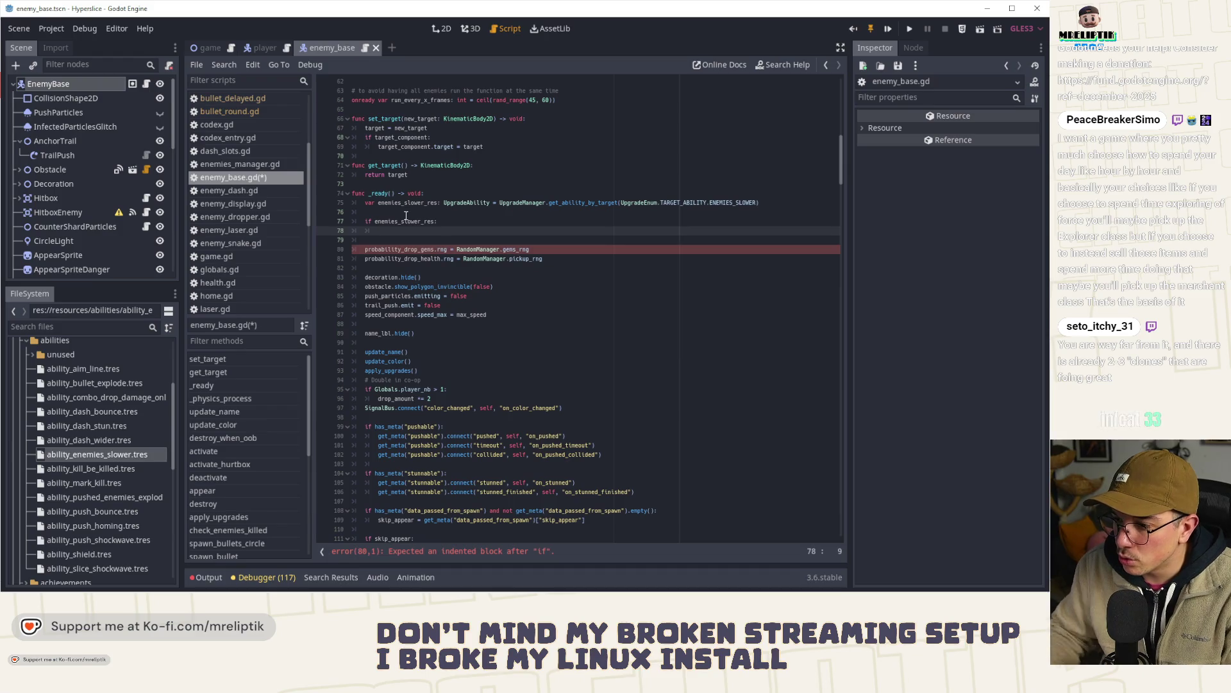
- Under the if, set speed_component.speed_max = max_speed * (1.0 - enemies_slower_res.value)
scroll(406, 216, "up", 15)
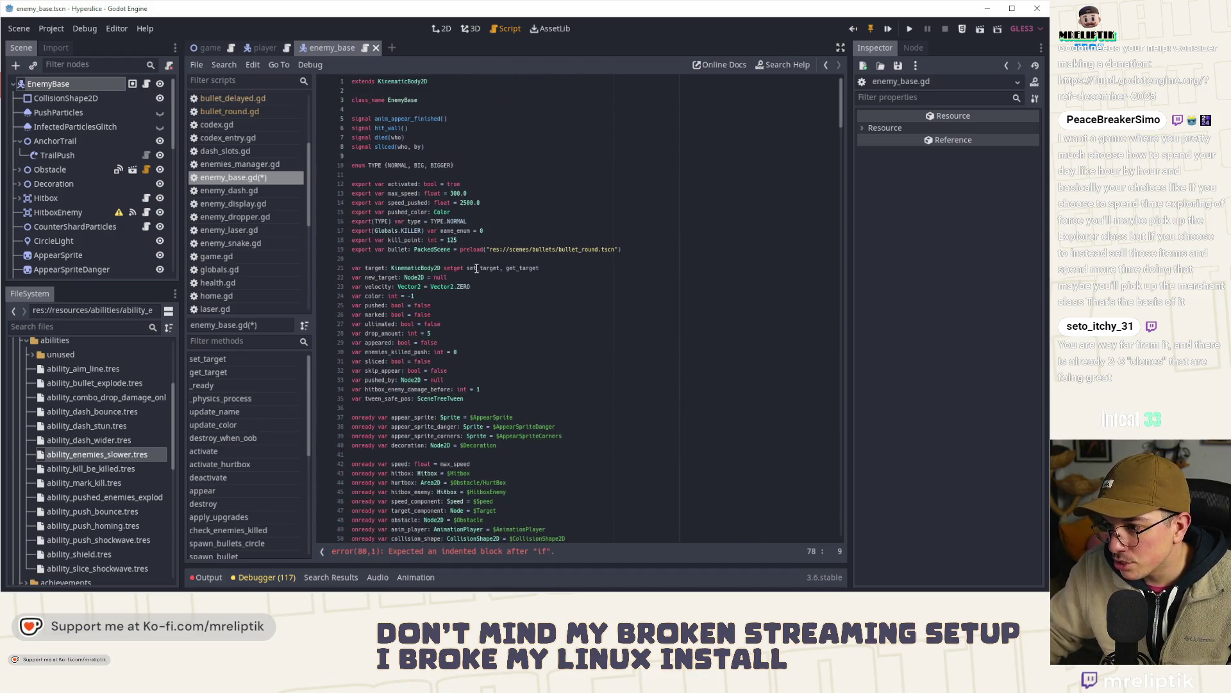
double_click(403, 193)
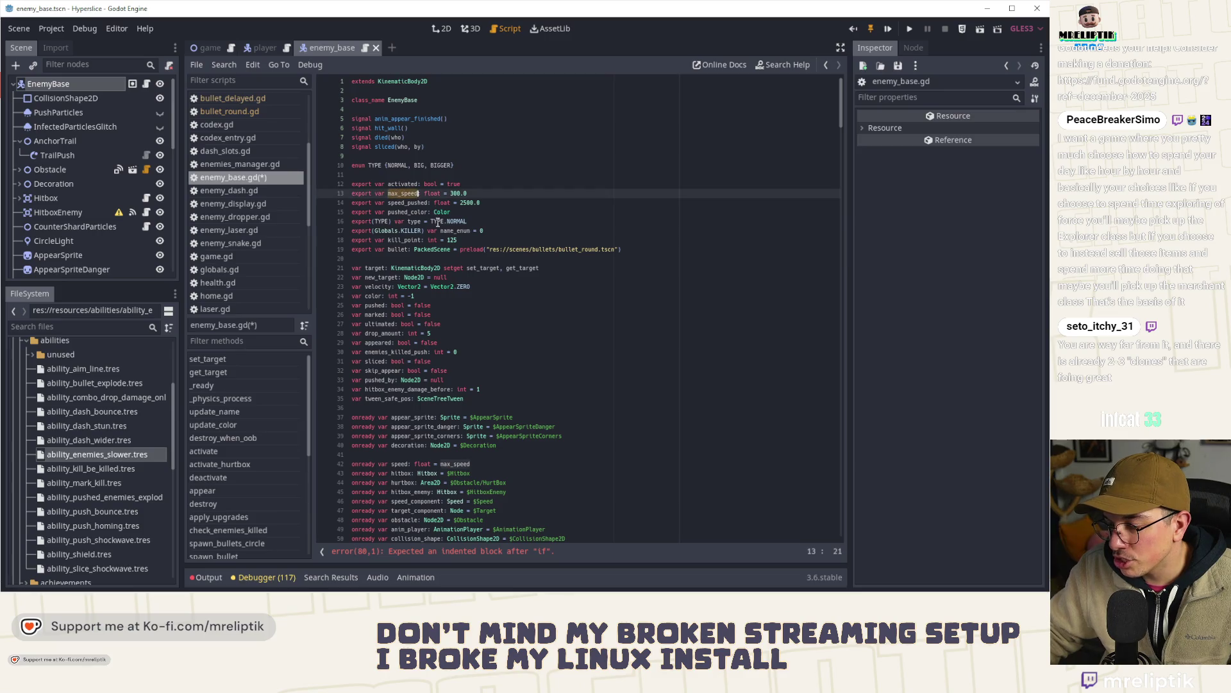
key("ctrl+f")
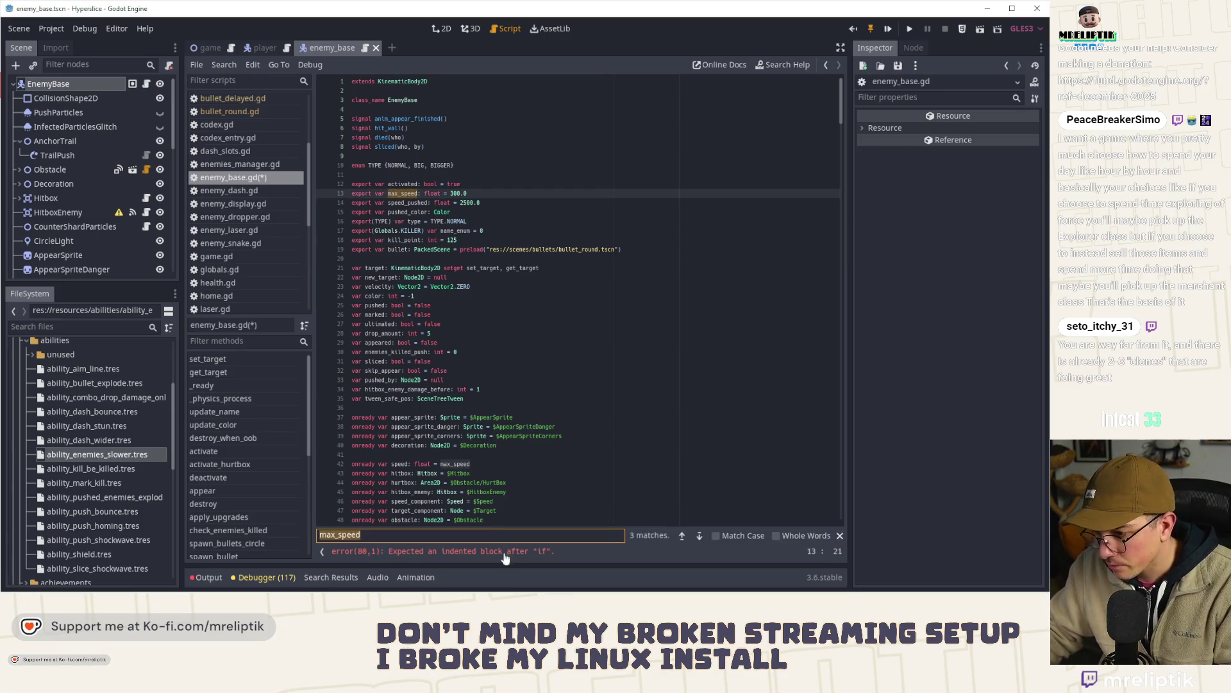
left_click(701, 536)
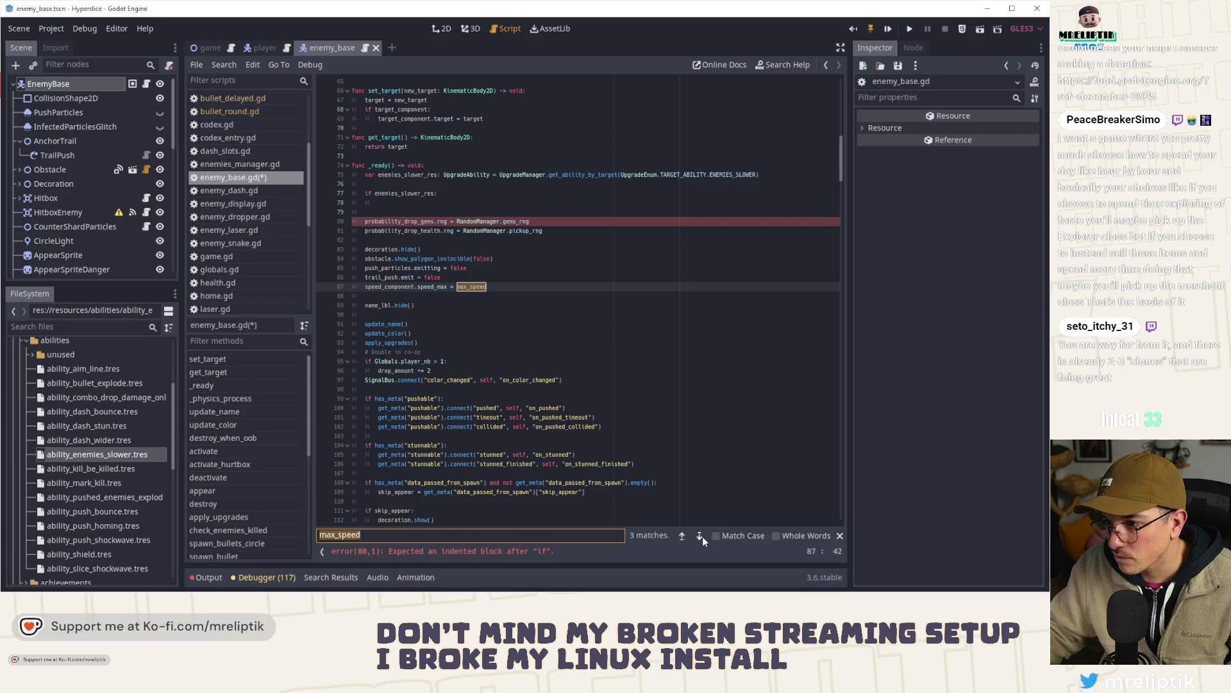
type("speed_component.speed_max = max_speed * (1.0 - ene")
key("Down")
key("Return")
type(".")
type("value)")
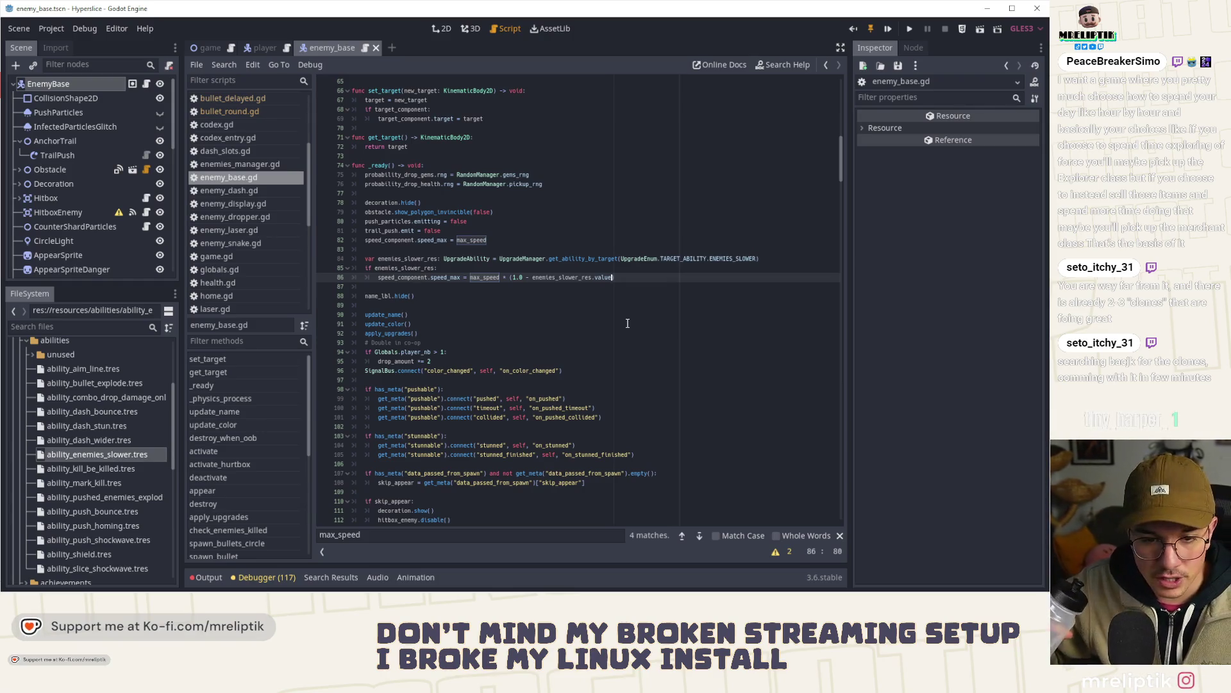
type(")")
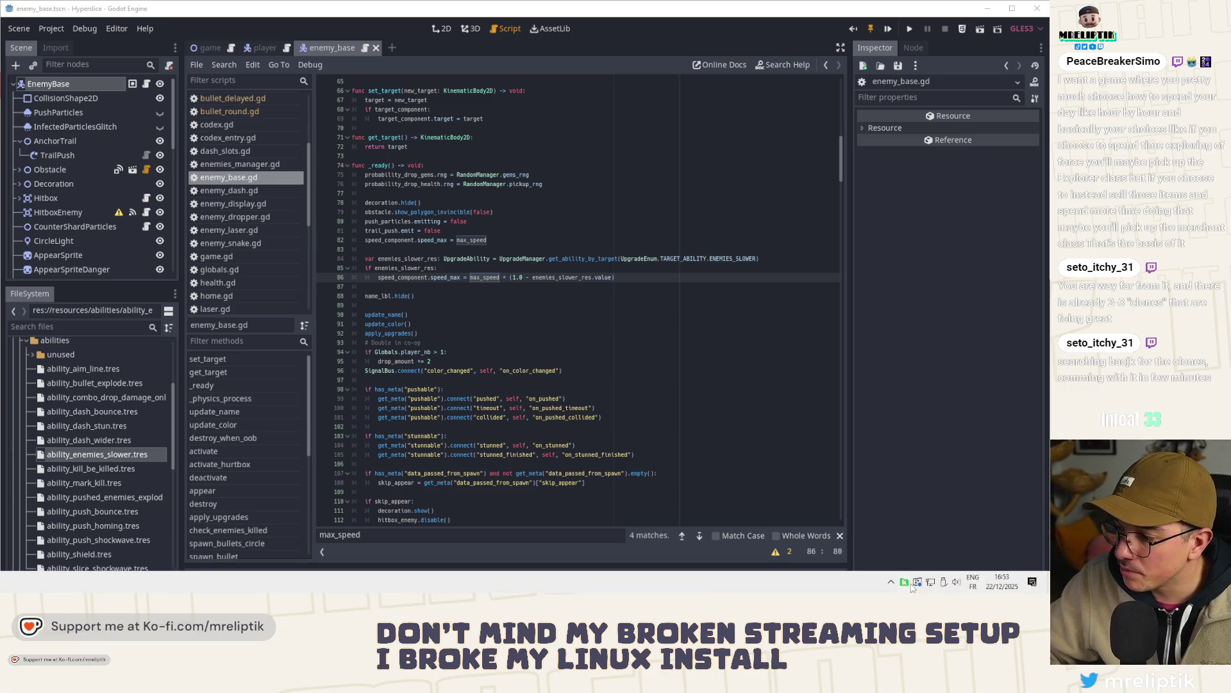
- Dismiss the Windows notification panel and switch to the enemy_base scene's 2D view
key("super+a")
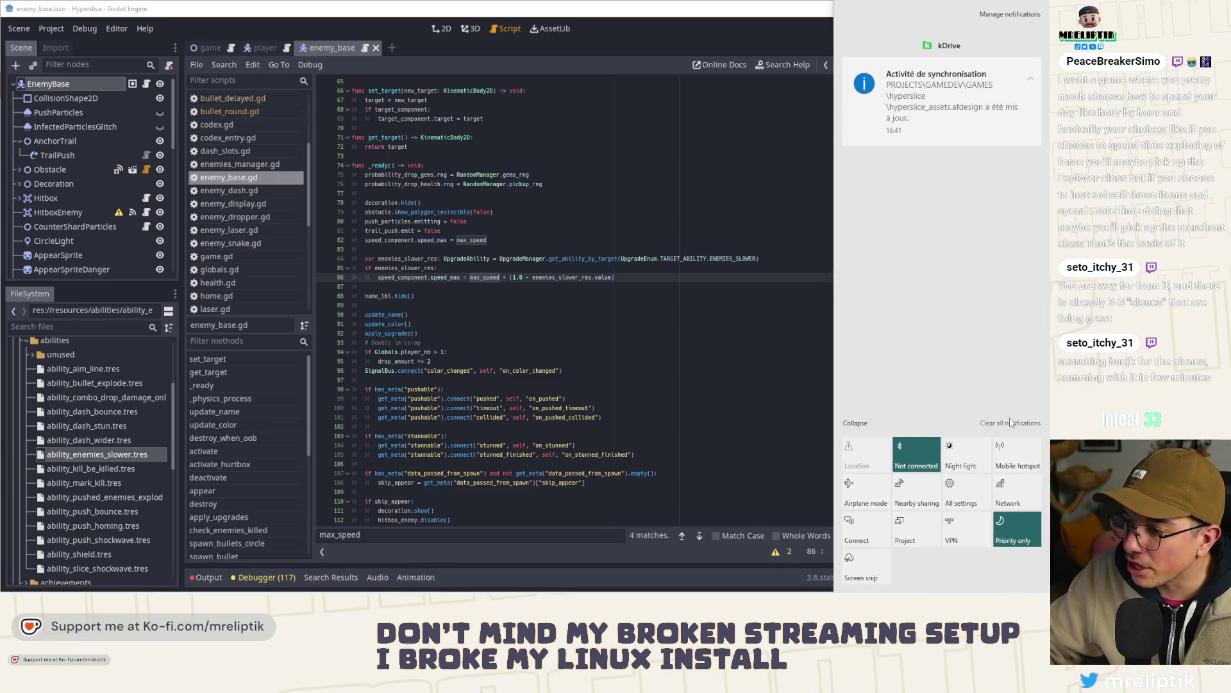
left_click(625, 360)
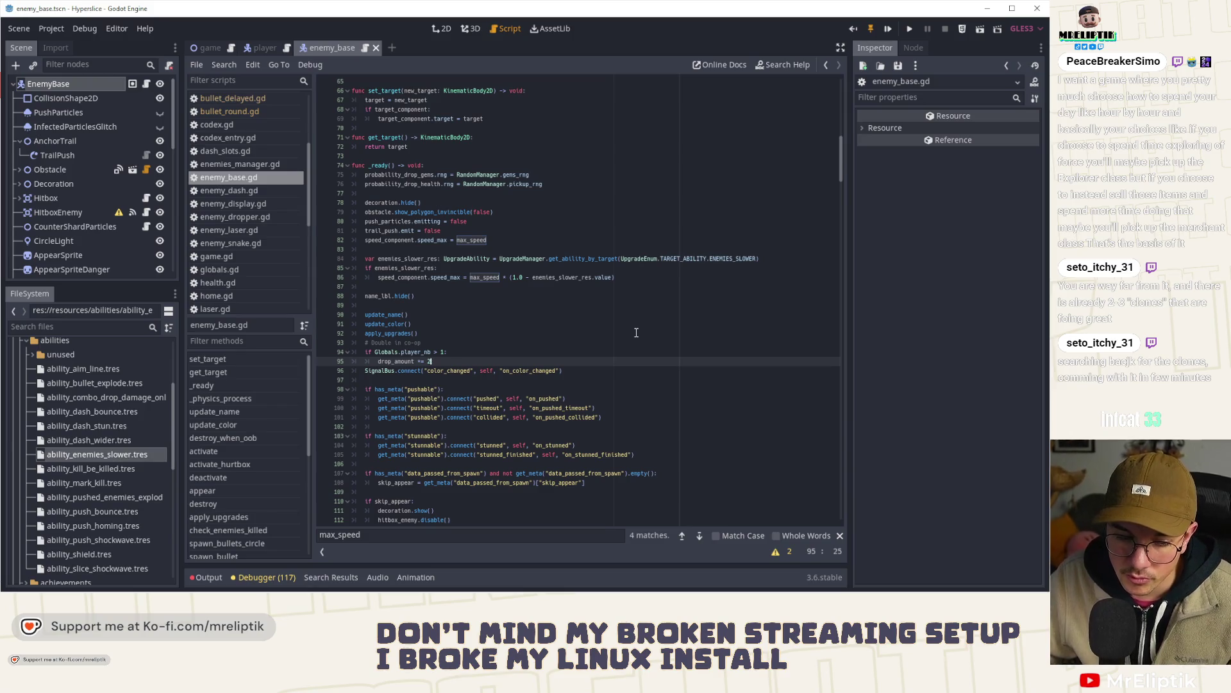
mouse_move(625, 594)
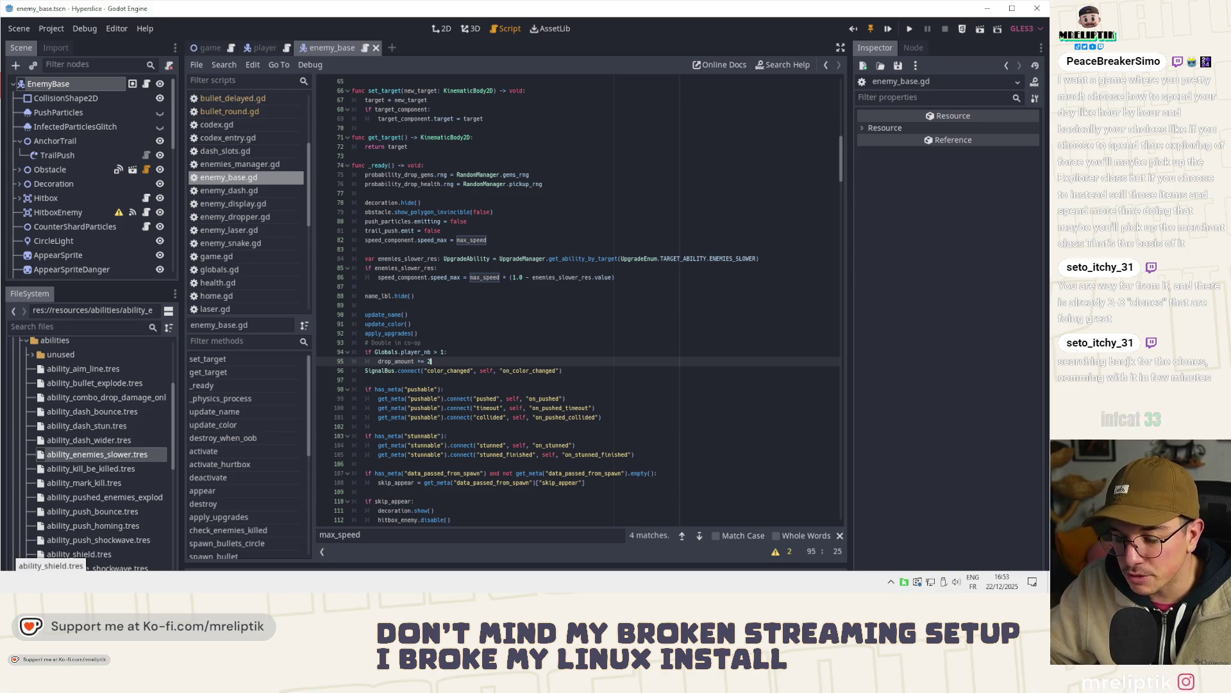
left_click(549, 211)
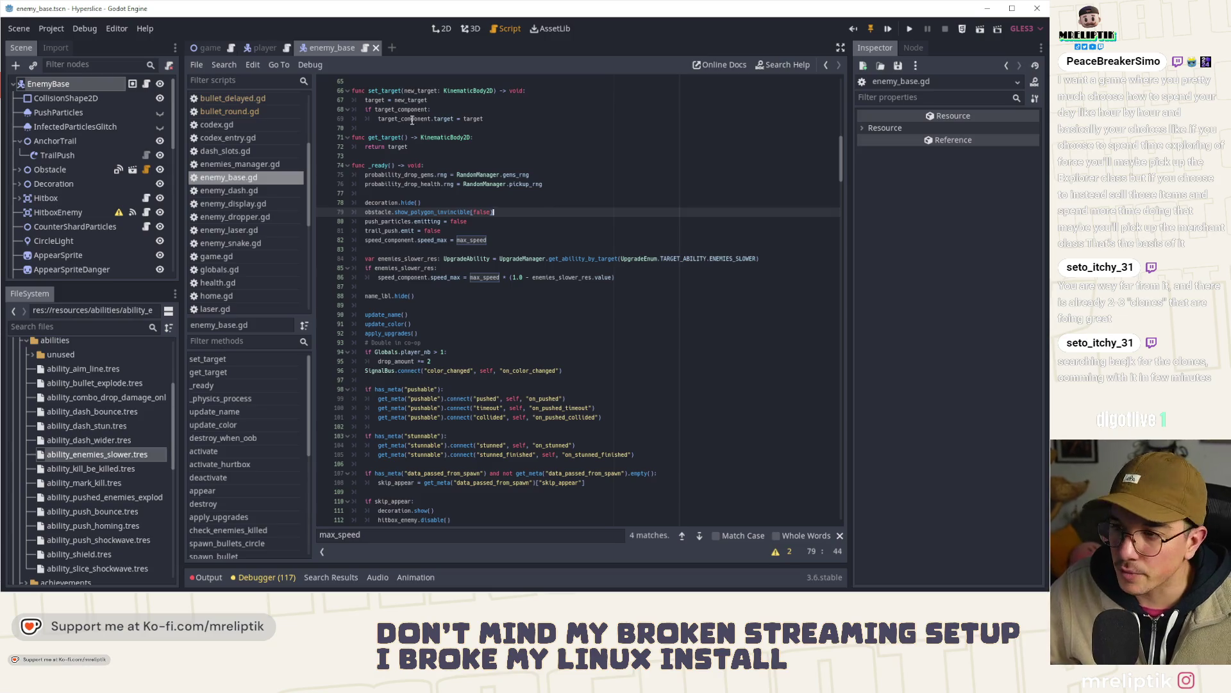
left_click(433, 30)
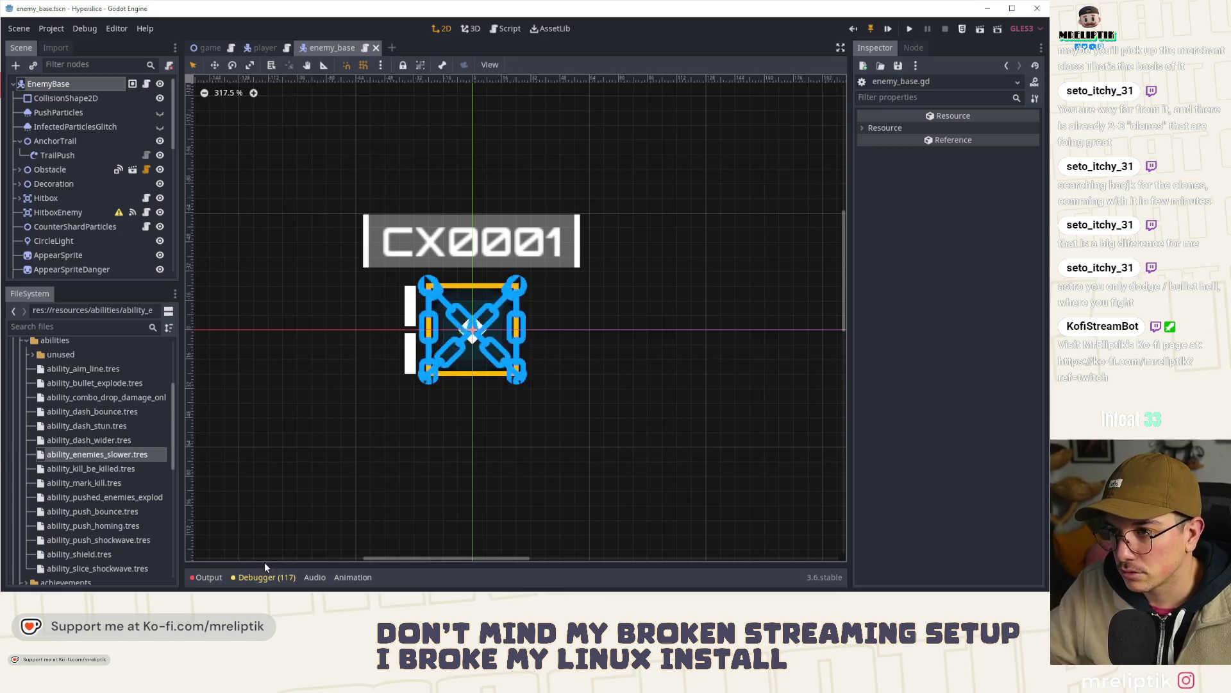
- Flip to the player scene and back so the inspector shows EnemyBase's Max Speed 700 and Speed Pushed 2500
mouse_move(891, 587)
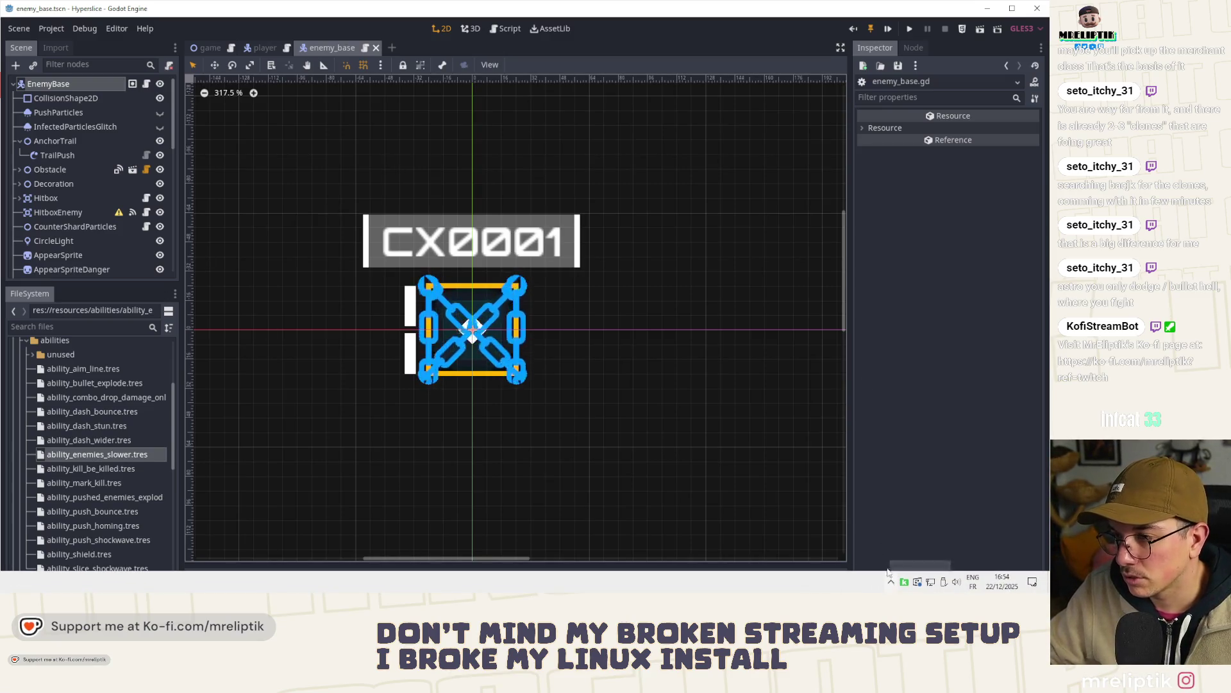
left_click(265, 50)
left_click(341, 48)
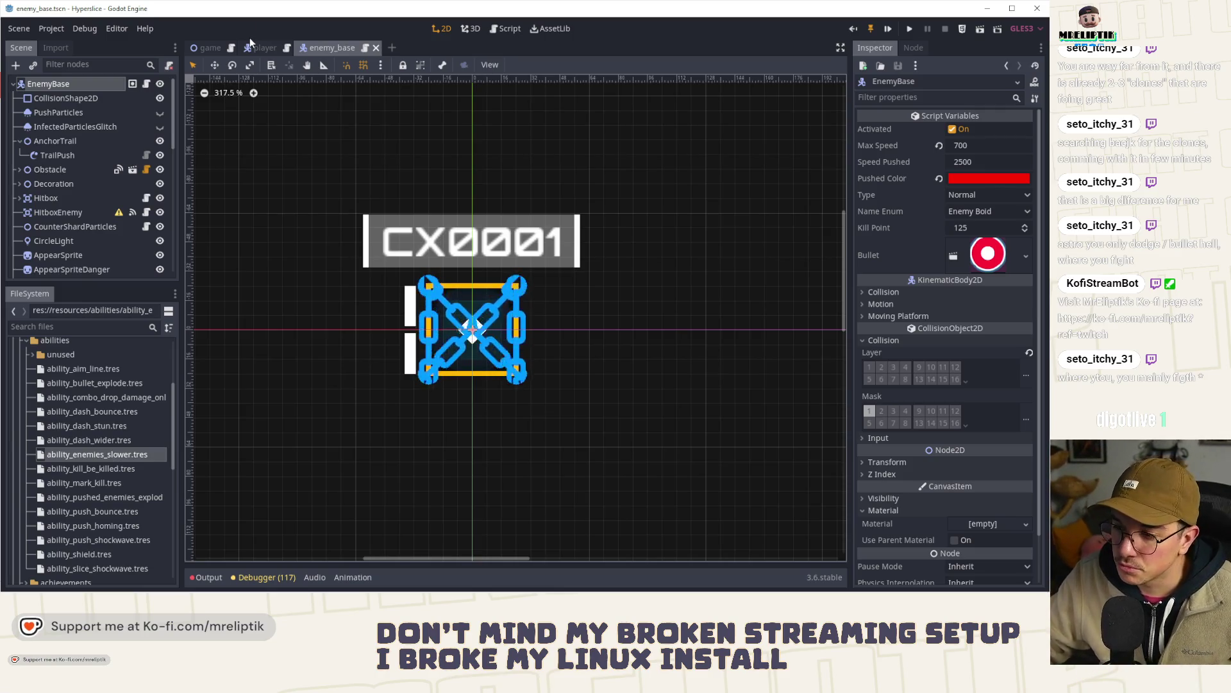
mouse_move(229, 52)
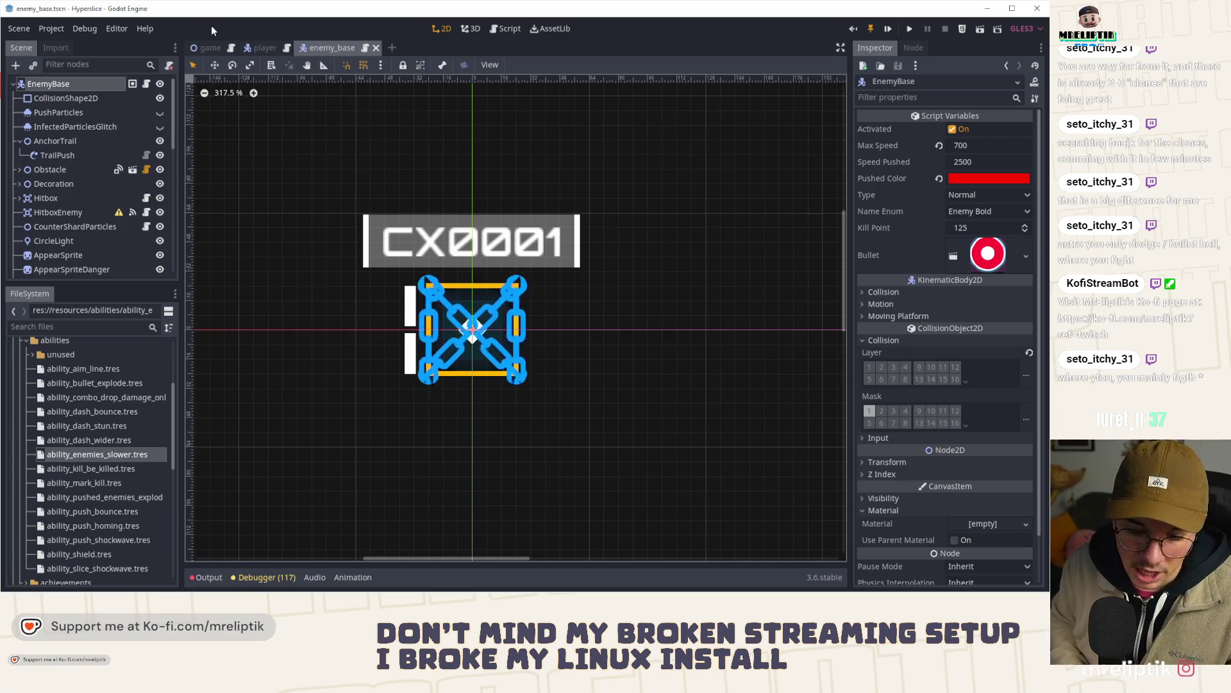
mouse_move(3, 586)
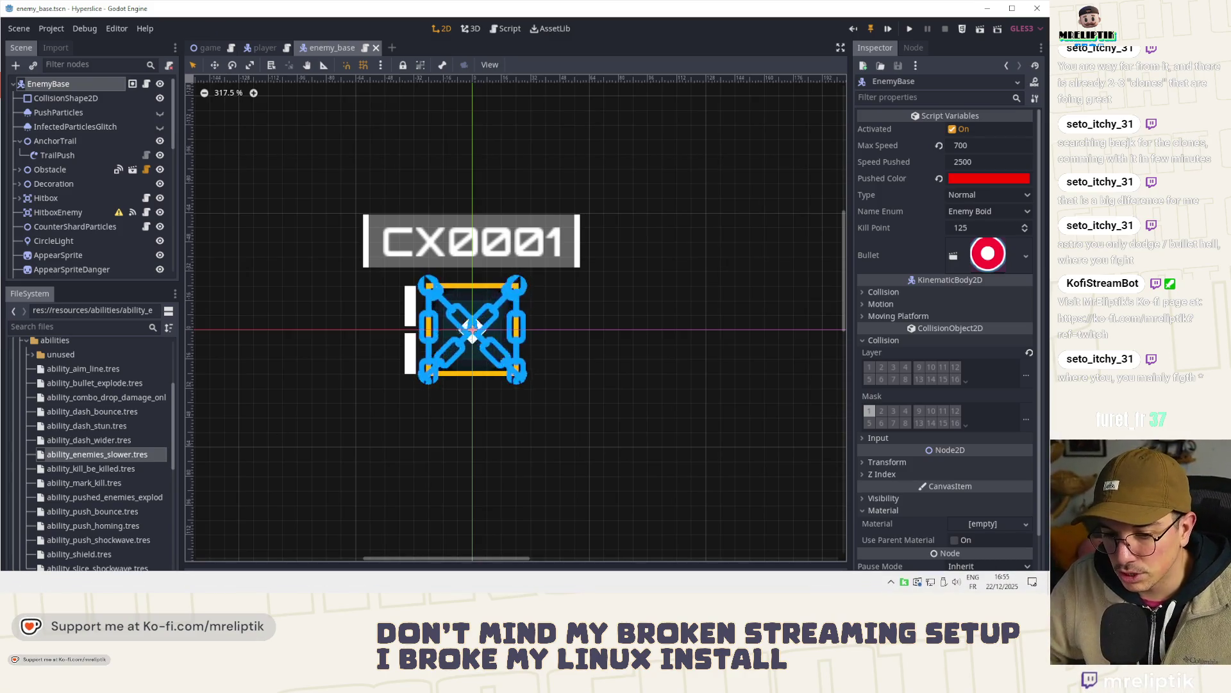
- In VS Code, review and stage upgrade_enum.gd, enemy_base.gd, and the localization and ability files
key("alt+Tab")
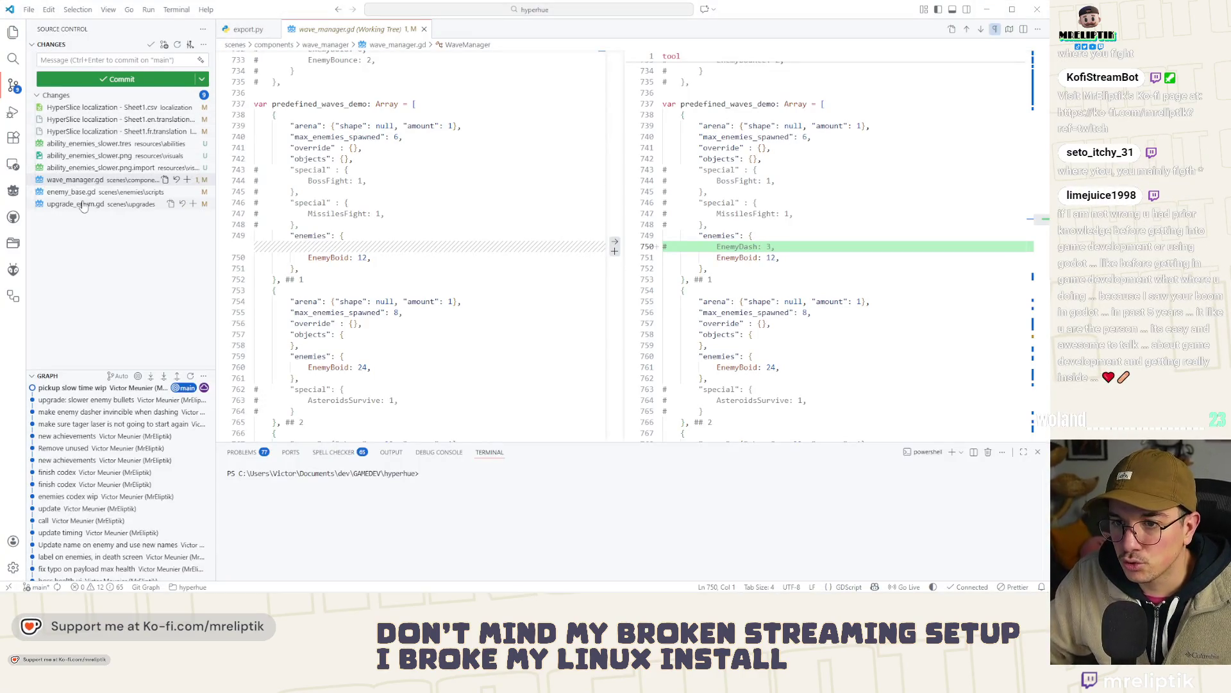
left_click(83, 207)
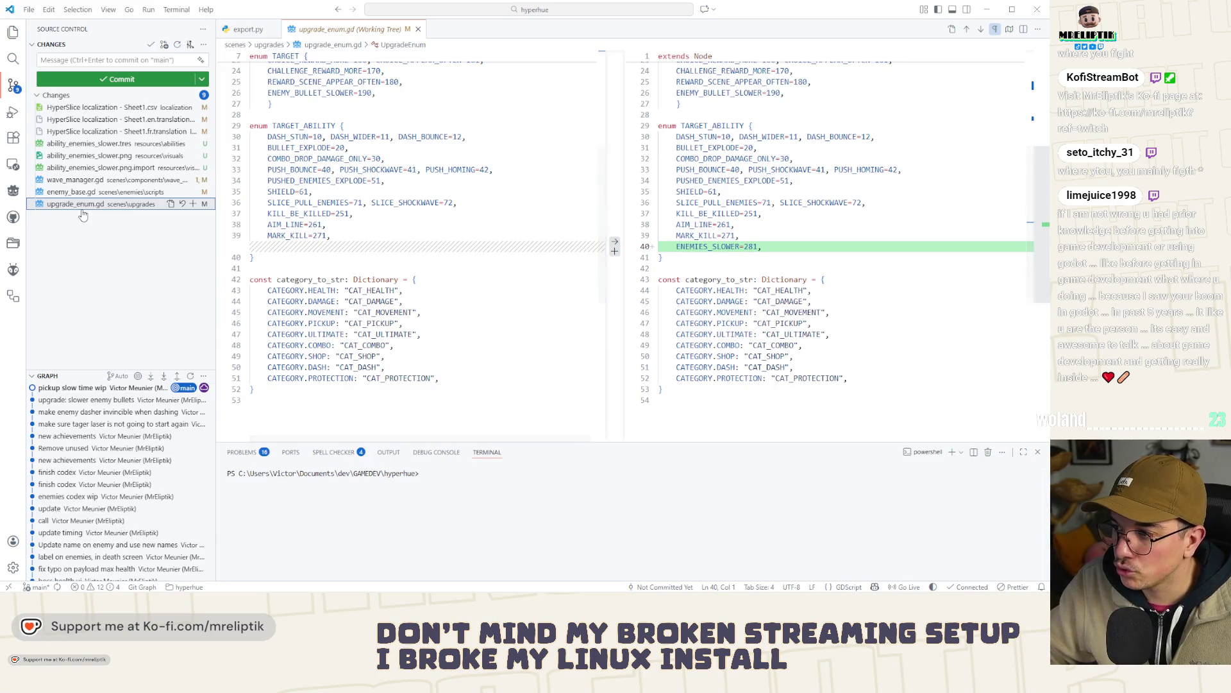
left_click(193, 203)
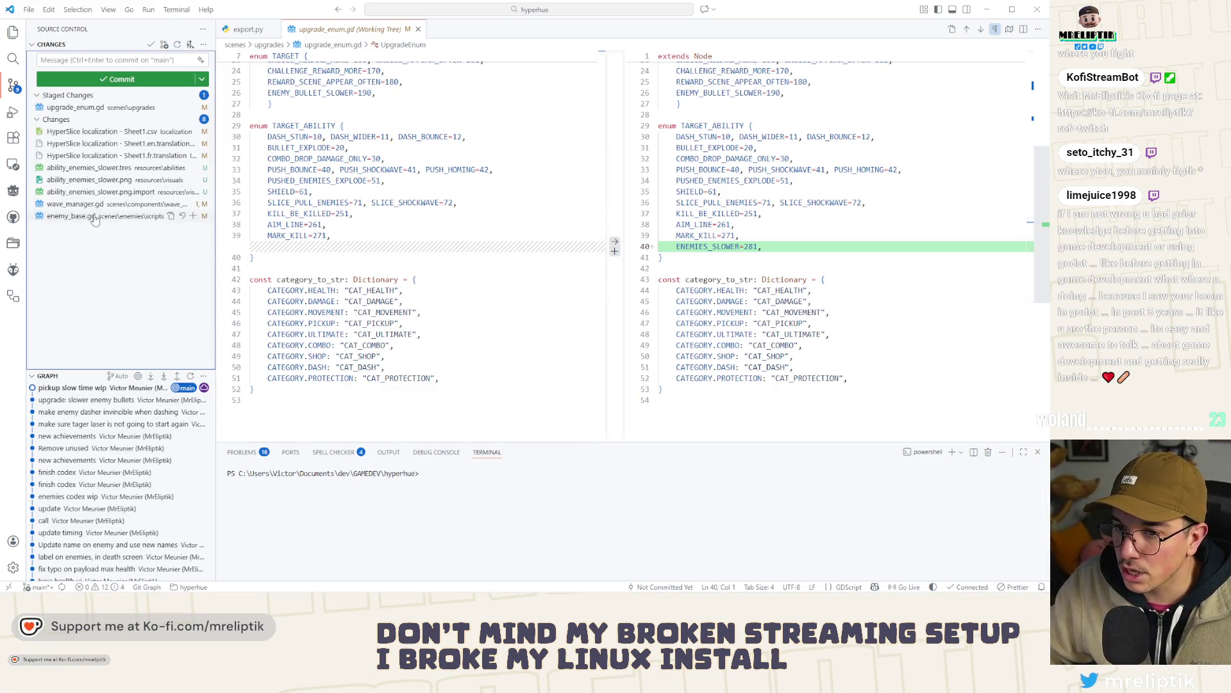
left_click(178, 218)
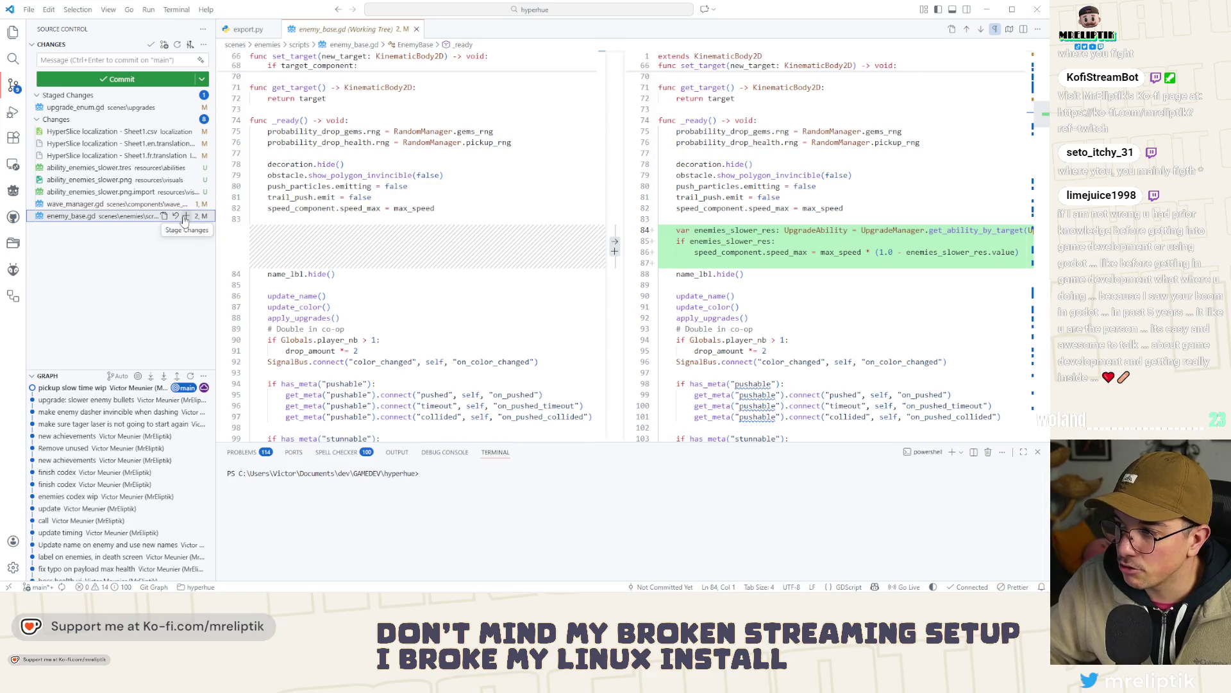
left_click(185, 217)
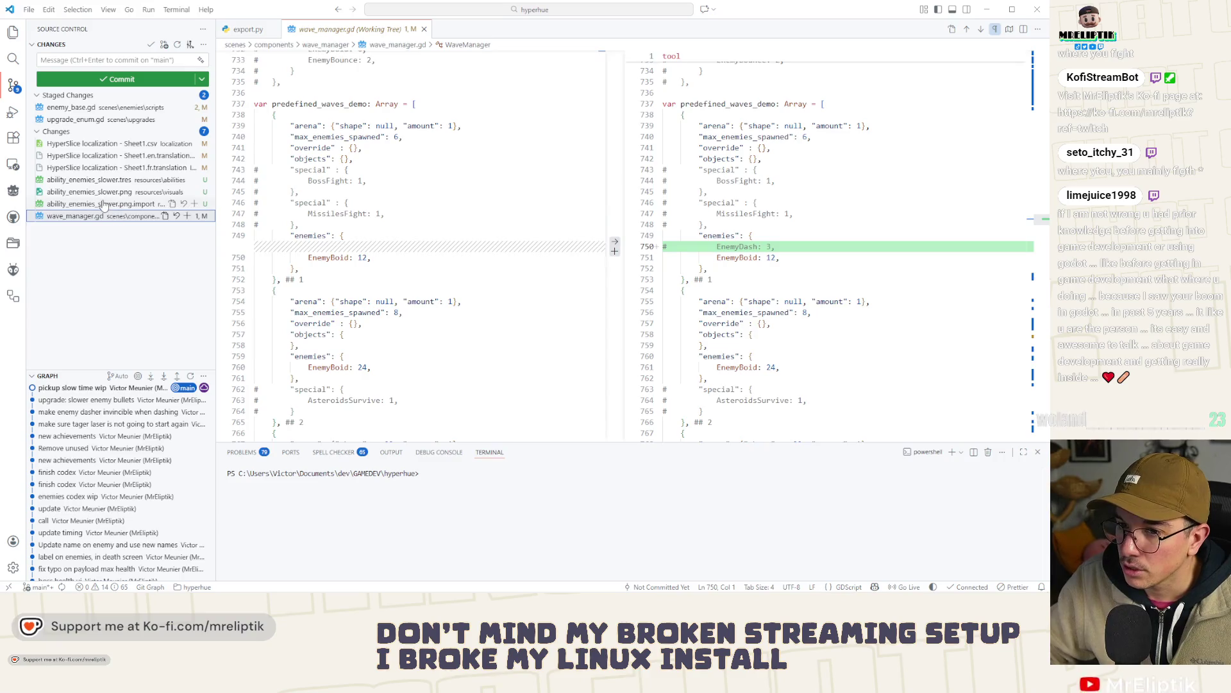
left_click(105, 204)
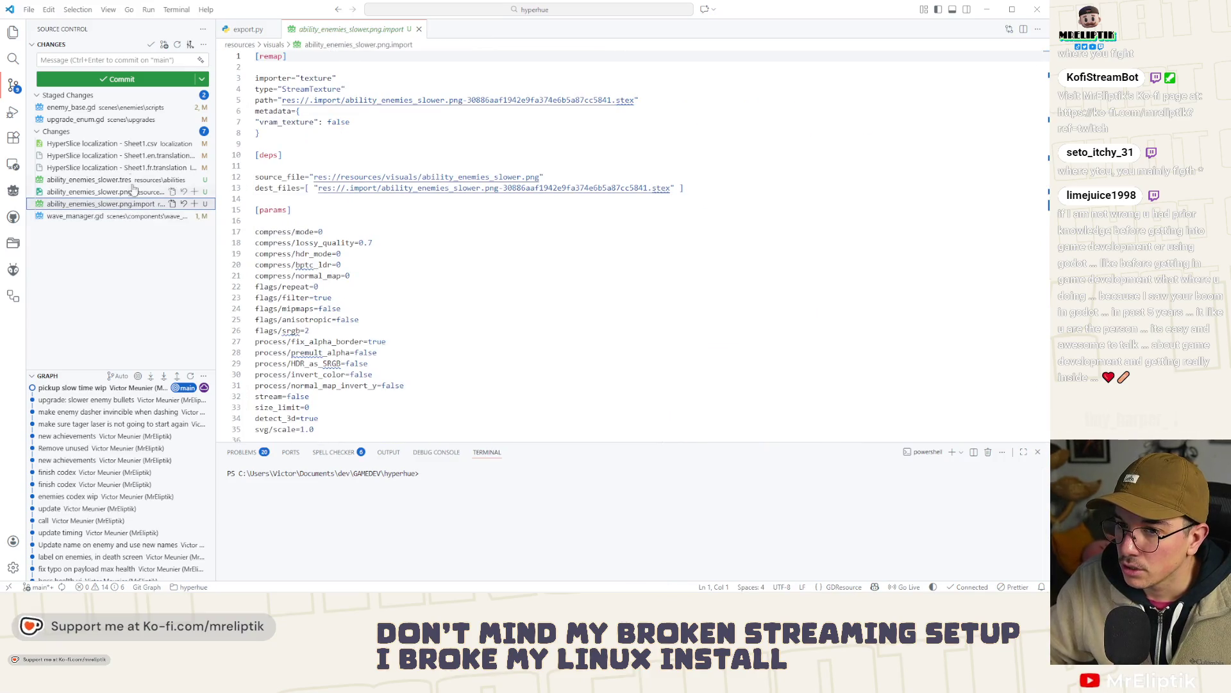
left_click(193, 143)
- Commit the staged changes with the message 'new ability: slower enemies'
left_click(115, 59)
type("ne")
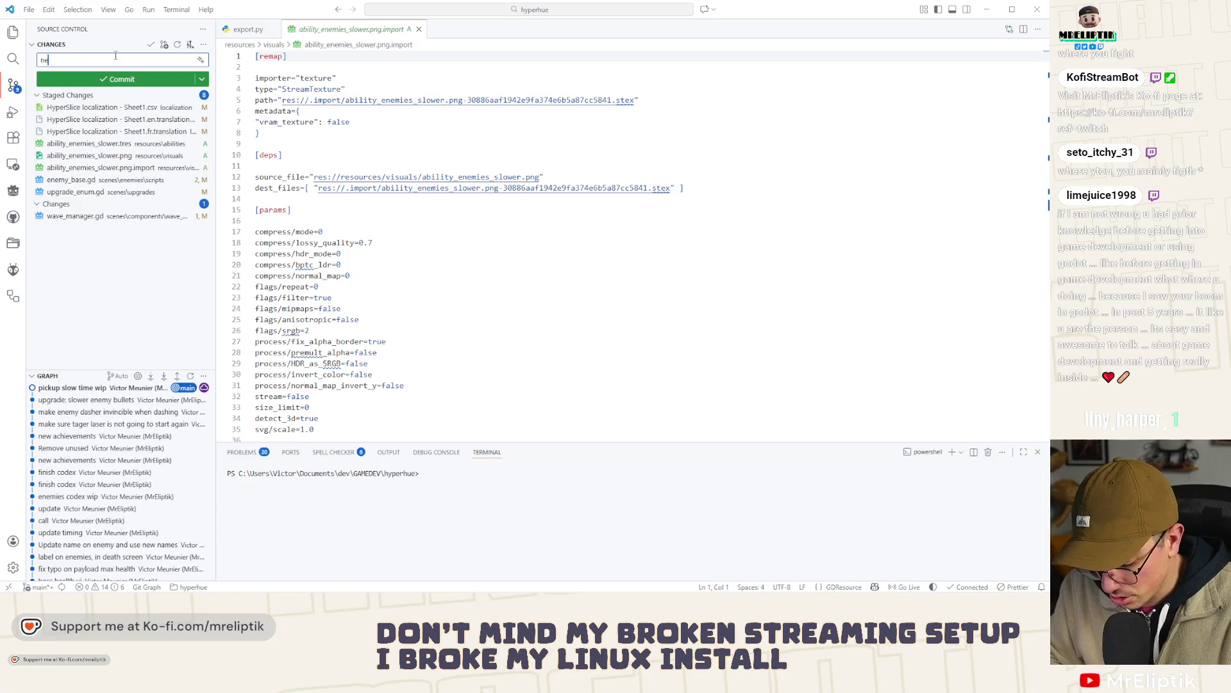
type("y")
key("BackSpace")
key("BackSpace")
key("BackSpace")
type("slower enemies")
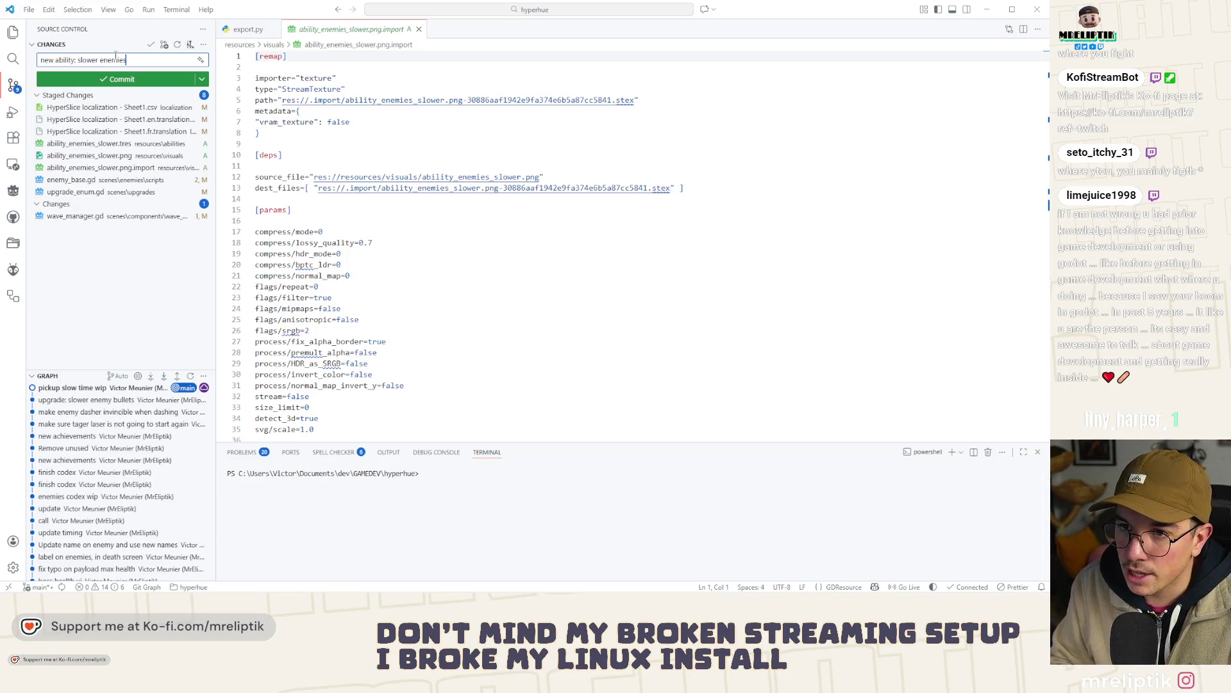
key("ctrl+Return")
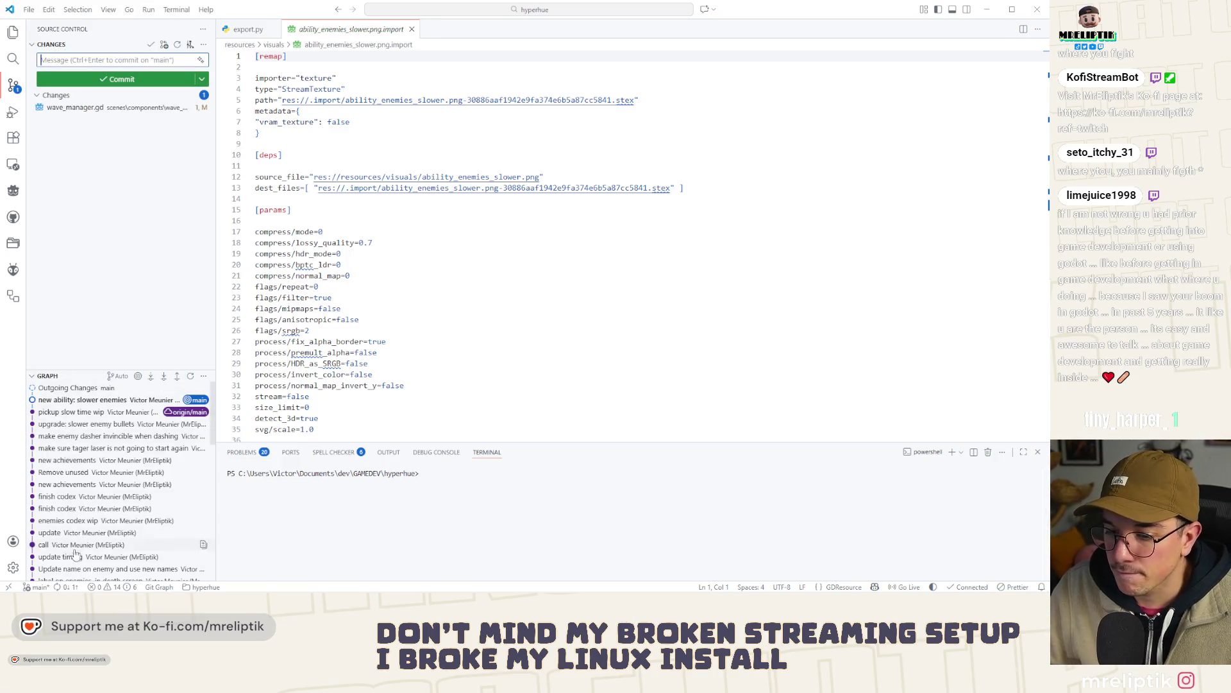
left_click(138, 240)
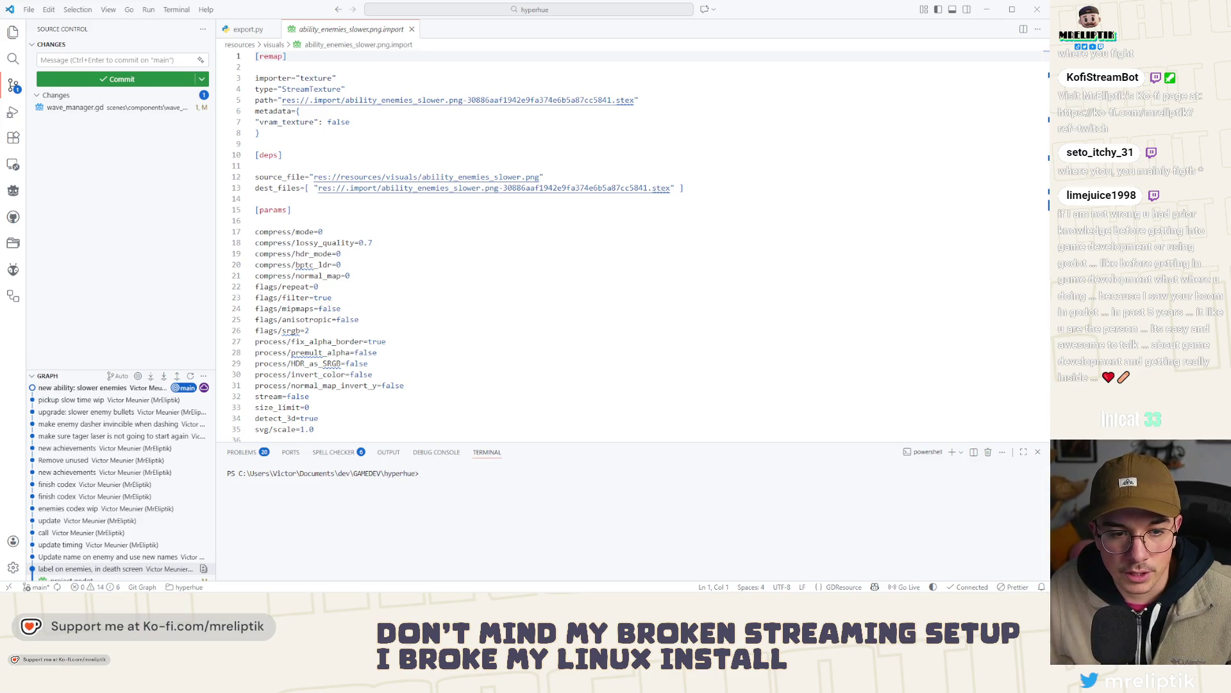
- Close the ability_enemies_slower.png.import tab, glance at the wave_manager.gd diff, and minimize VS Code
left_click(196, 121)
left_click(242, 36)
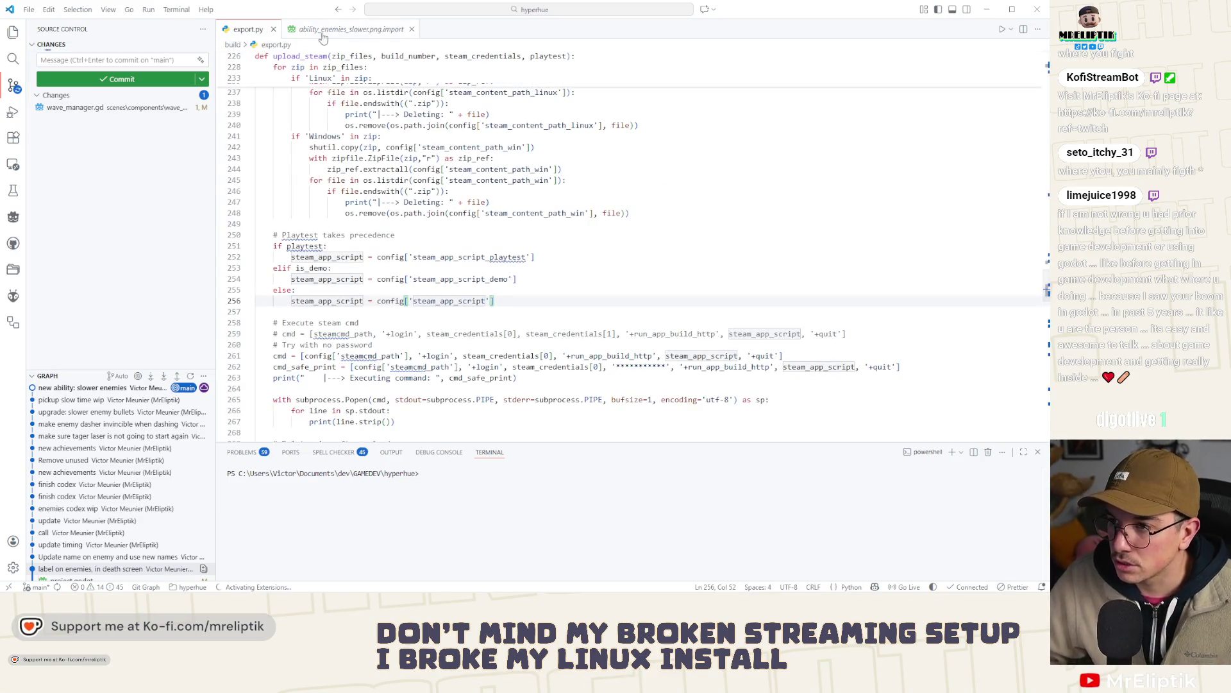
left_click(385, 30)
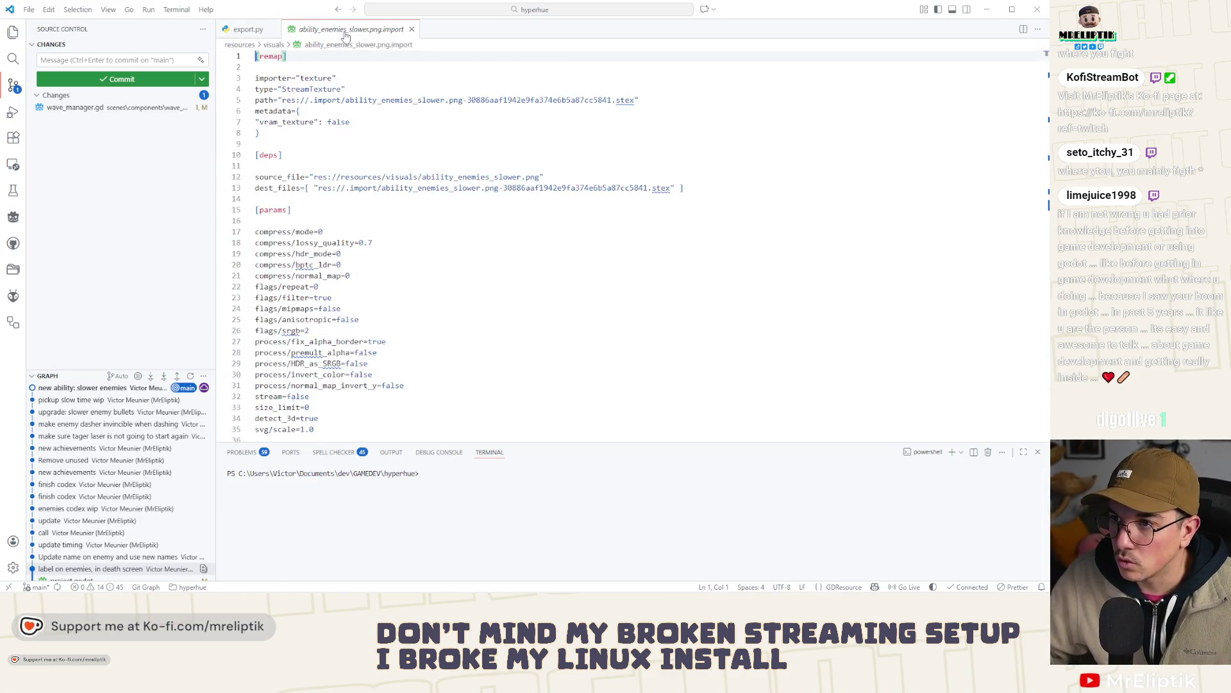
left_click(412, 30)
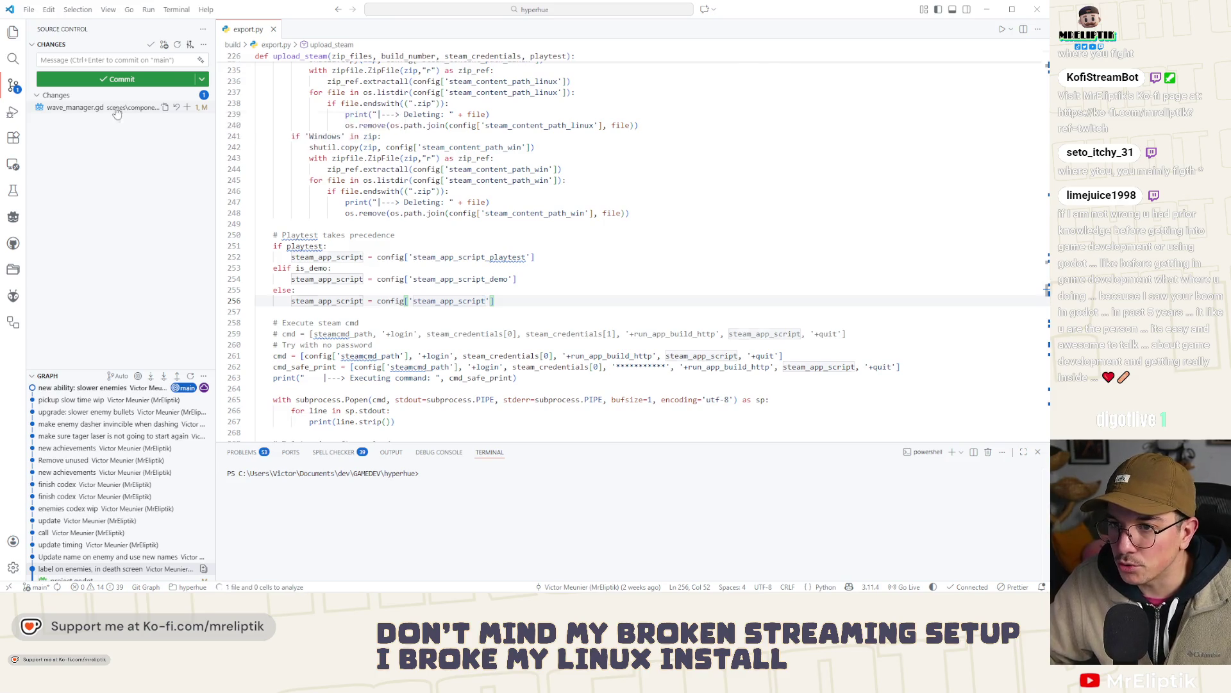
left_click(115, 109)
left_click(988, 11)
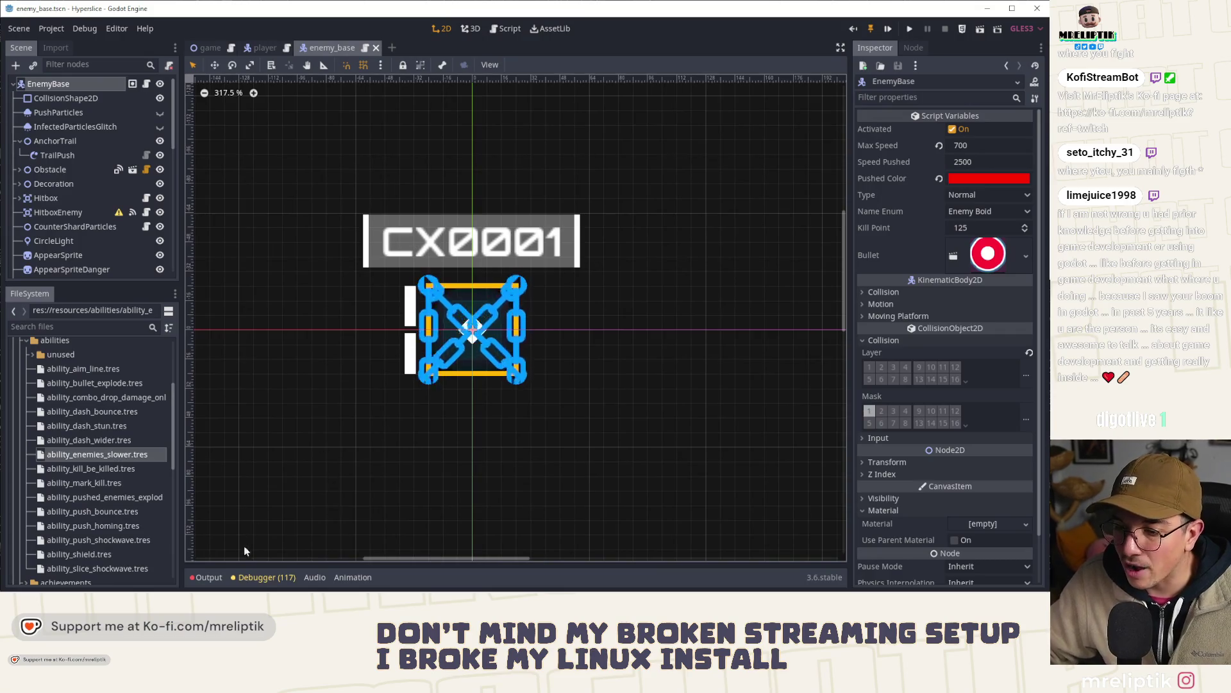
- Zoom around the enemy_base canvas, then switch to the game scene
left_click(230, 557)
scroll(450, 329, "down", 15)
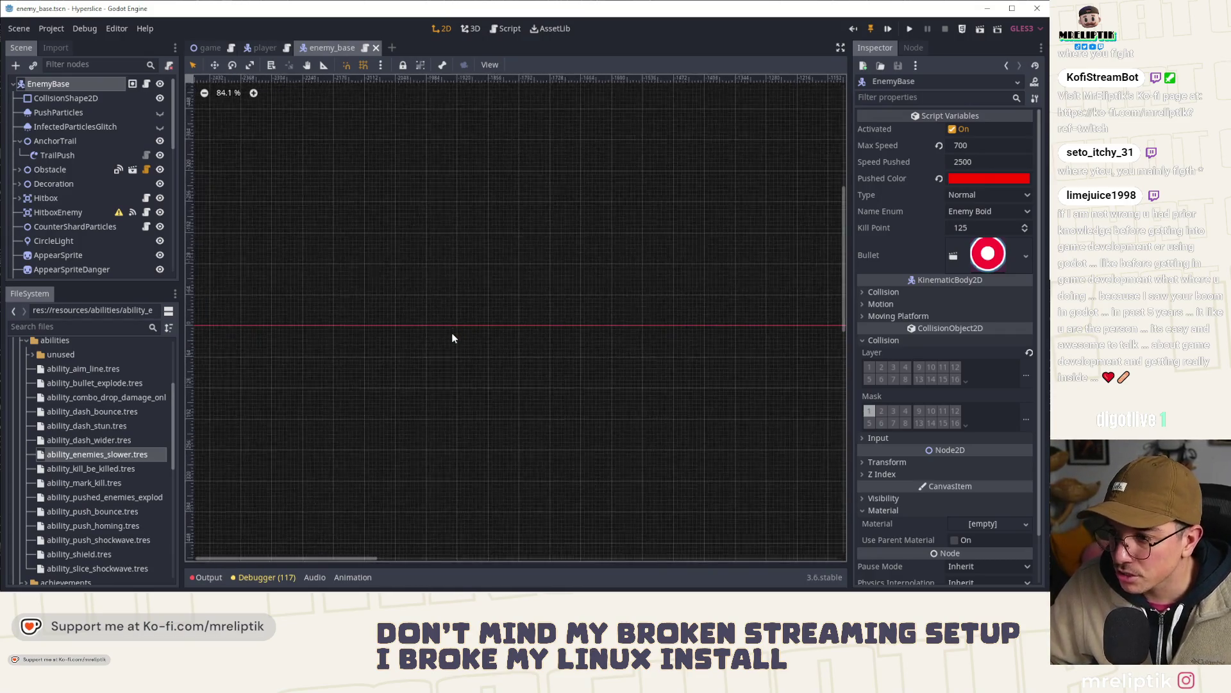
scroll(499, 337, "up", 9)
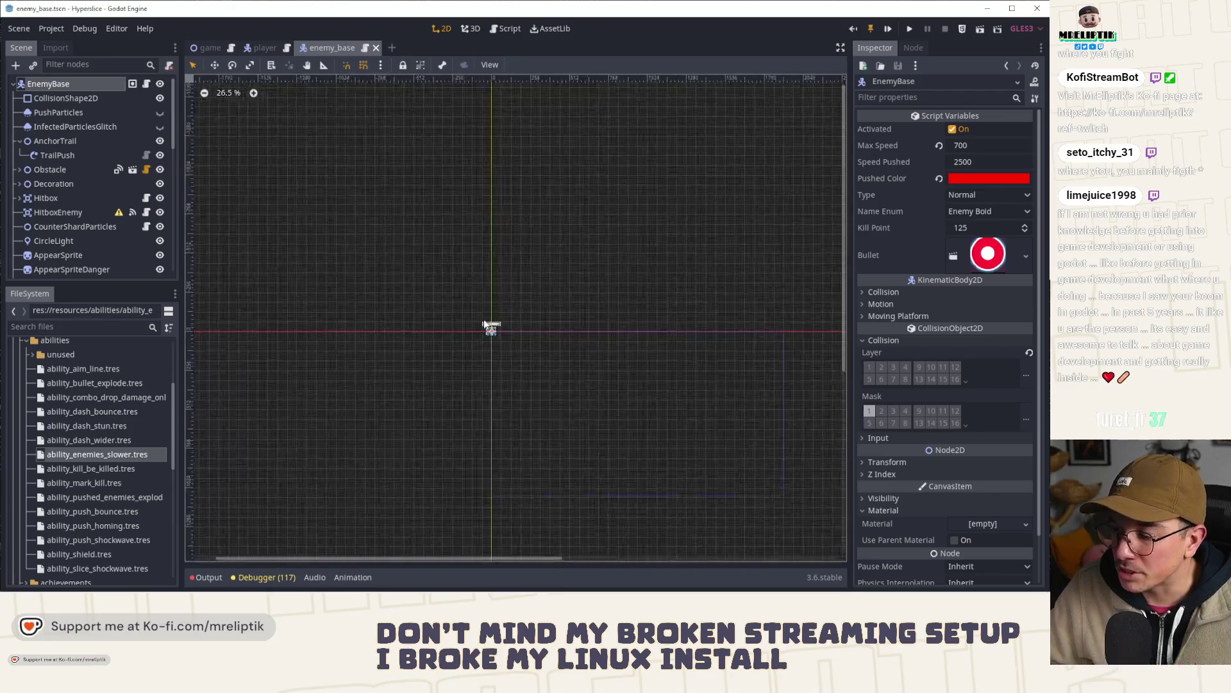
scroll(515, 352, "up", 8)
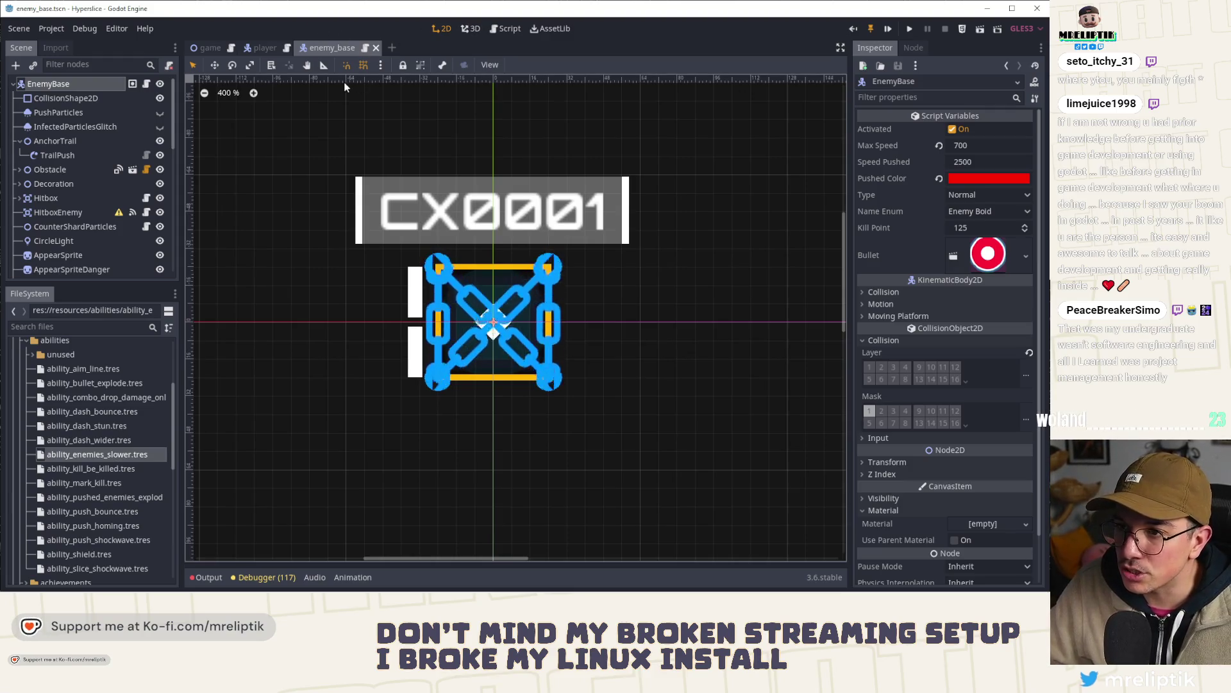
left_click(213, 49)
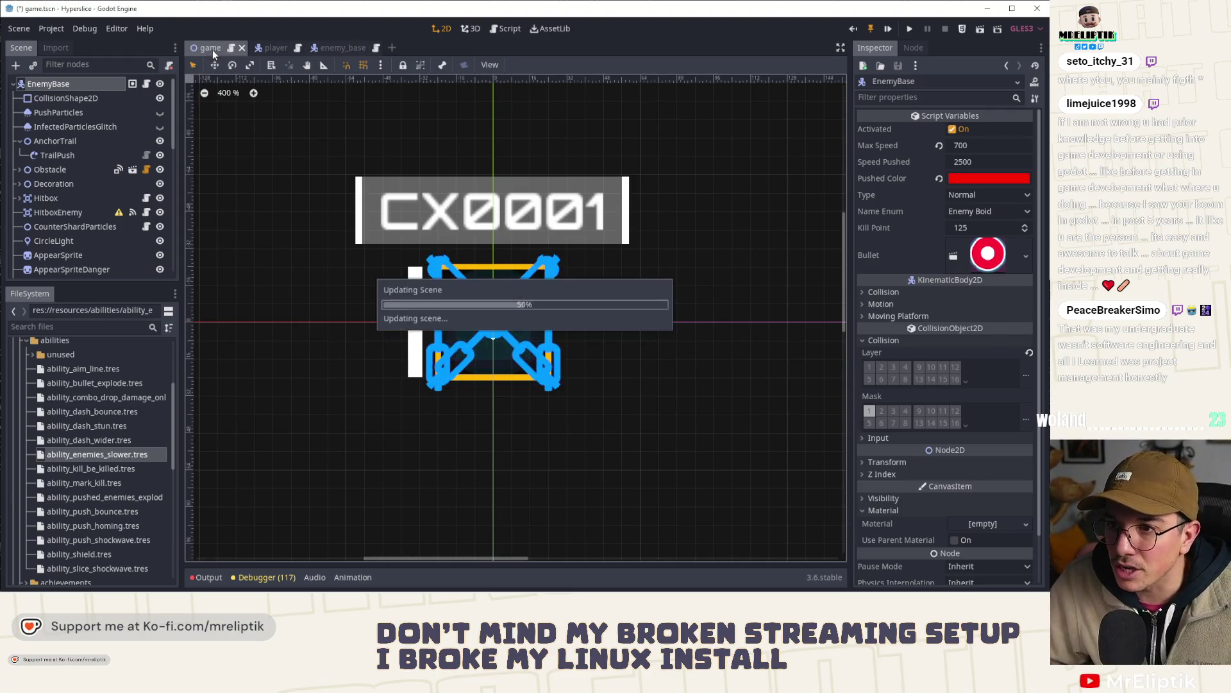
- Open game.gd, narrow the script list to widen the code area, then return to the 2D view
left_click(146, 84)
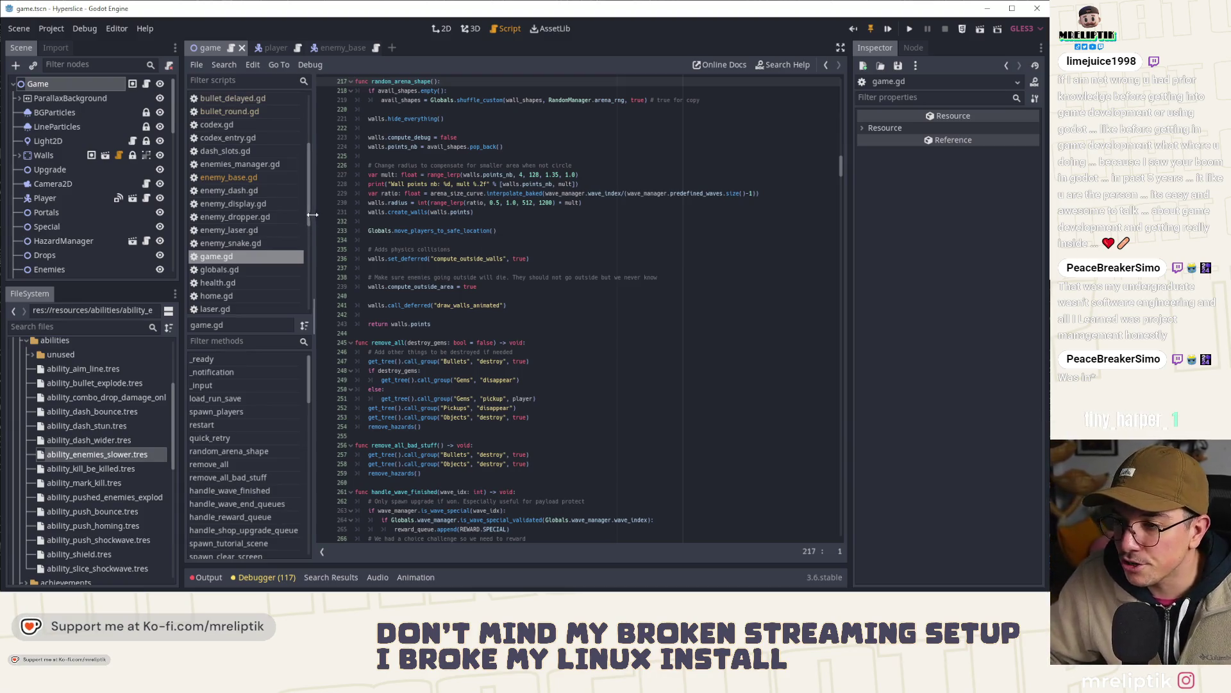
left_click_drag(312, 214, 291, 214)
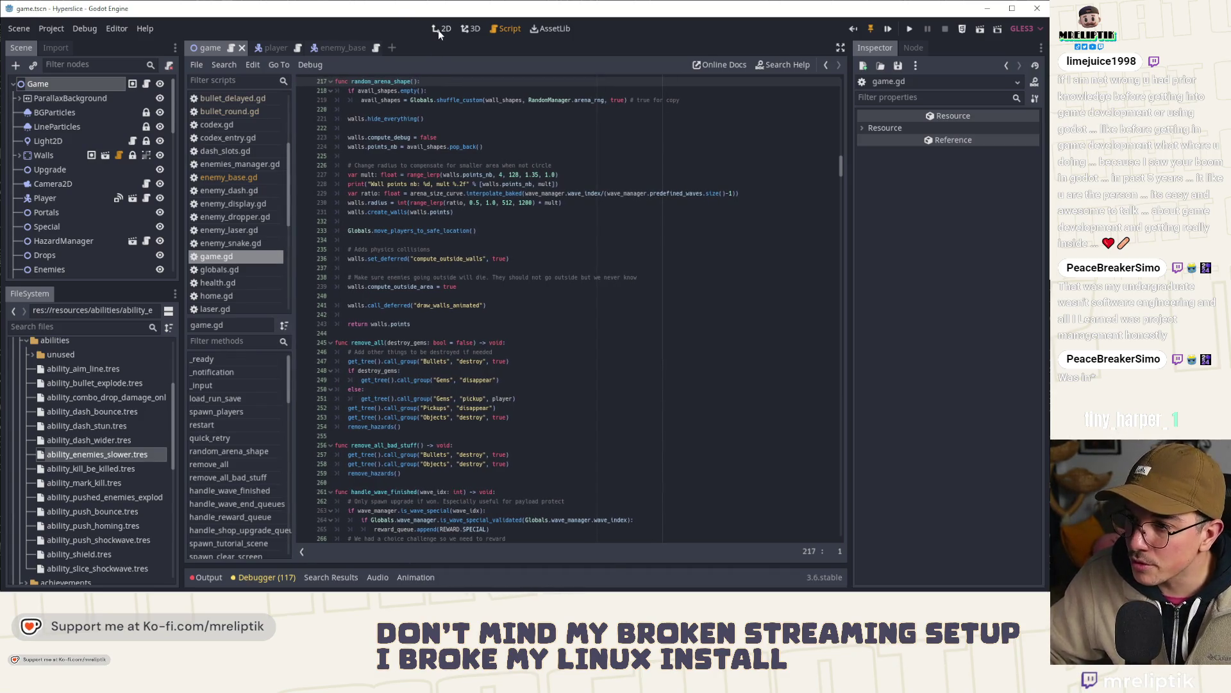
left_click(438, 29)
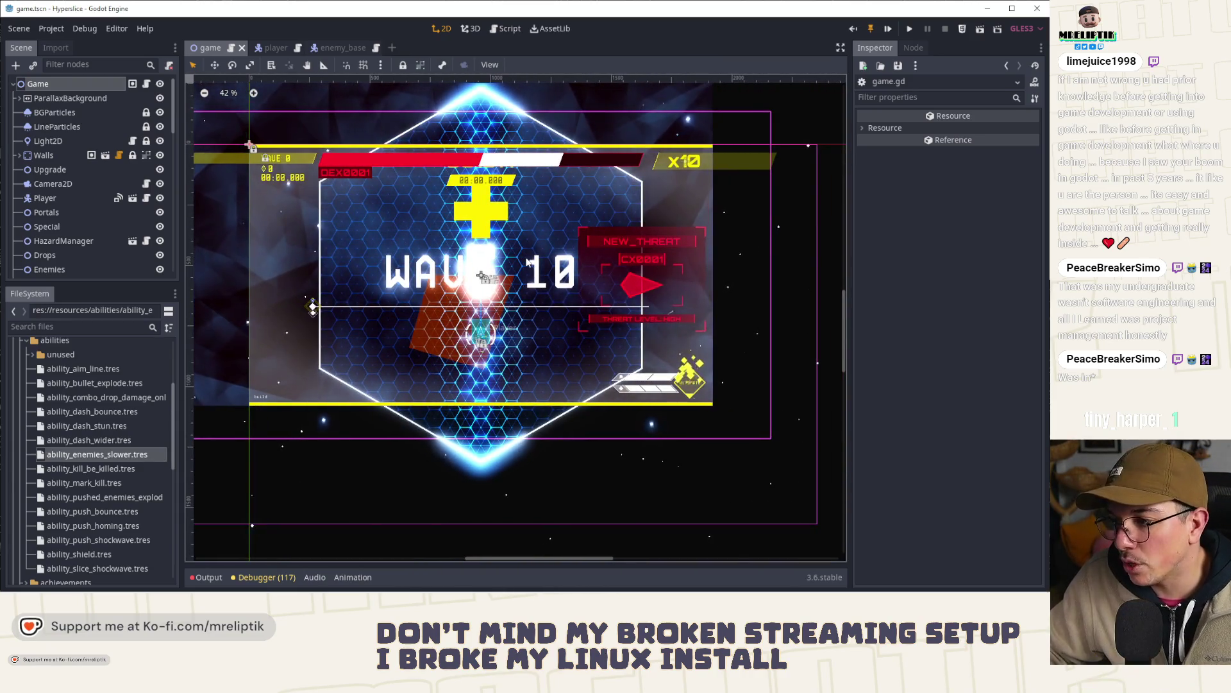
- Pan and zoom the game scene, then reopen game.gd around quick_retry and random_arena_shape
scroll(540, 339, "up", 2)
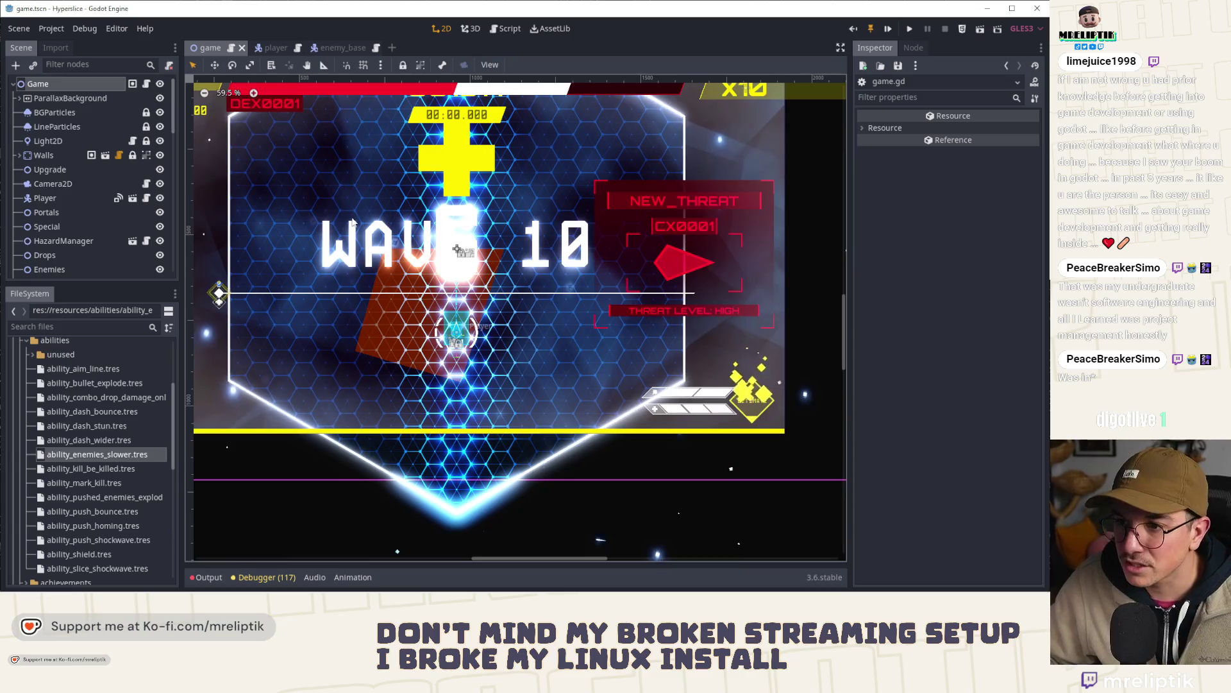
scroll(323, 246, "down", 2)
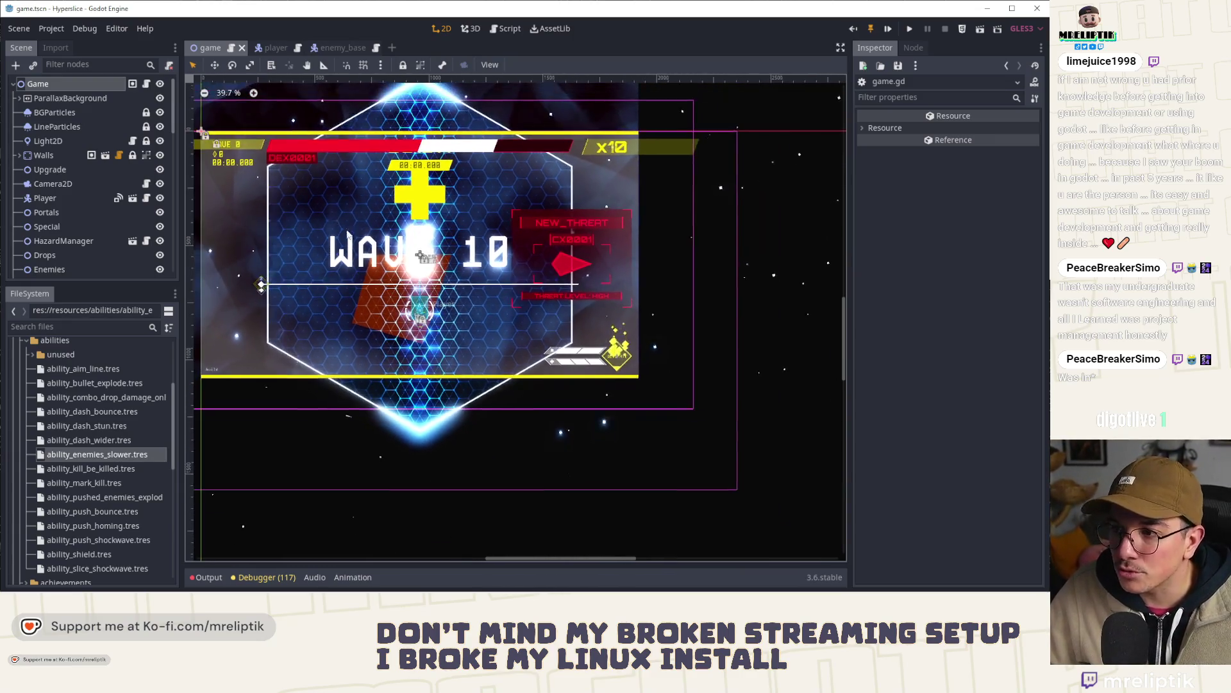
scroll(417, 282, "up", 1)
scroll(417, 283, "right", 2)
scroll(417, 283, "down", 1)
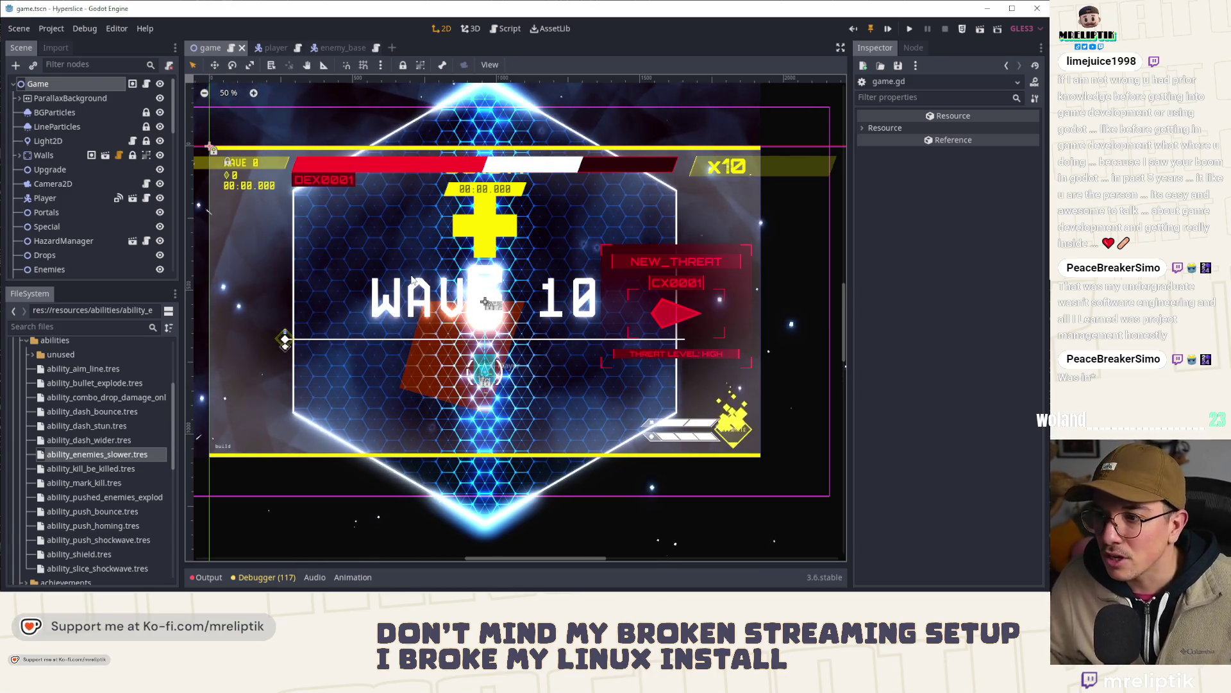
scroll(513, 276, "down", 1)
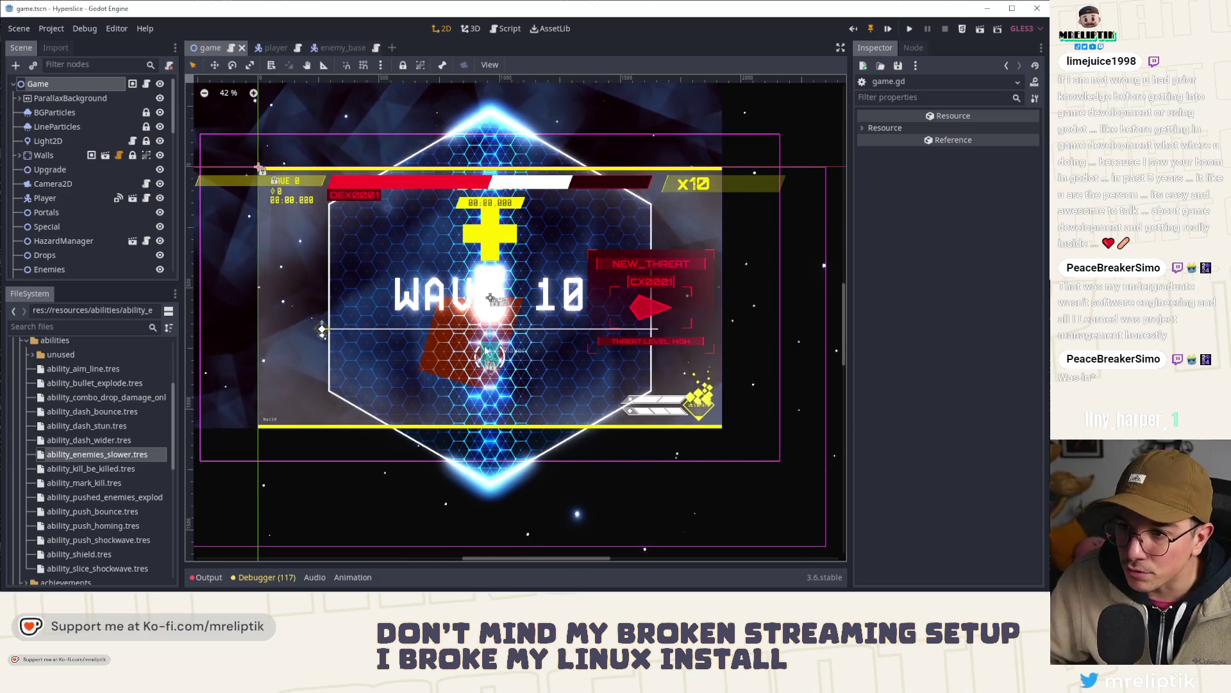
scroll(488, 298, "up", 2)
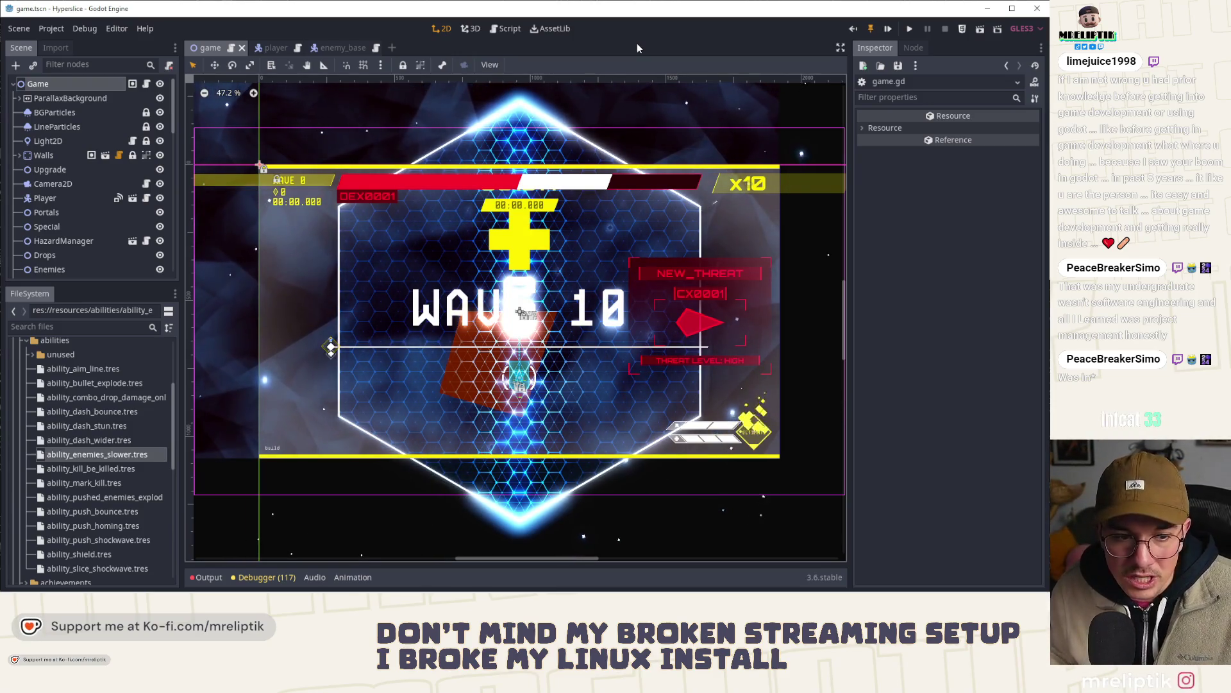
left_click(147, 84)
scroll(423, 250, "up", 2)
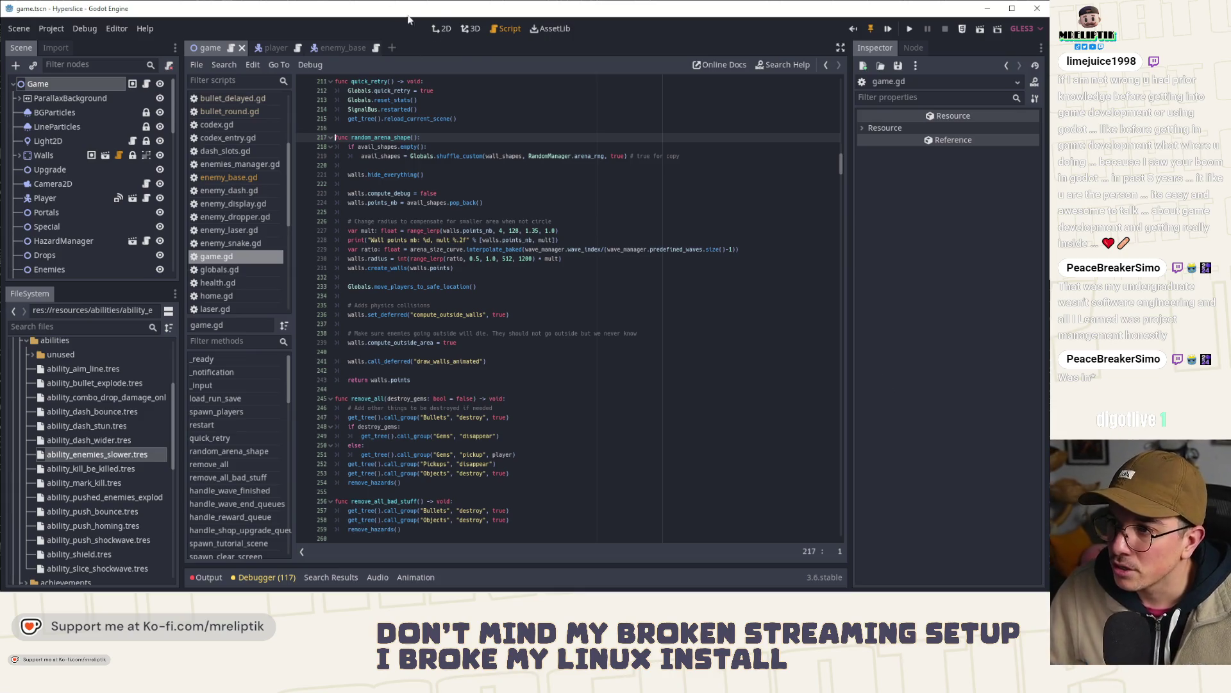
- Switch between the game scene's 2D canvas and the Game node's script, ending on the arena canvas
left_click(446, 32)
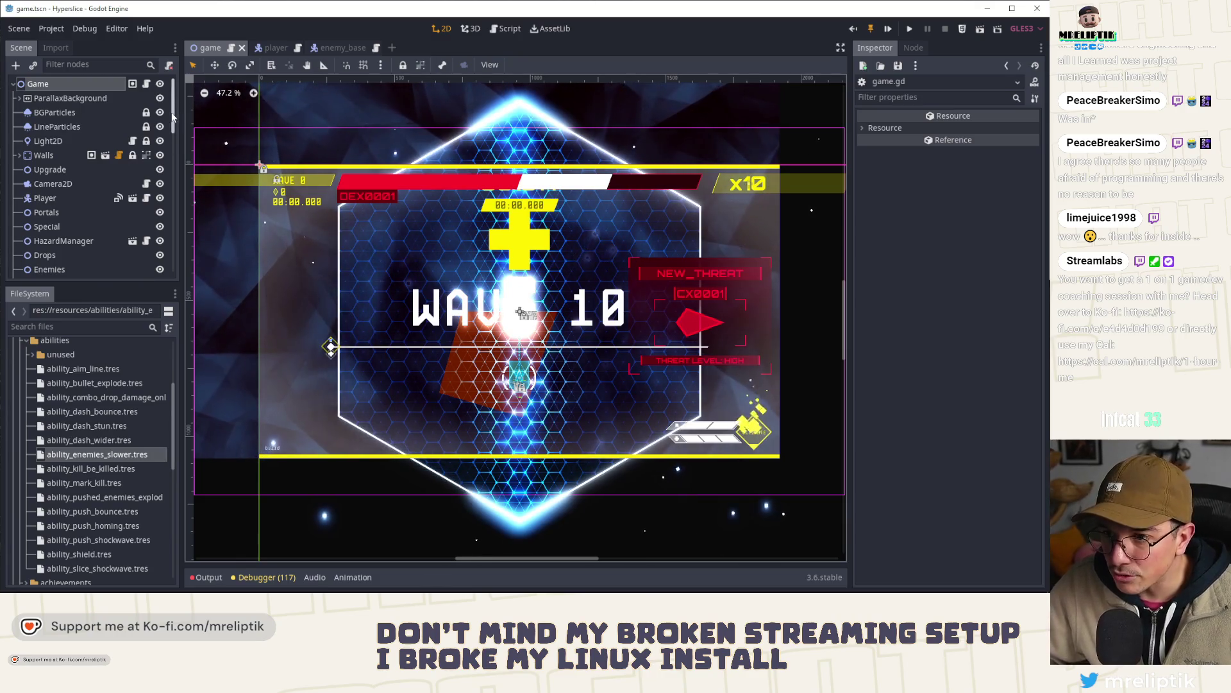
left_click(146, 84)
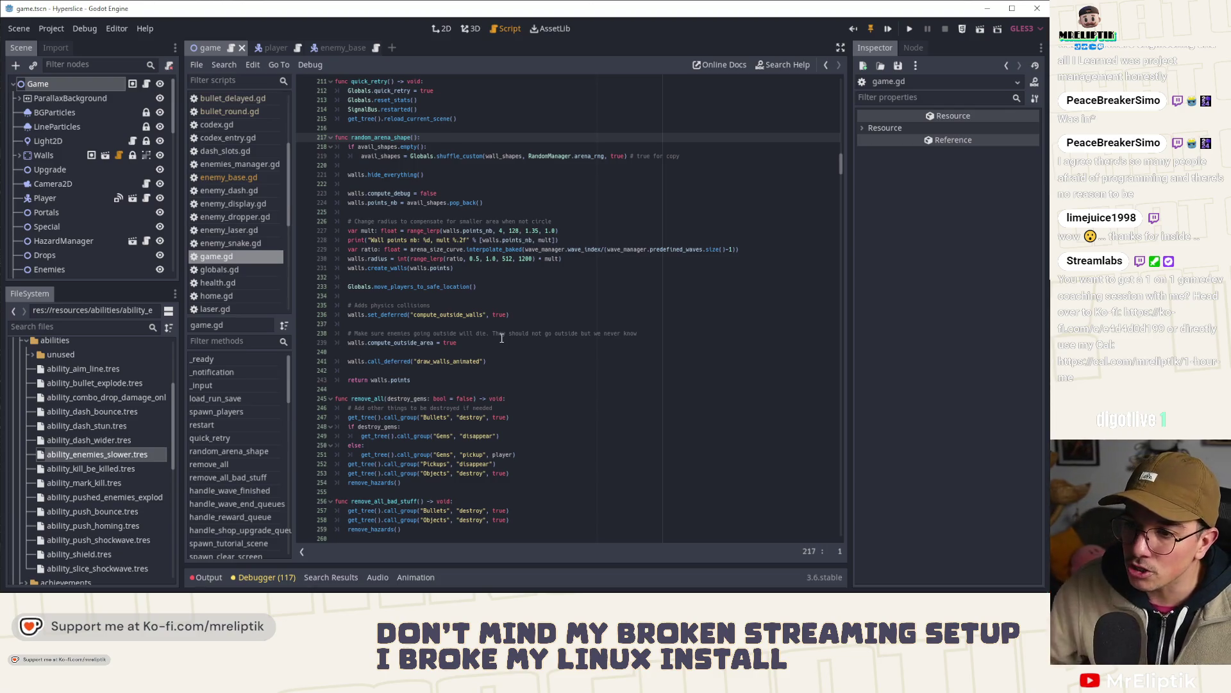
left_click(440, 30)
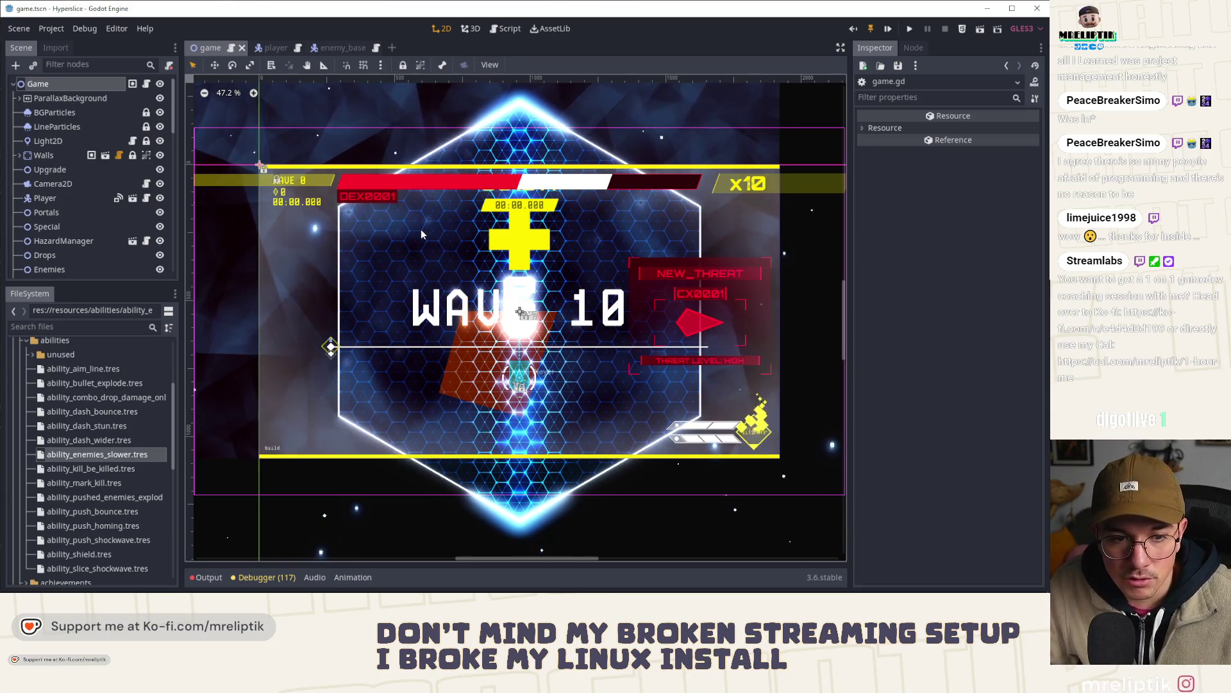
scroll(539, 299, "right", 3)
scroll(513, 300, "left", 4)
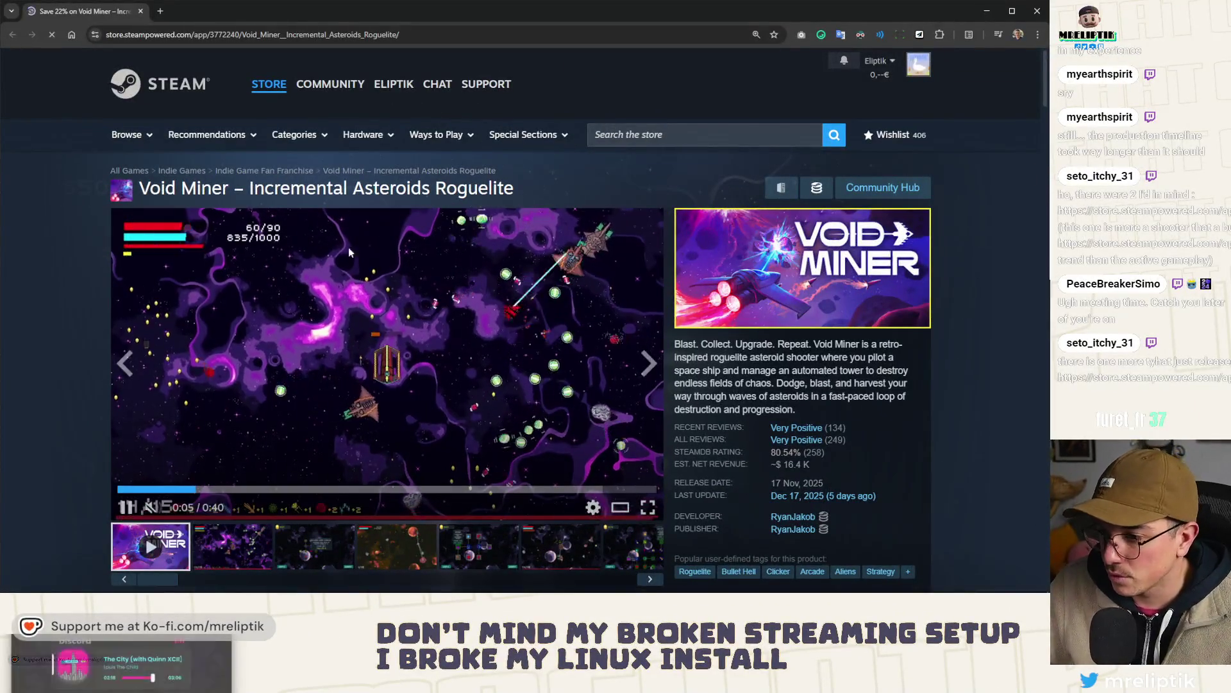
- Look over the store page, then open Rock Crusher's developer page, Mini Fun Games
scroll(352, 241, "down", 2)
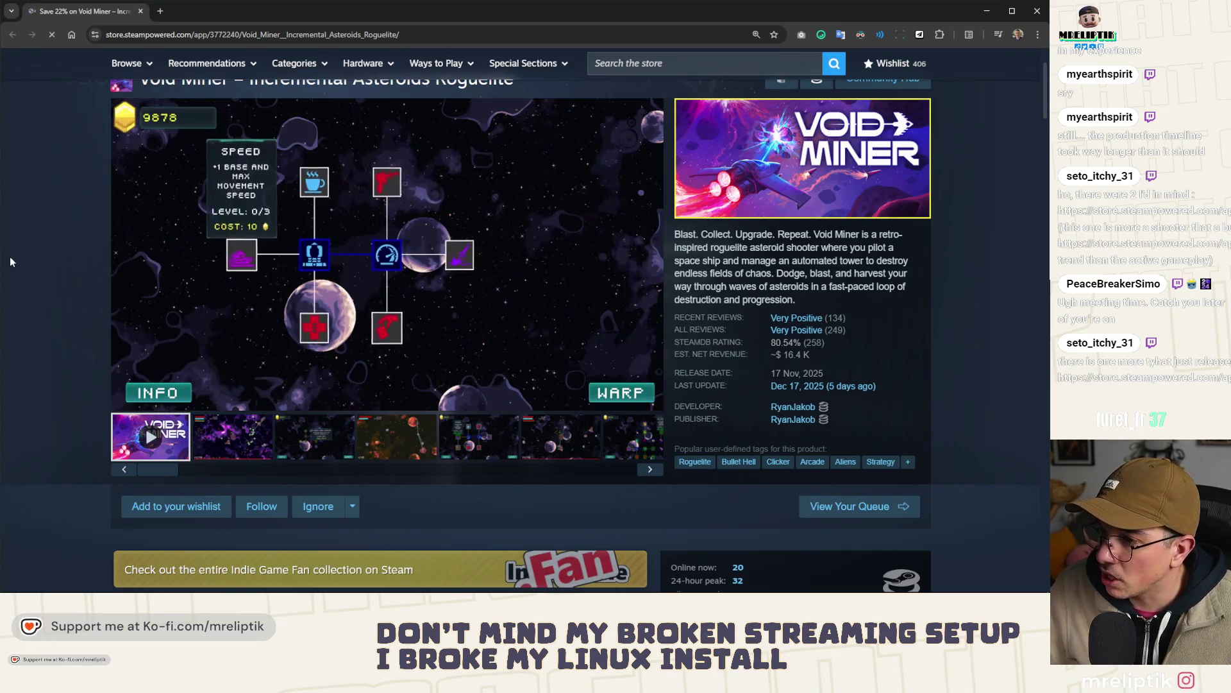
scroll(19, 292, "down", 3)
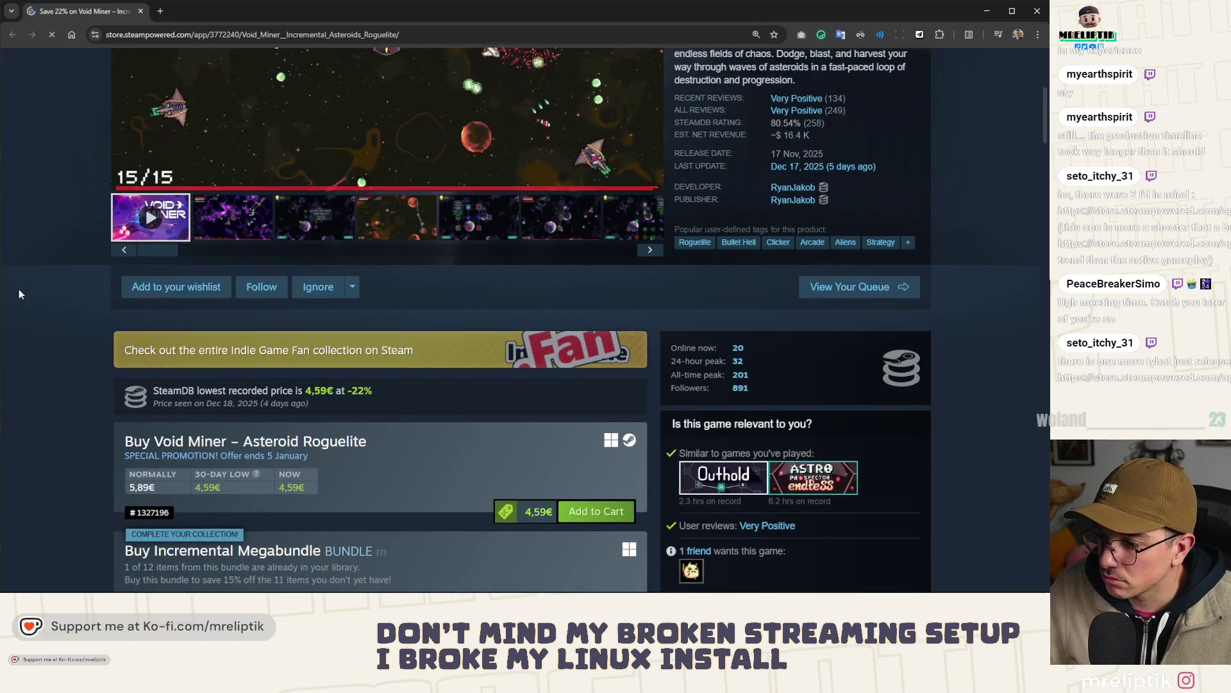
scroll(18, 289, "up", 5)
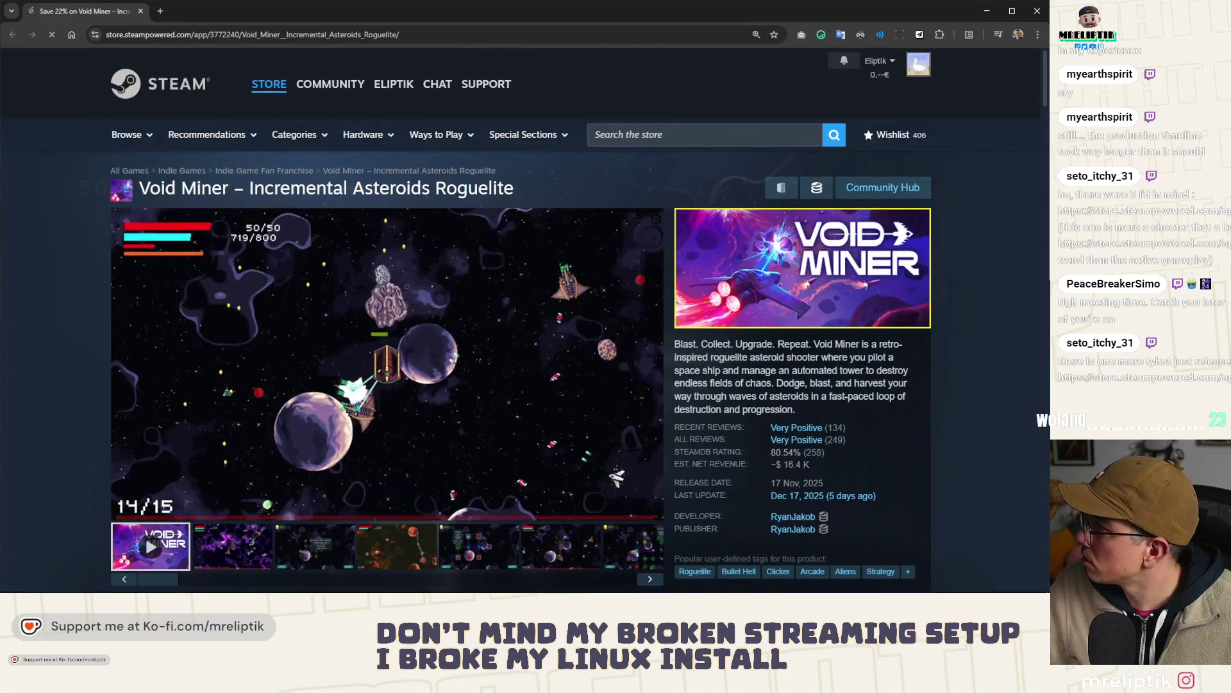
scroll(162, 275, "down", 2)
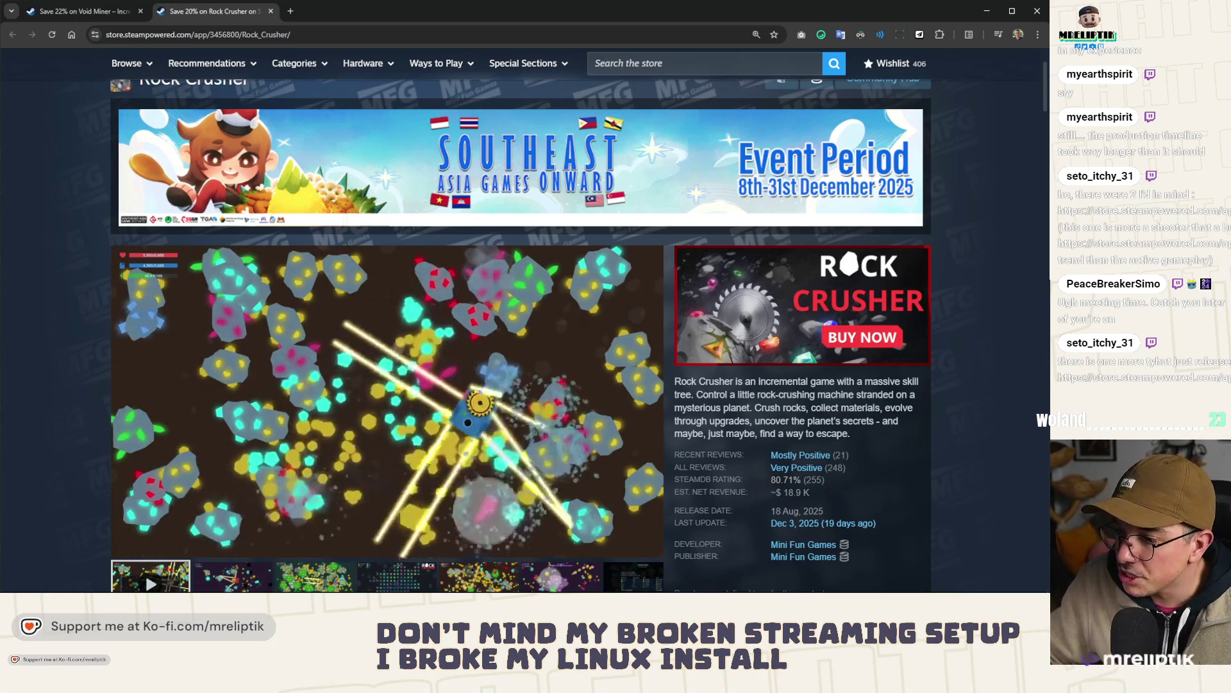
left_click(793, 546)
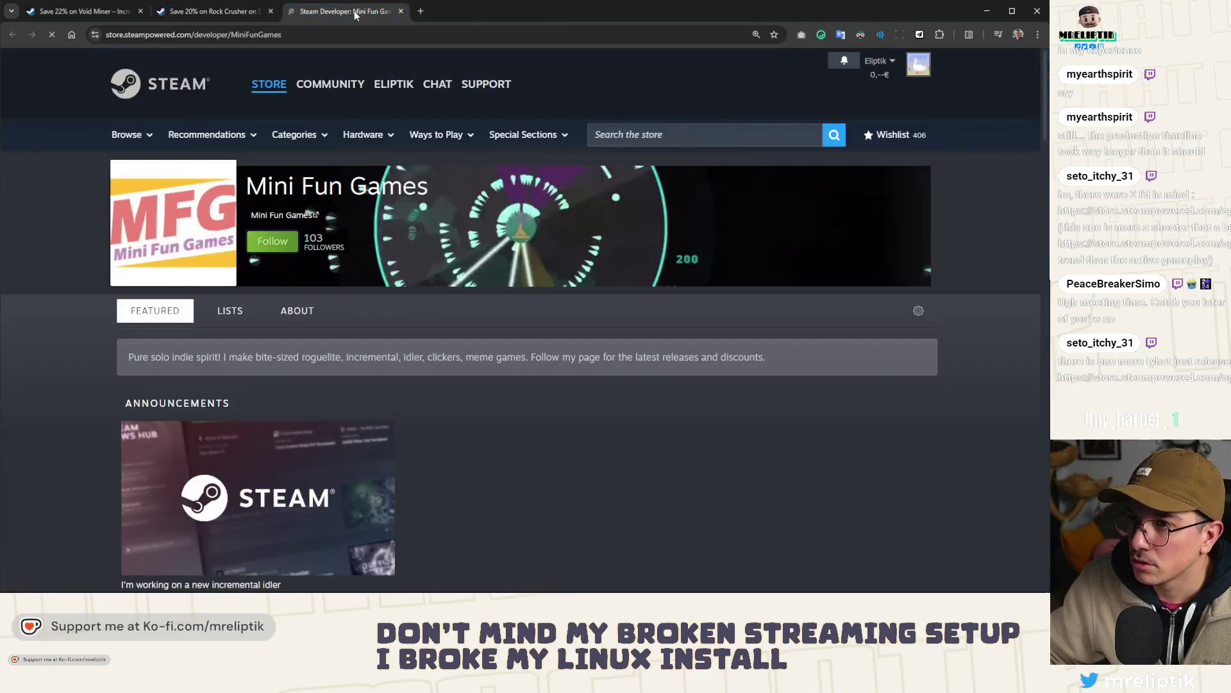
- Open the Towerful Defense capsule in its own background tab
scroll(442, 295, "down", 10)
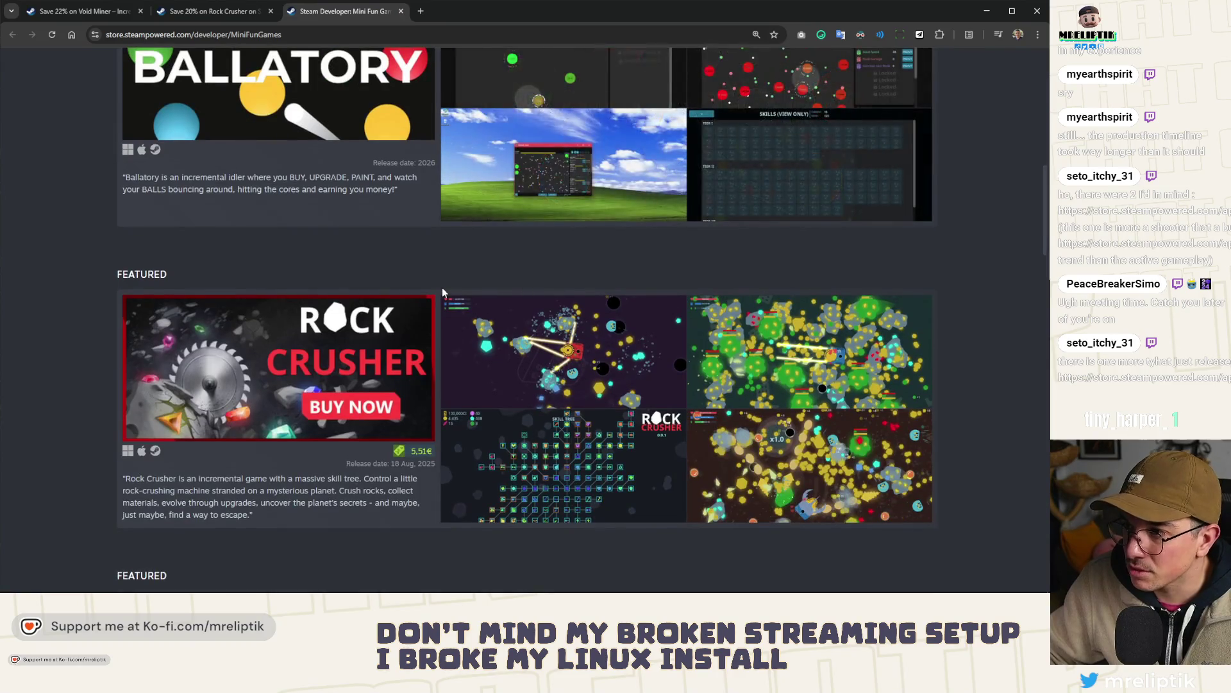
scroll(349, 245, "up", 2)
scroll(346, 246, "down", 8)
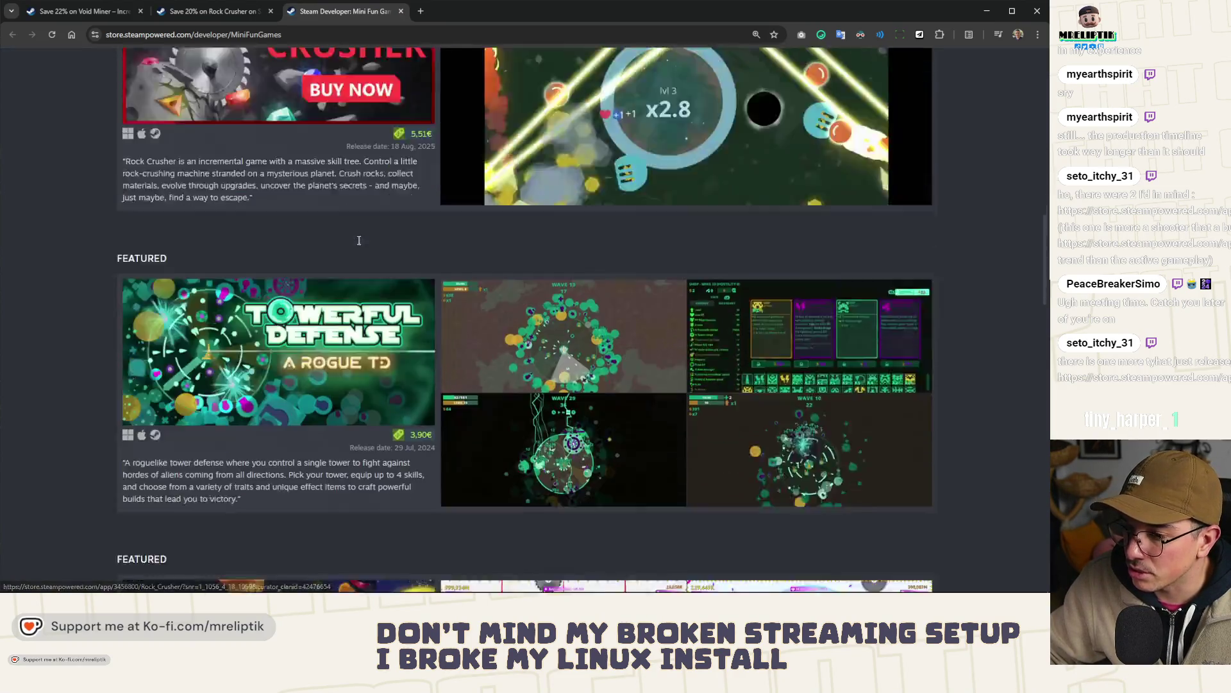
mouse_move(343, 247)
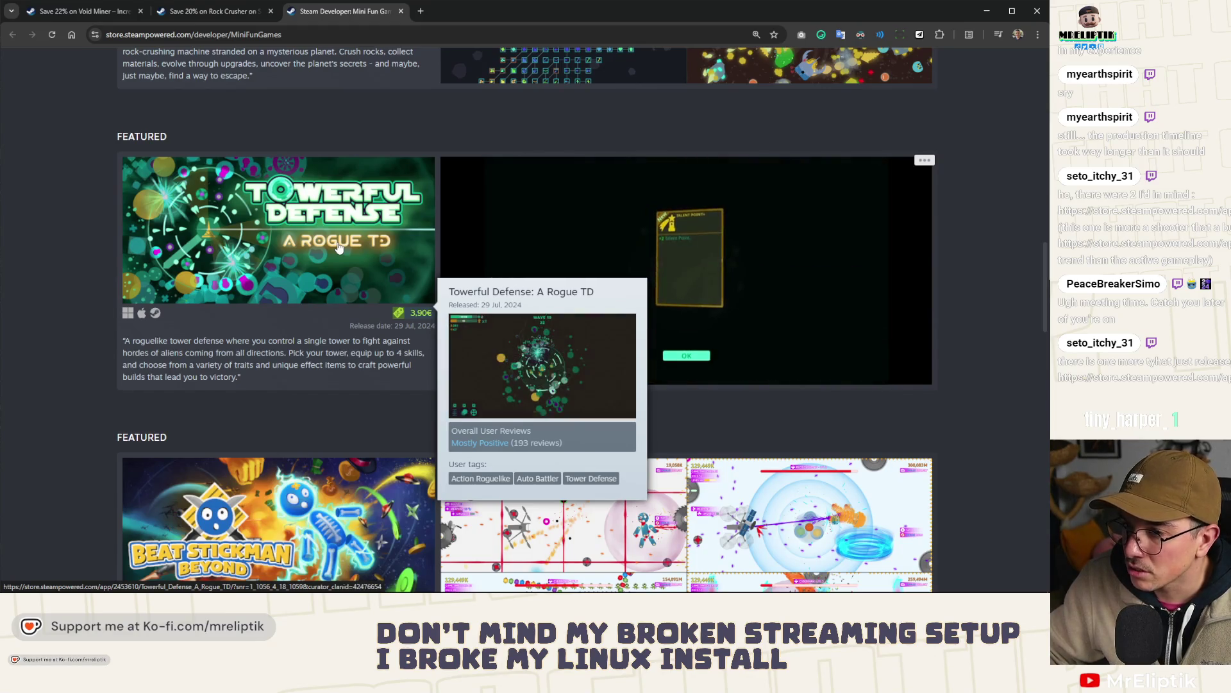
middle_click(371, 260)
- Move the Towerful Defense tab ahead of the Mini Fun Games developer tab
scroll(370, 259, "up", 3)
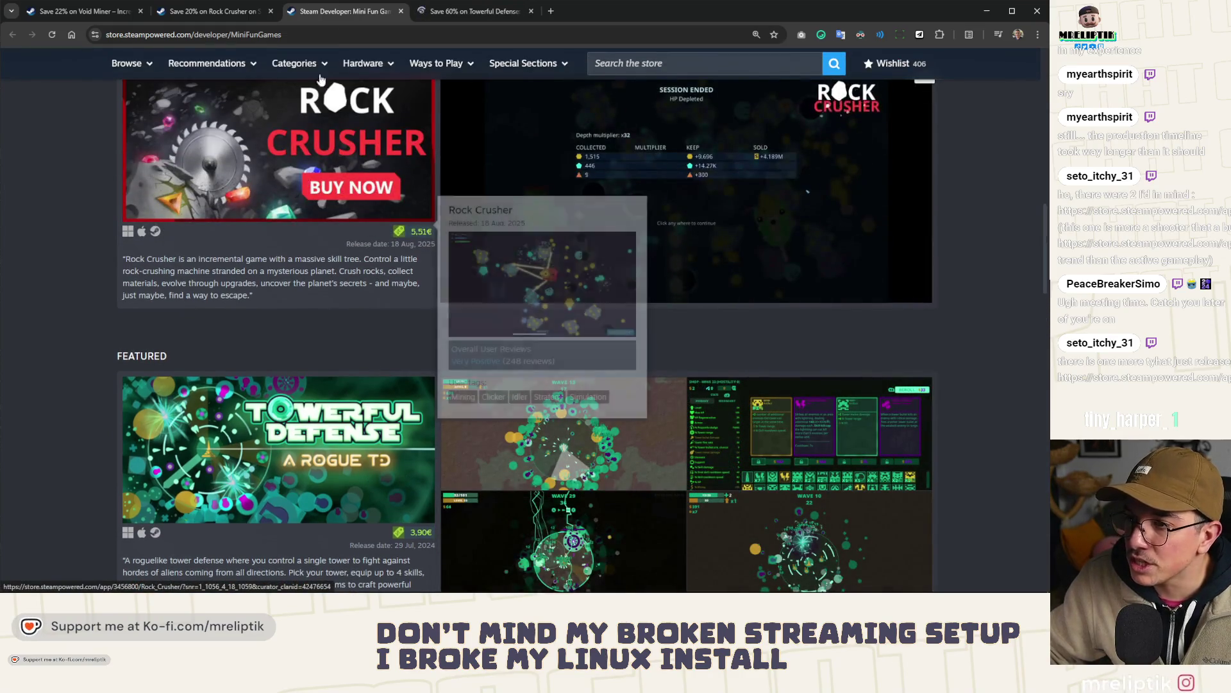
scroll(372, 289, "up", 4)
left_click_drag(474, 11, 327, 12)
left_click(248, 11)
left_click(475, 11)
- Reset the developer page zoom to 100%, then zoom out to about 90%
scroll(379, 321, "down", 8)
scroll(379, 321, "down", 2)
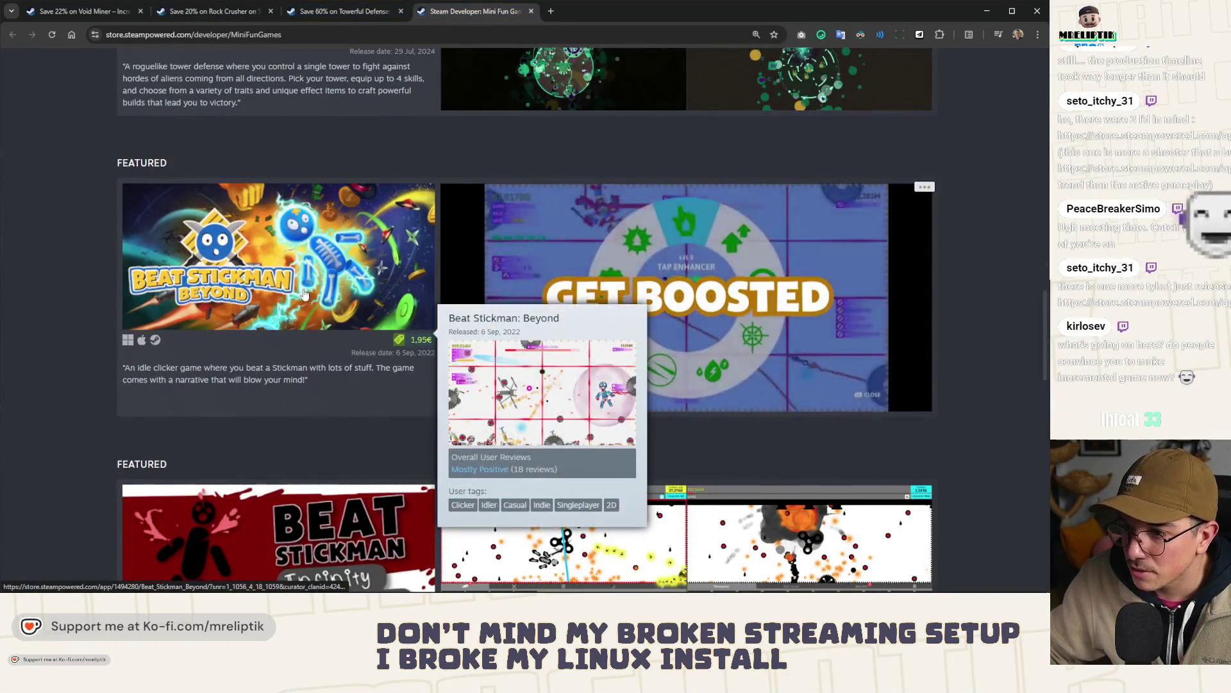
scroll(318, 298, "up", 10)
scroll(318, 299, "up", 5)
key("ctrl+0")
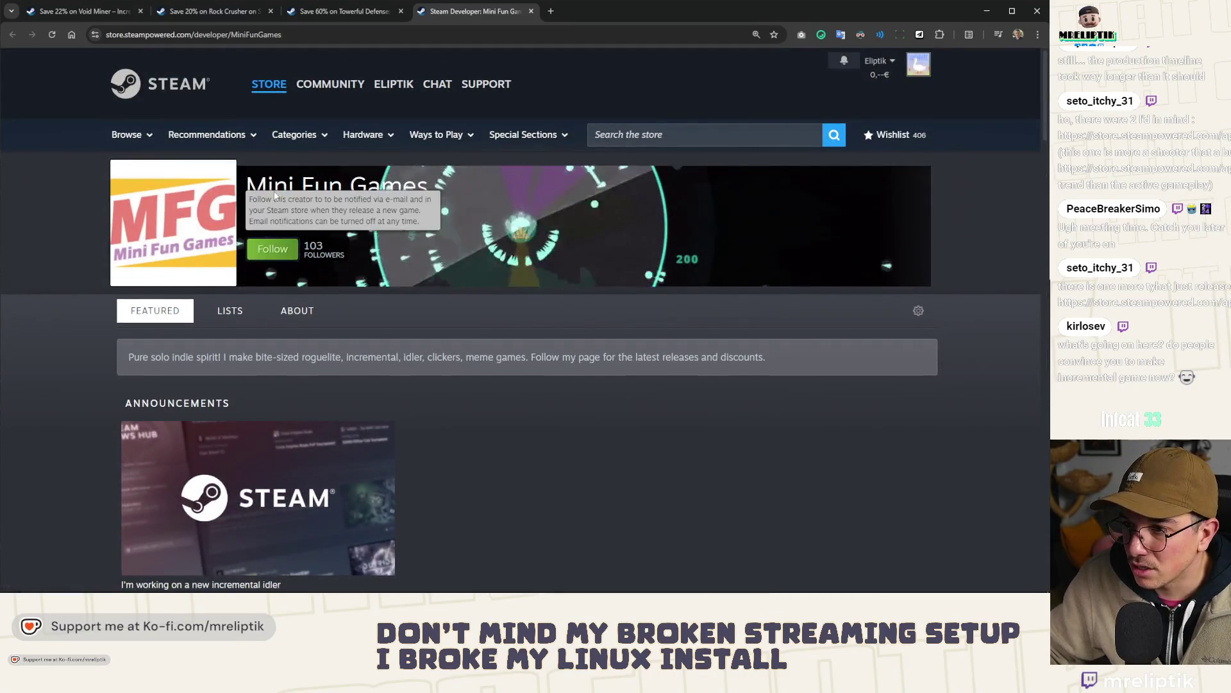
key("ctrl+minus")
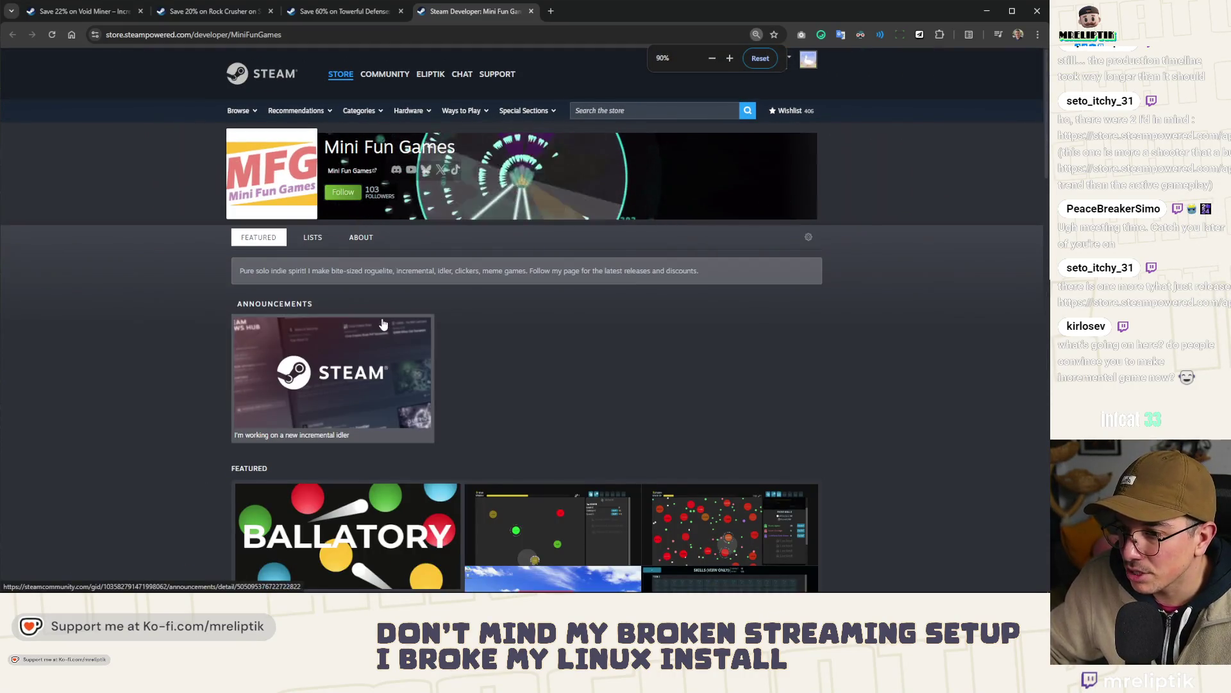
- Close the Mini Fun Games tab and bring back the Space Rock Breaker page
scroll(383, 301, "down", 2)
scroll(508, 377, "down", 10)
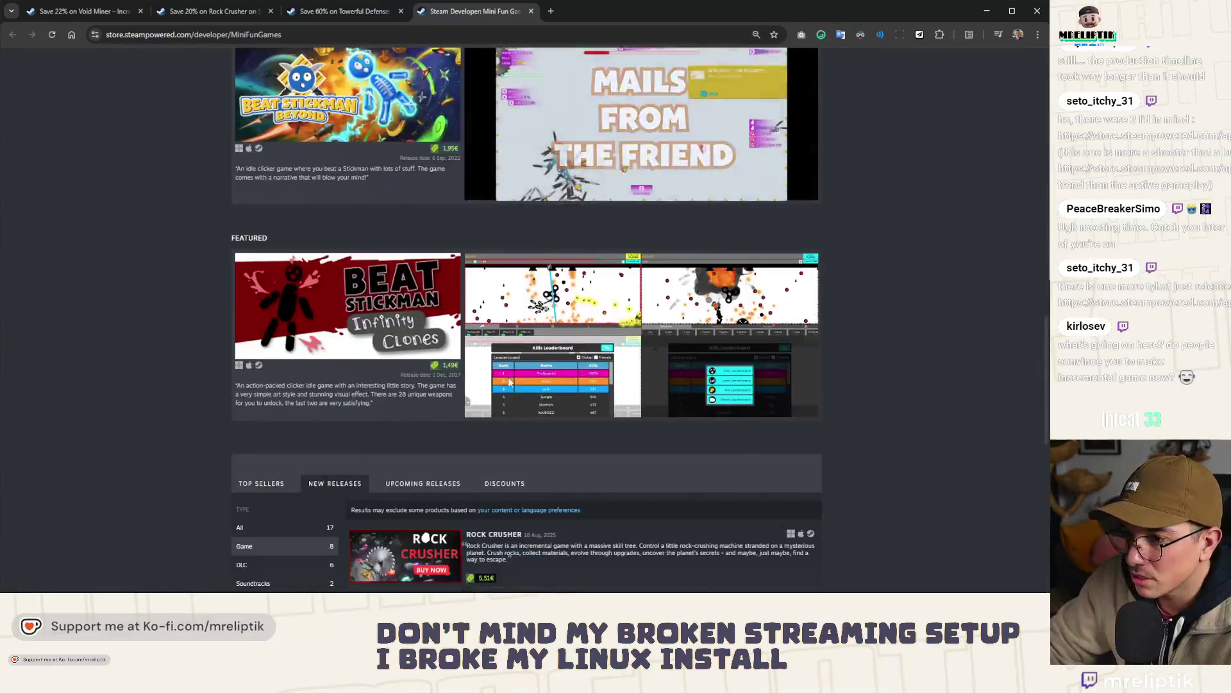
scroll(321, 341, "up", 1)
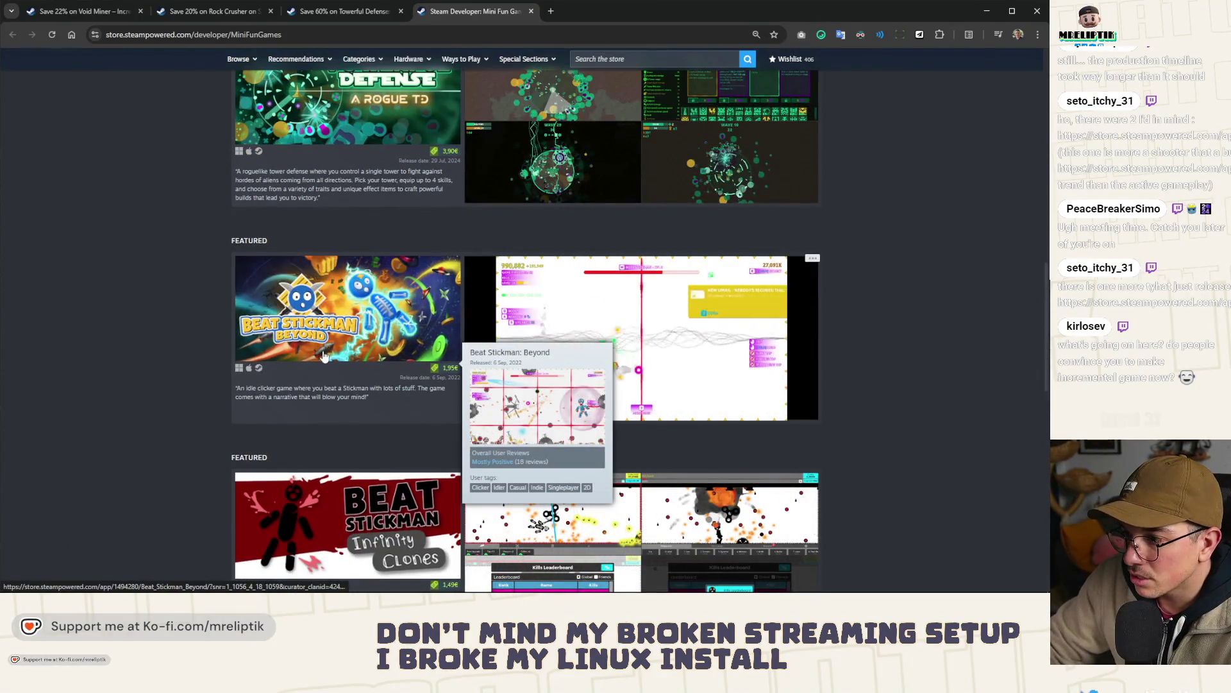
middle_click(453, 10)
key("ctrl+shift+t")
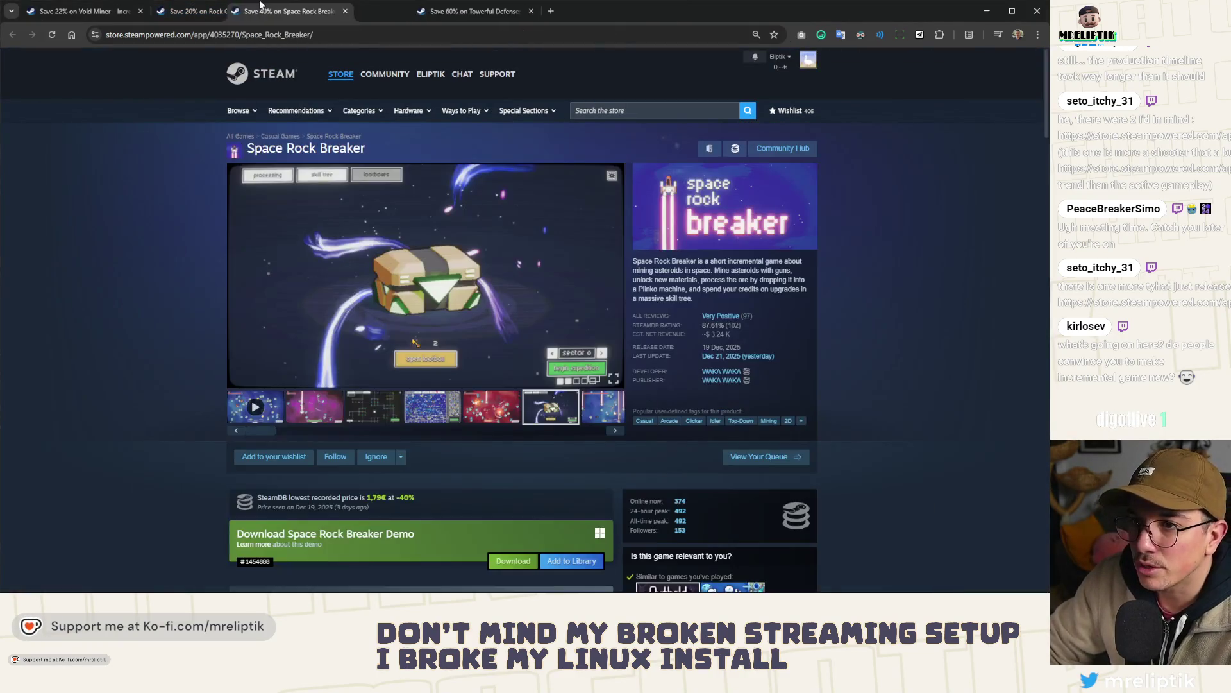
- View an enlarged Space Rock Breaker screenshot, close it, and play the trailer
left_click(380, 220)
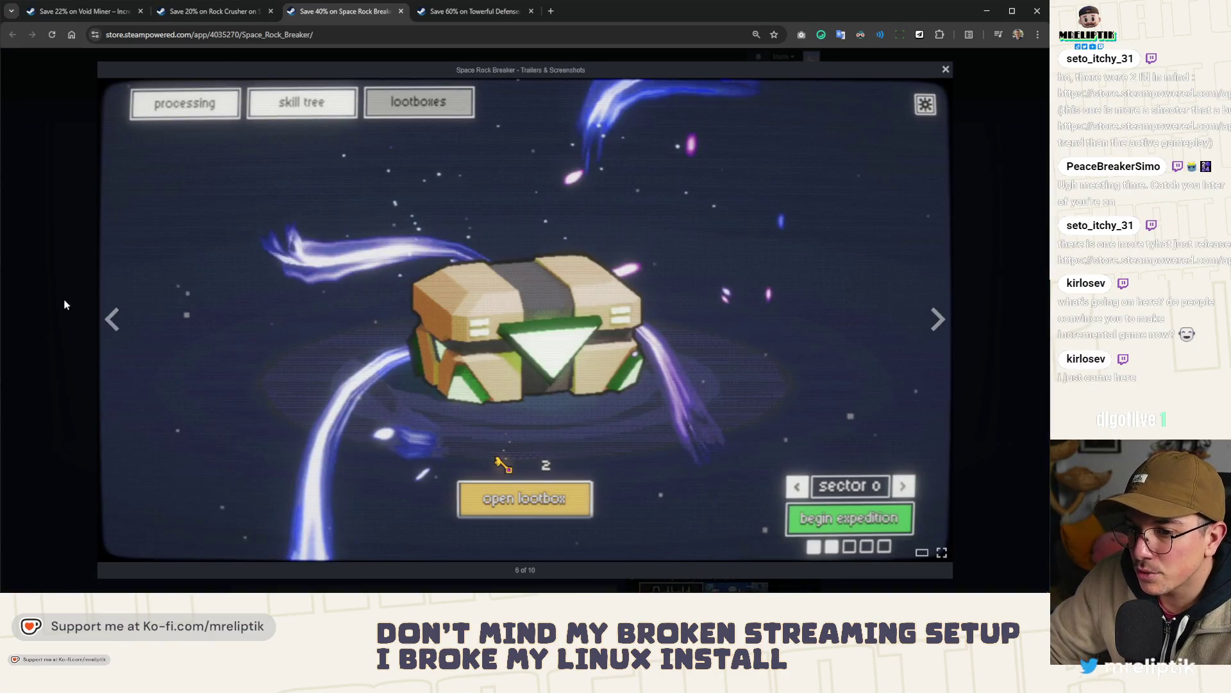
left_click(64, 304)
left_click(241, 417)
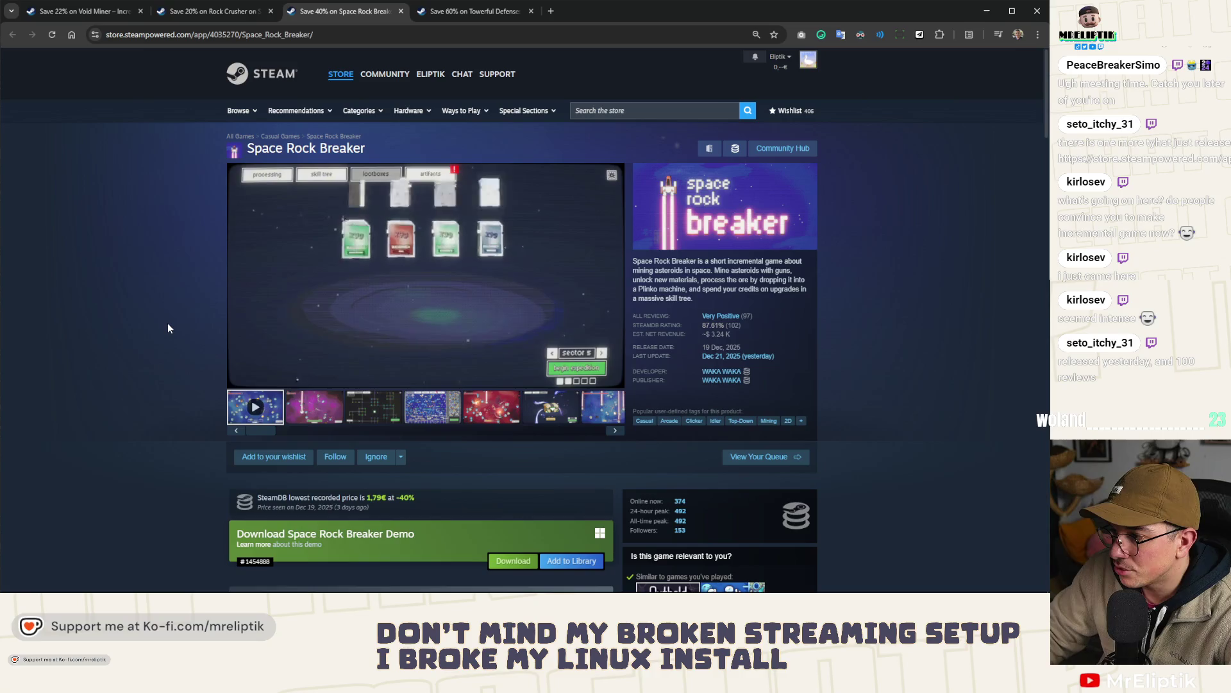
- Request the Space Rock Breaker demo download from the demo box
scroll(168, 327, "down", 2)
scroll(168, 328, "down", 1)
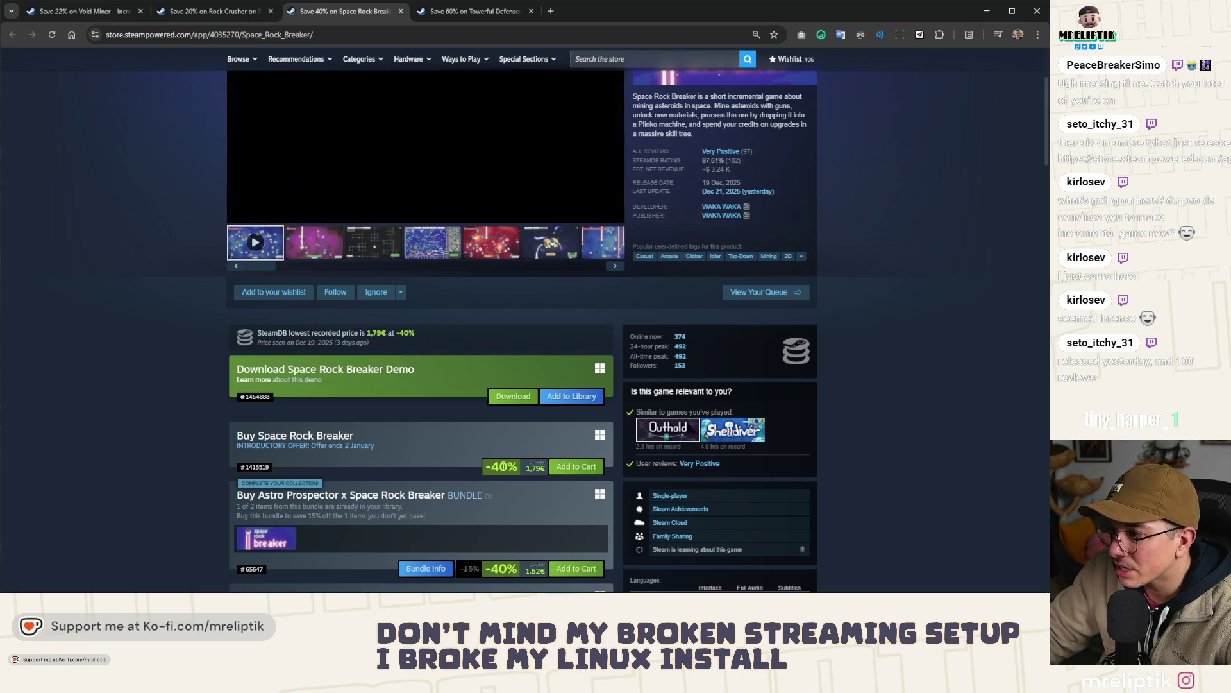
left_click(511, 396)
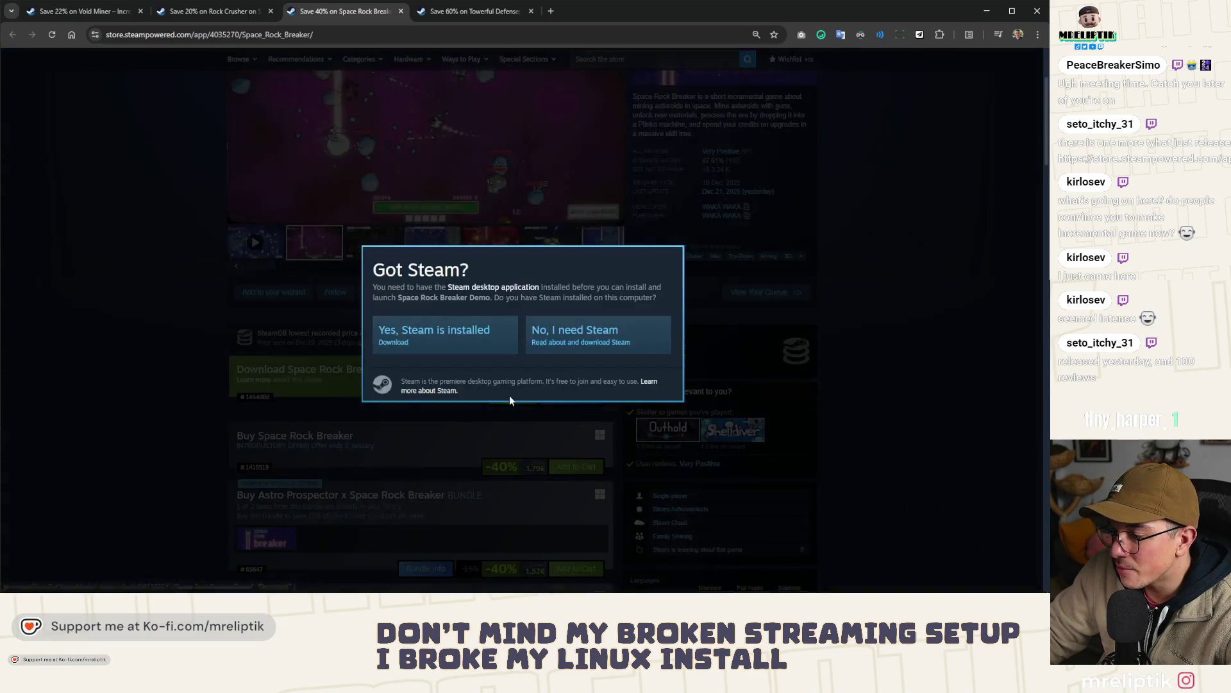
- Confirm Steam is installed, install the Space Rock Breaker Demo, and dismiss the Got Steam? prompt
left_click(457, 338)
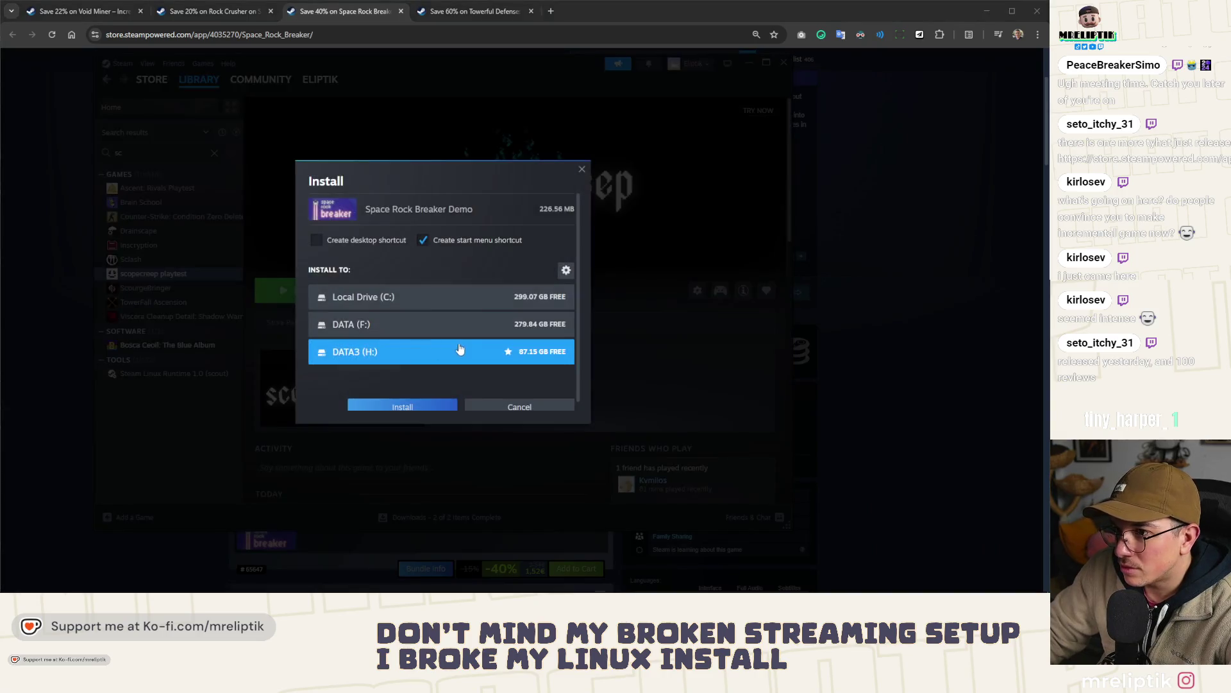
left_click(406, 400)
left_click(341, 11)
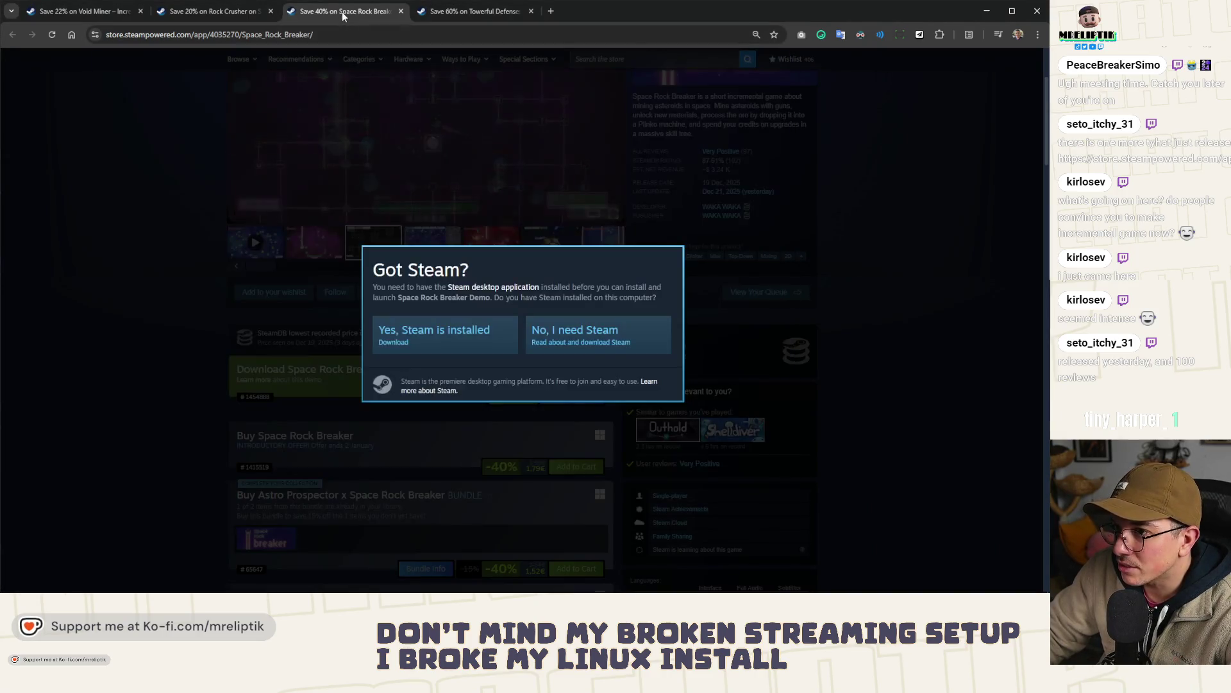
left_click(194, 336)
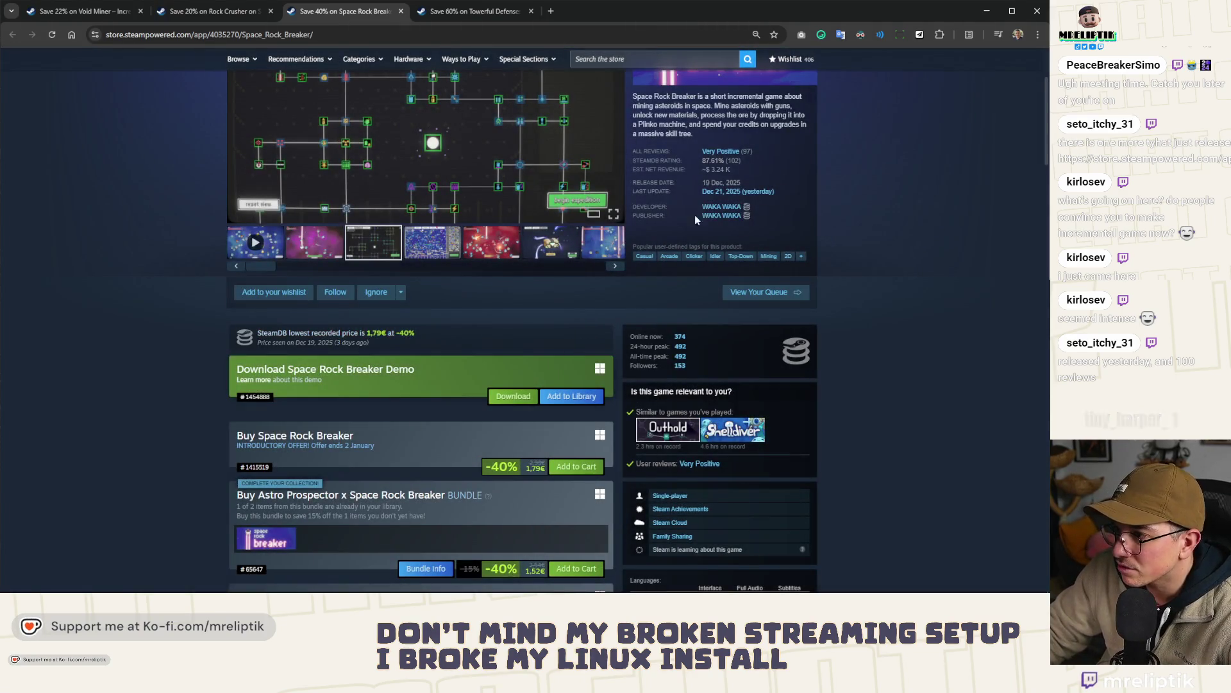
scroll(698, 212, "up", 2)
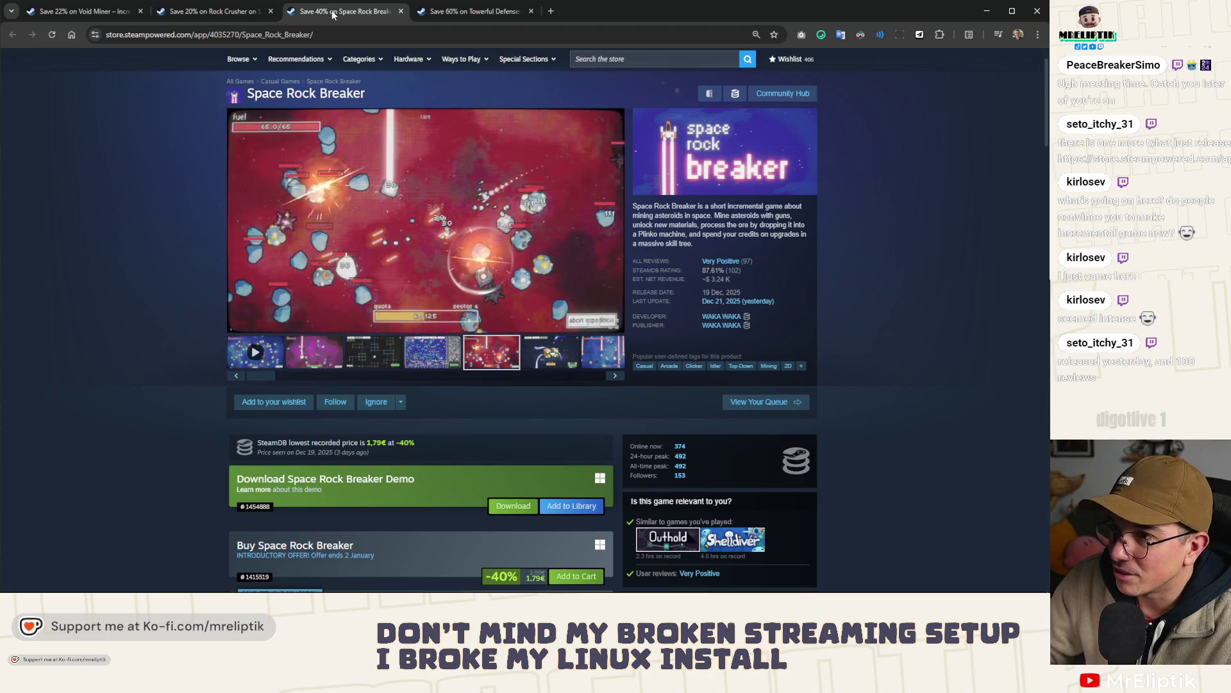
- Close the Space Rock Breaker store tab
key("ctrl+w")
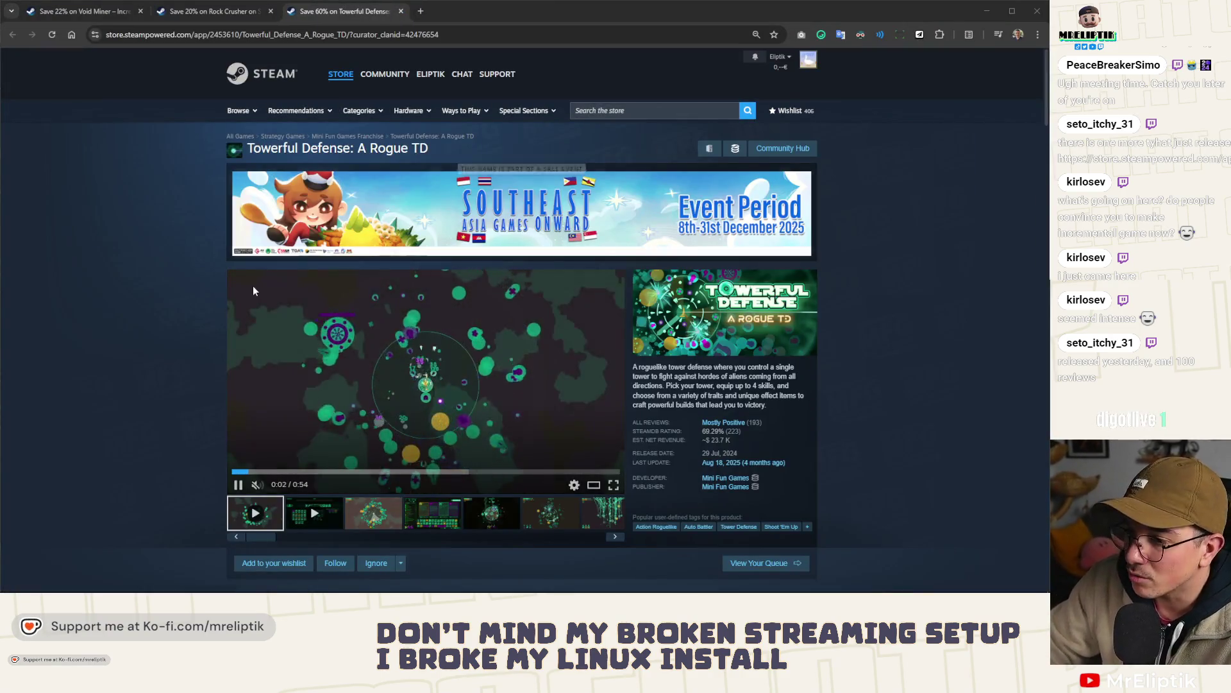
scroll(240, 286, "down", 1)
scroll(237, 291, "down", 2)
scroll(445, 303, "up", 2)
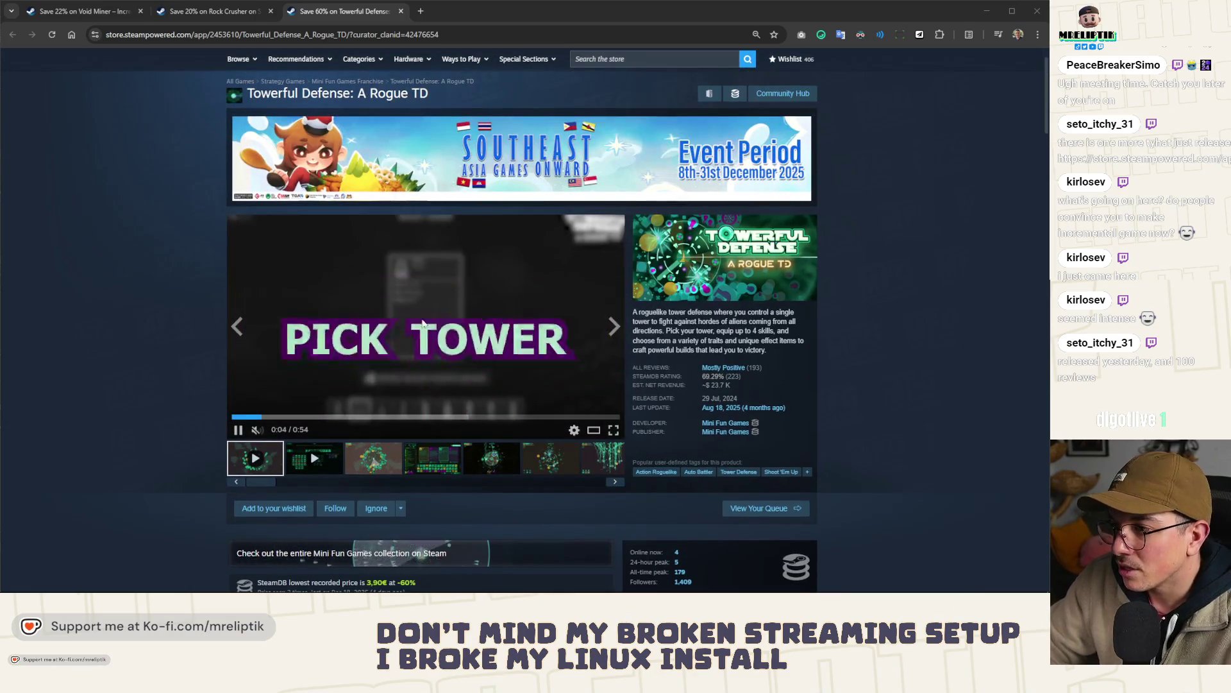
- Compare the Towerful Defense and Rock Crusher trailers, ending on Rock Crusher
left_click(219, 15)
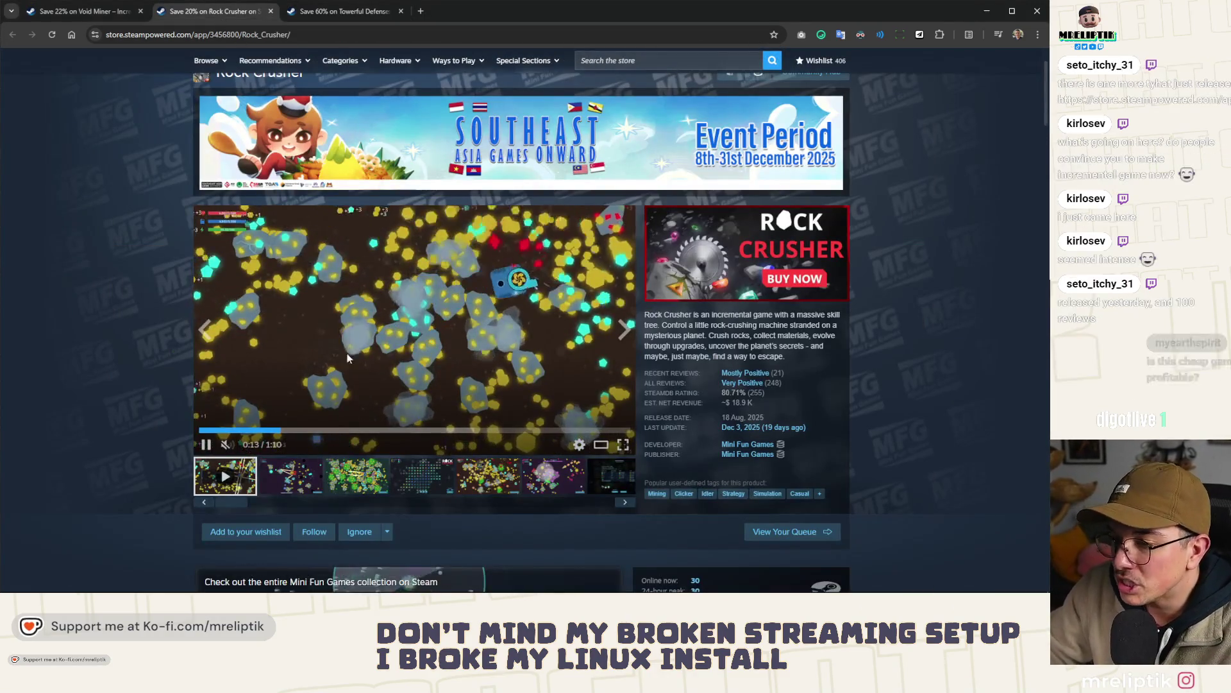
key("ctrl+Tab")
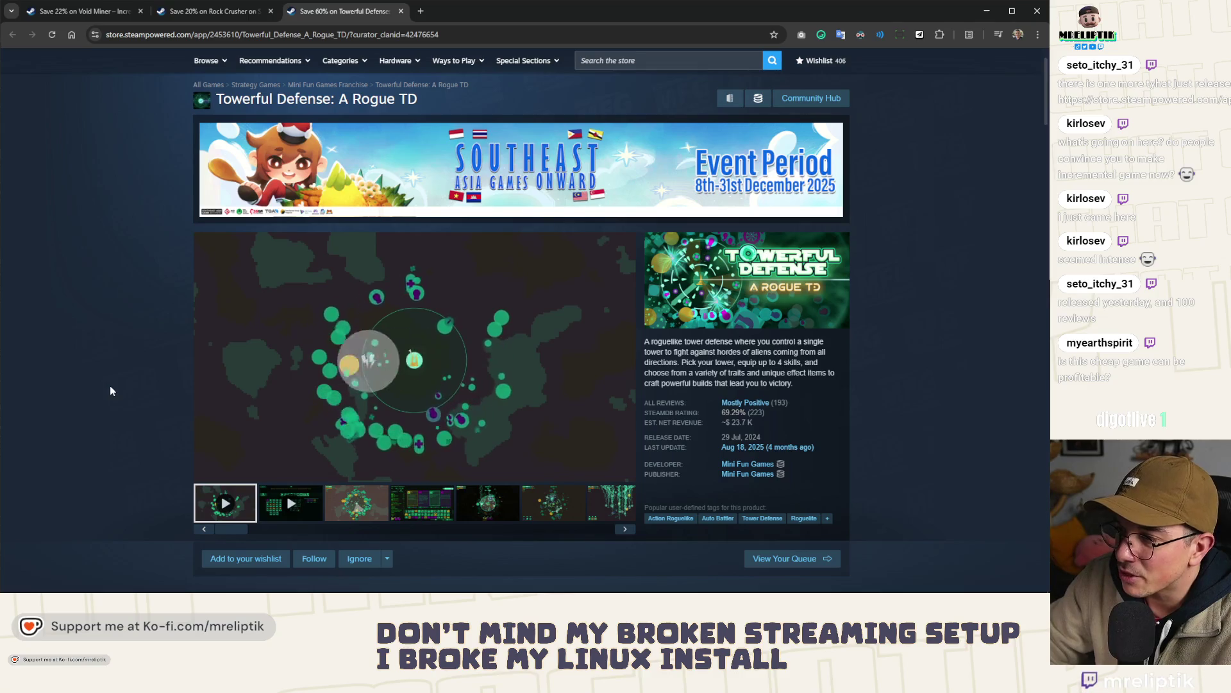
left_click(221, 12)
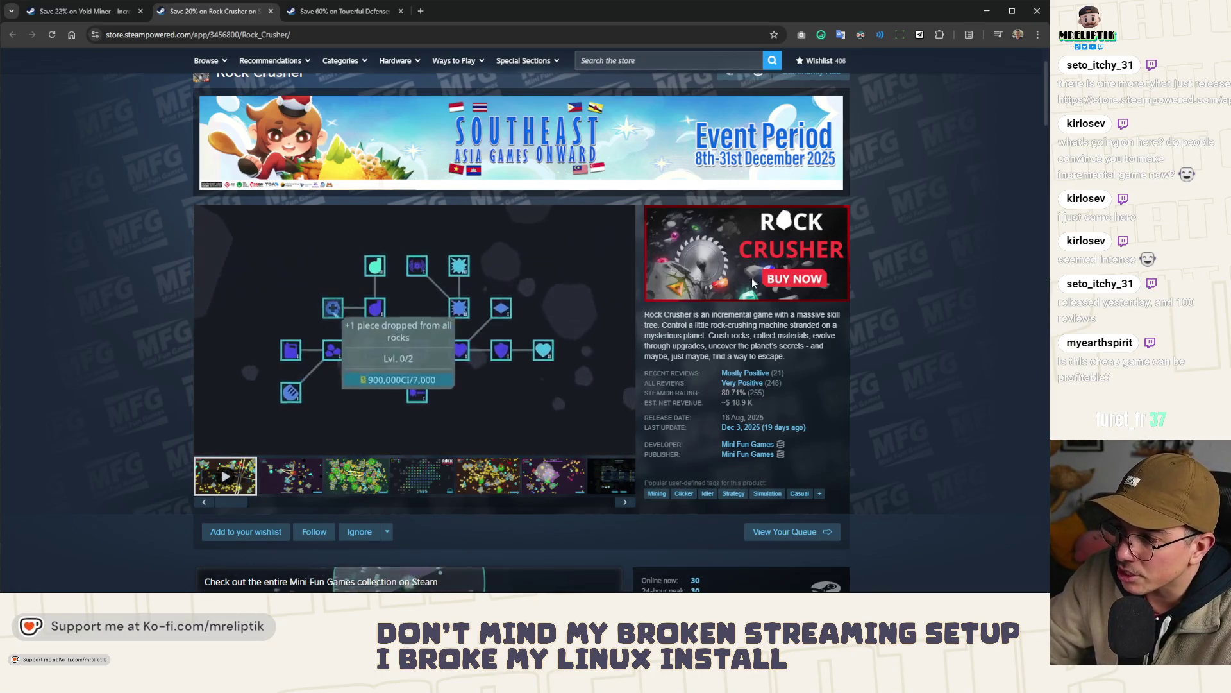
left_click(392, 9)
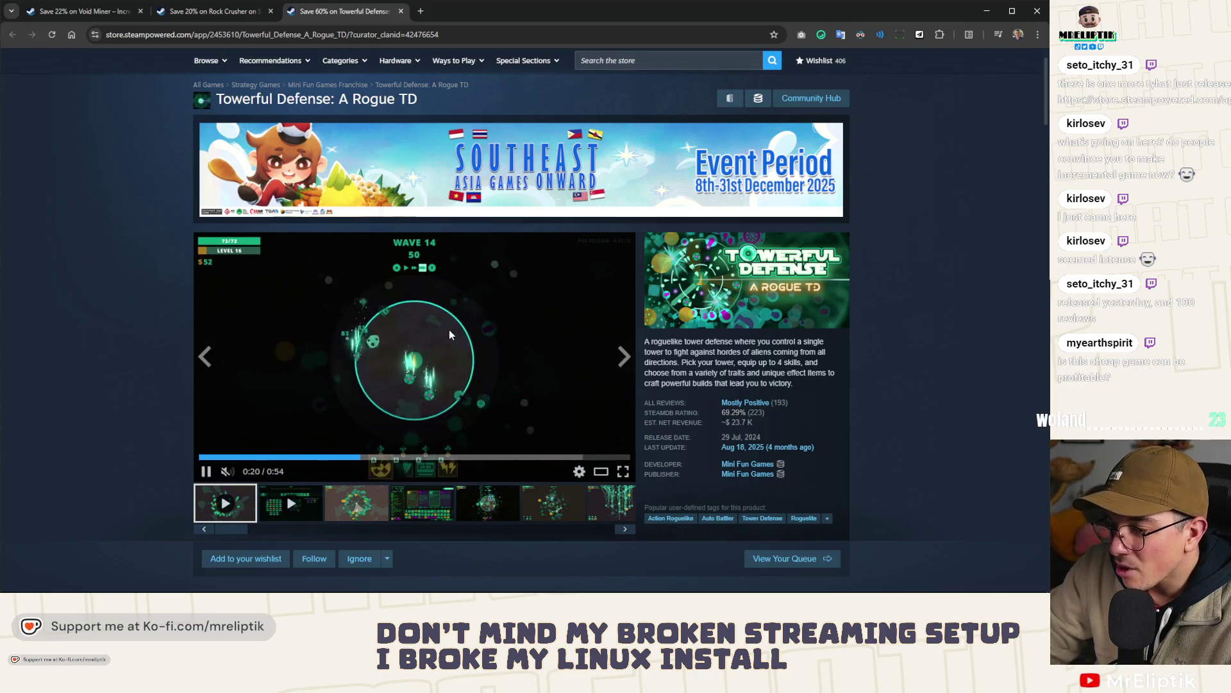
left_click(218, 13)
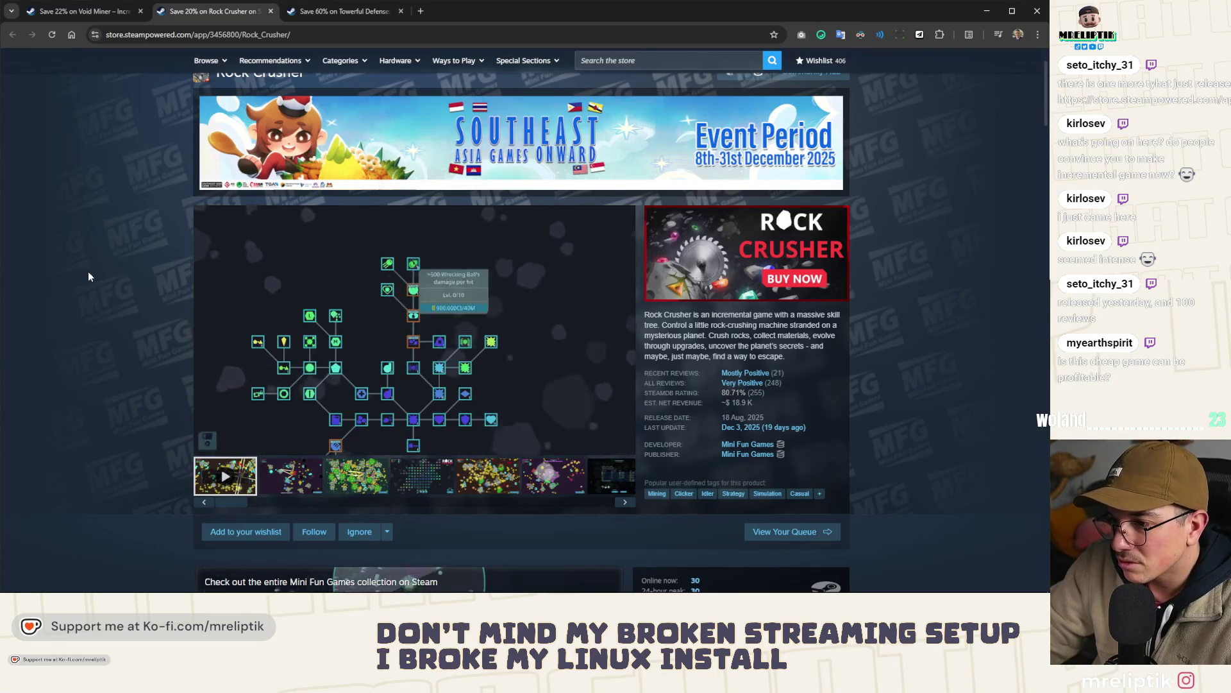
- Jump the Rock Crusher trailer back to gameplay and rewind the Towerful Defense trailer
scroll(88, 276, "down", 3)
scroll(90, 277, "up", 3)
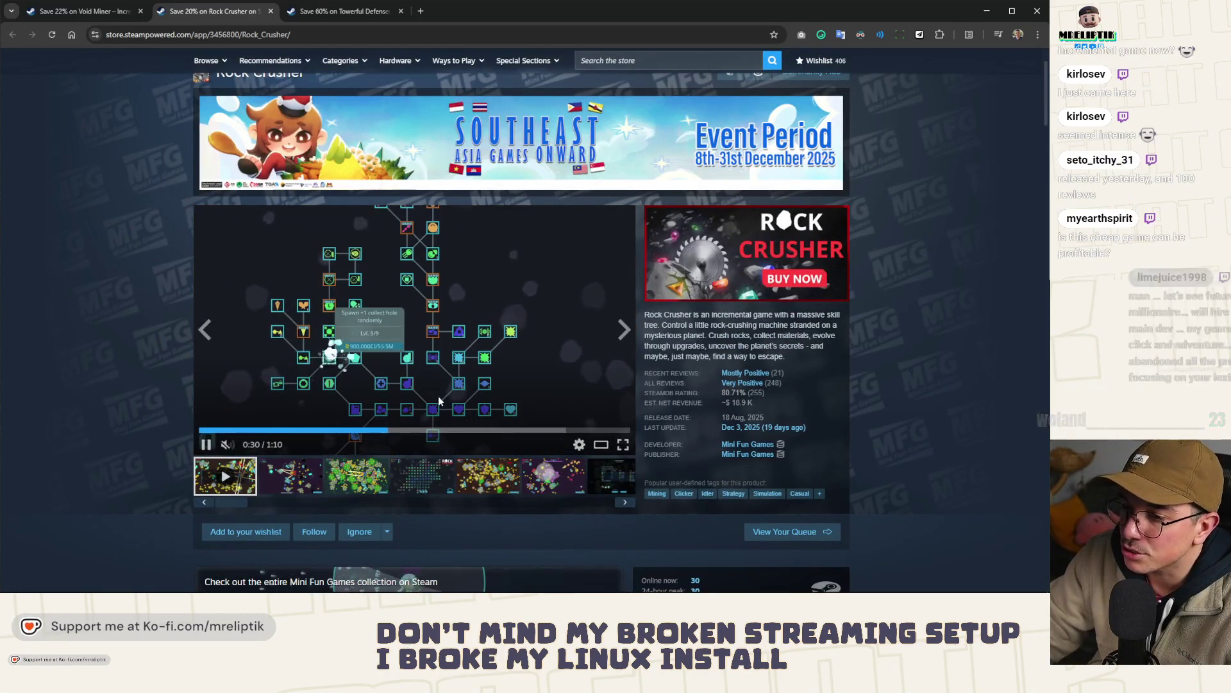
left_click(276, 429)
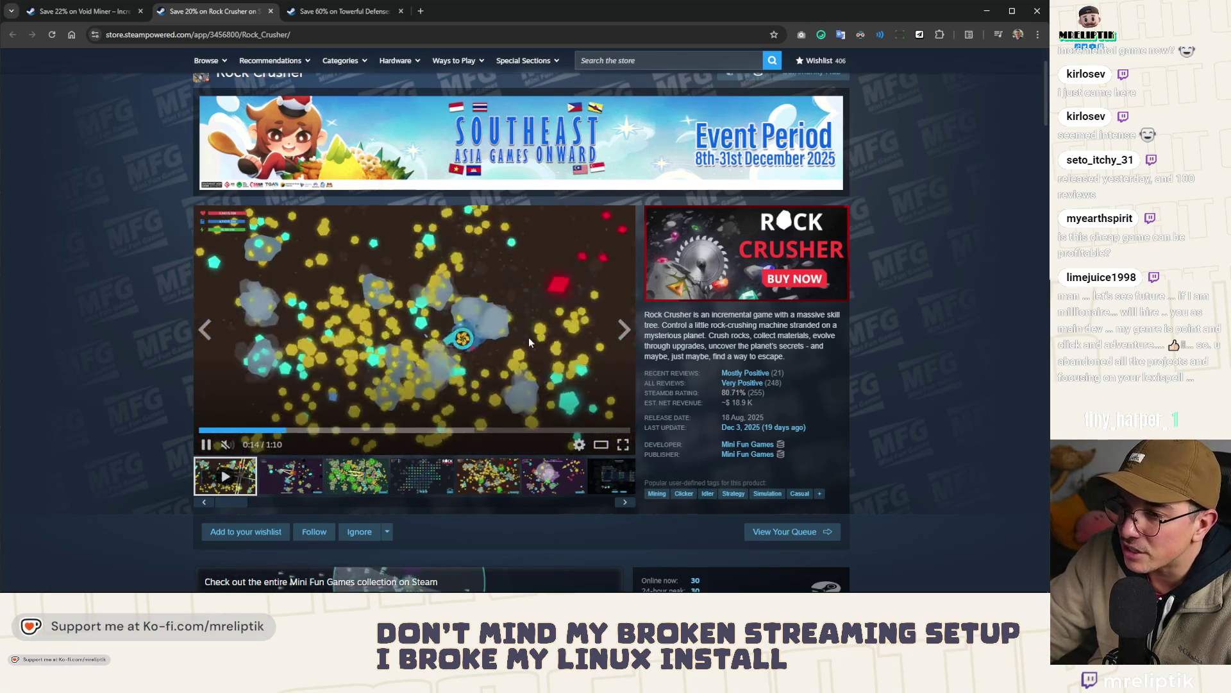
left_click(339, 18)
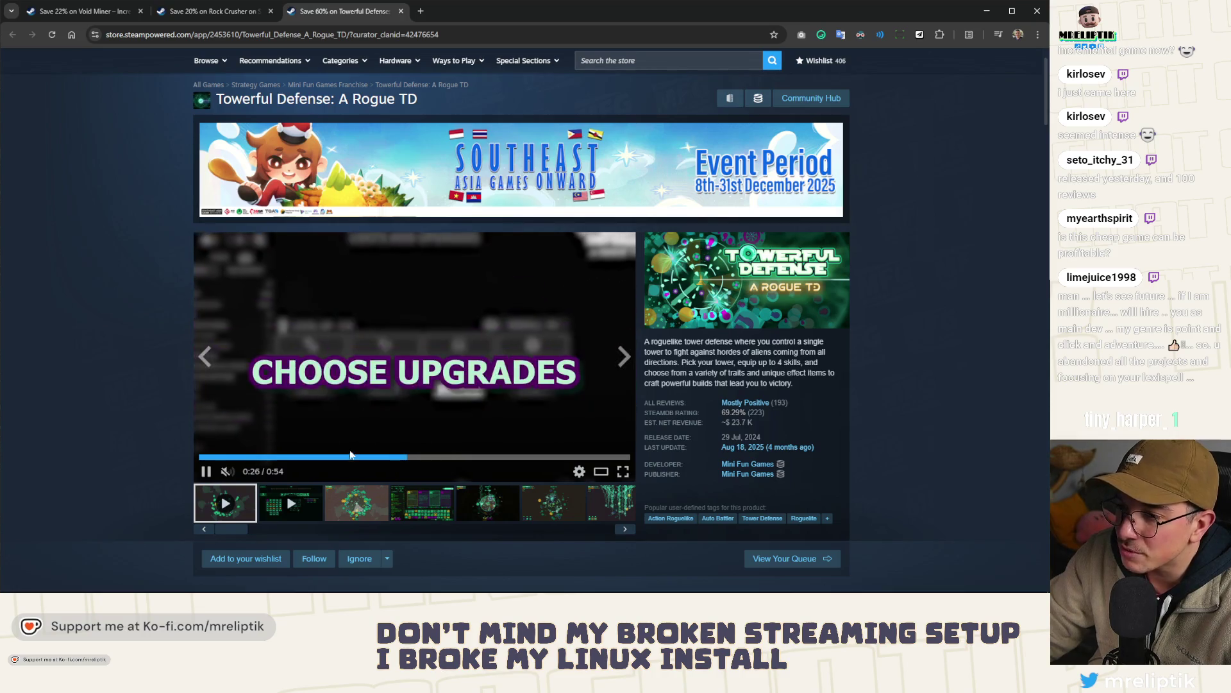
left_click(221, 456)
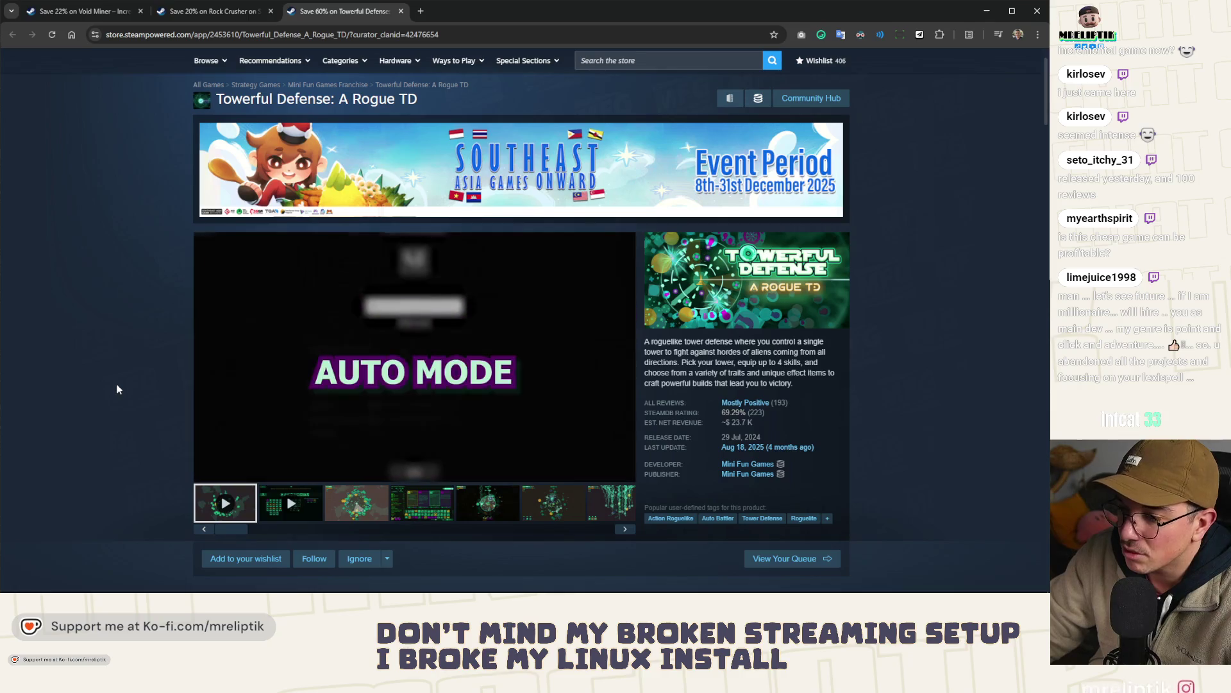
left_click(224, 13)
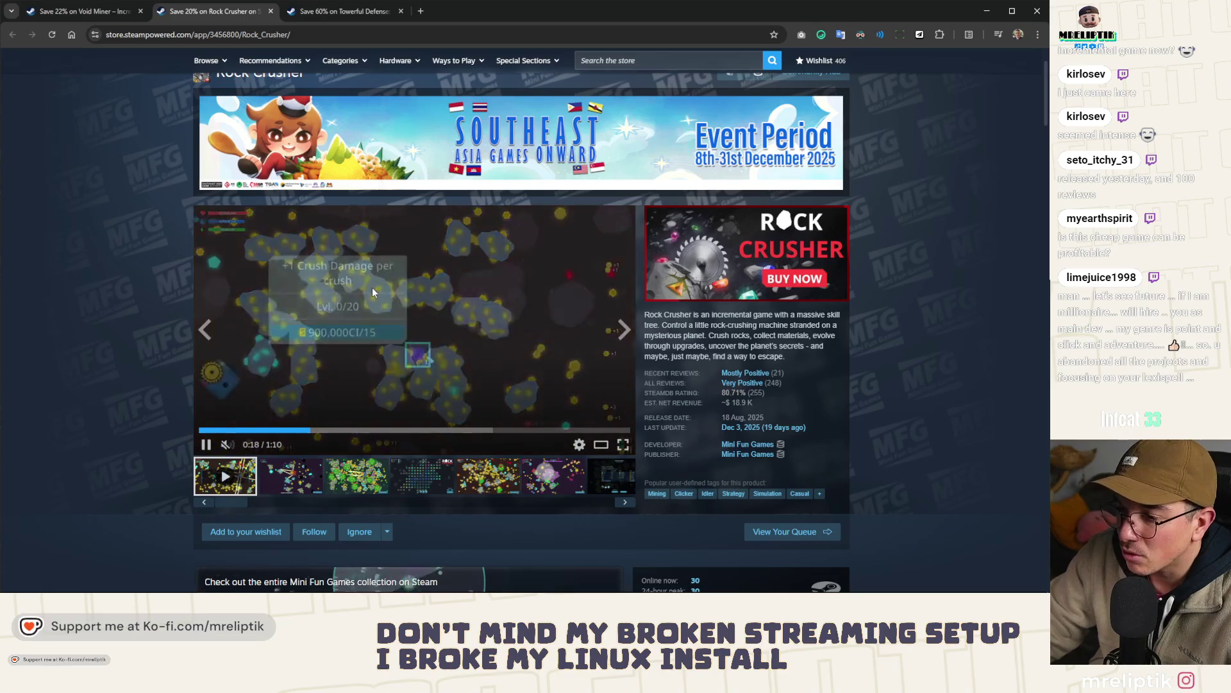
- Look over the Towerful Defense page once more, then close its tab
left_click(323, 11)
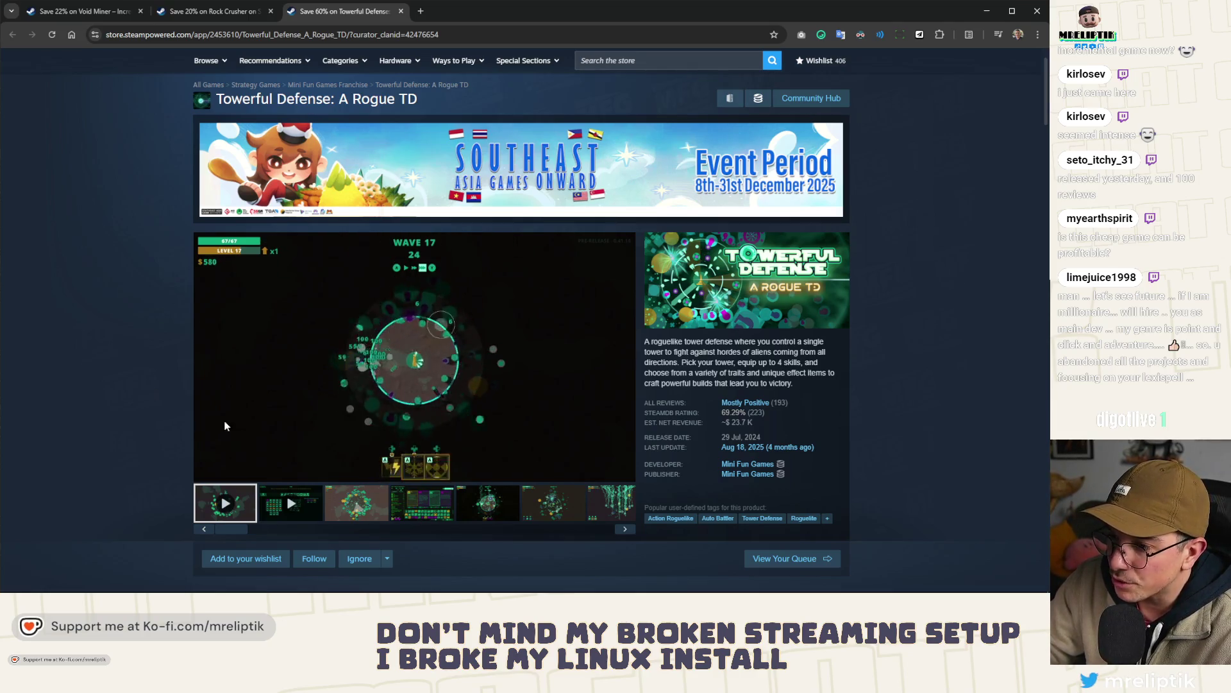
scroll(163, 400, "down", 3)
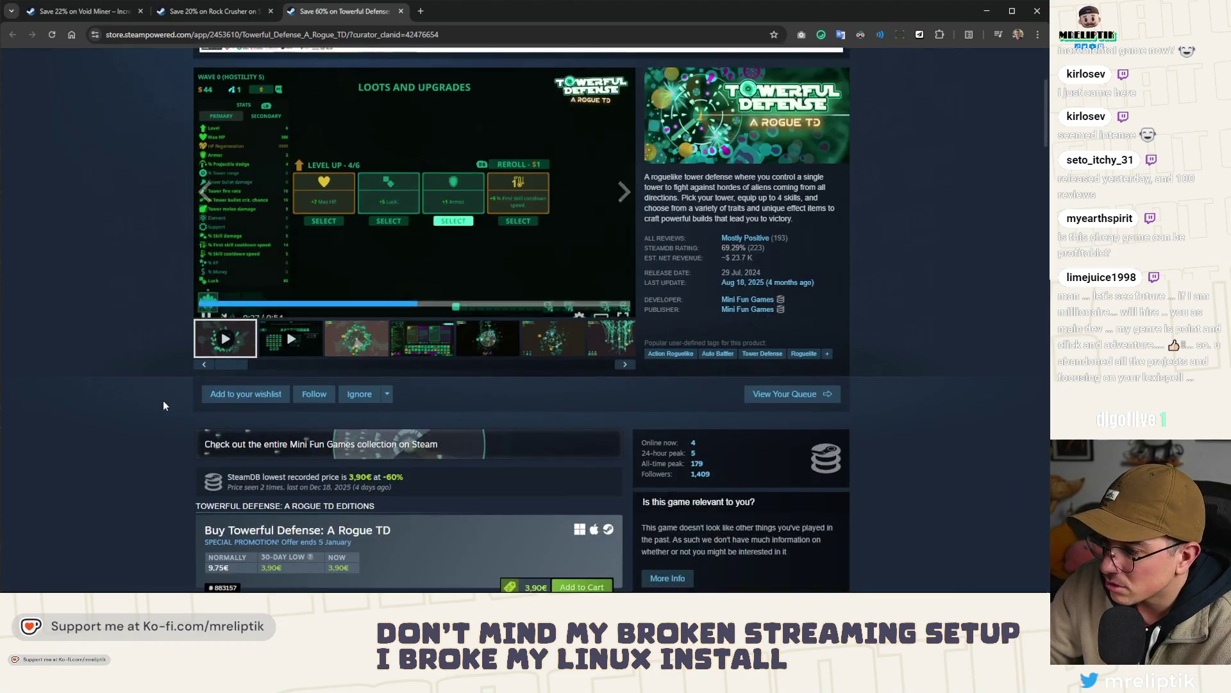
scroll(163, 404, "down", 2)
scroll(163, 404, "up", 5)
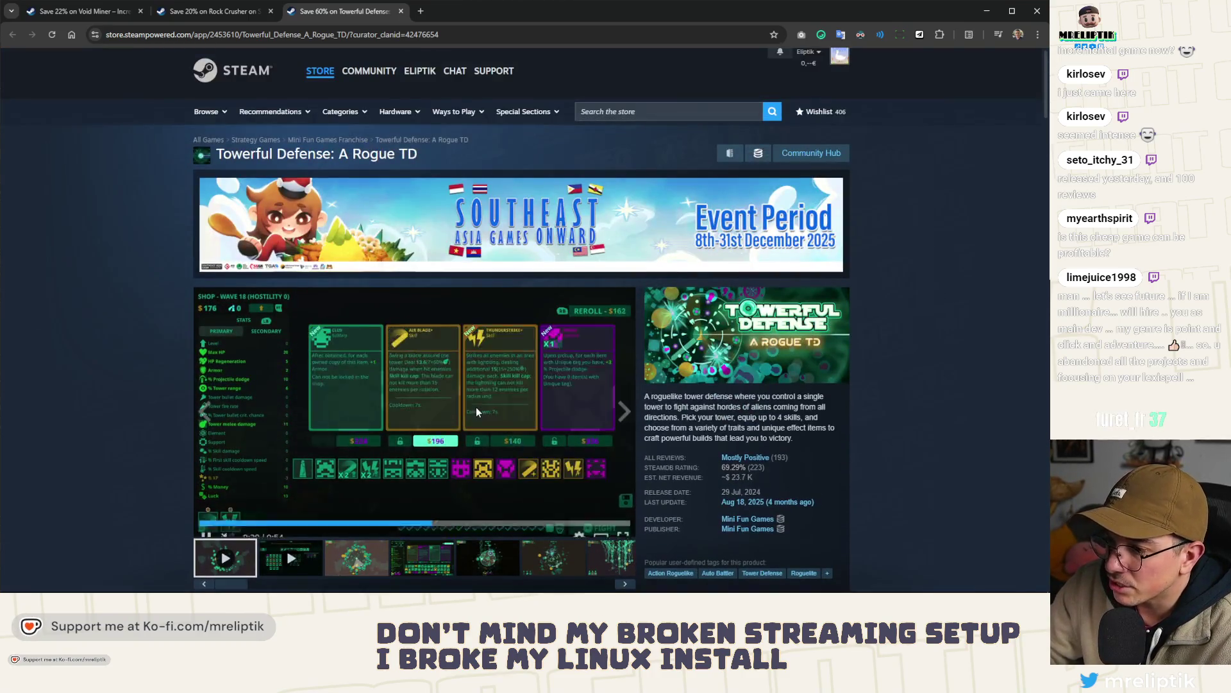
key("ctrl+w")
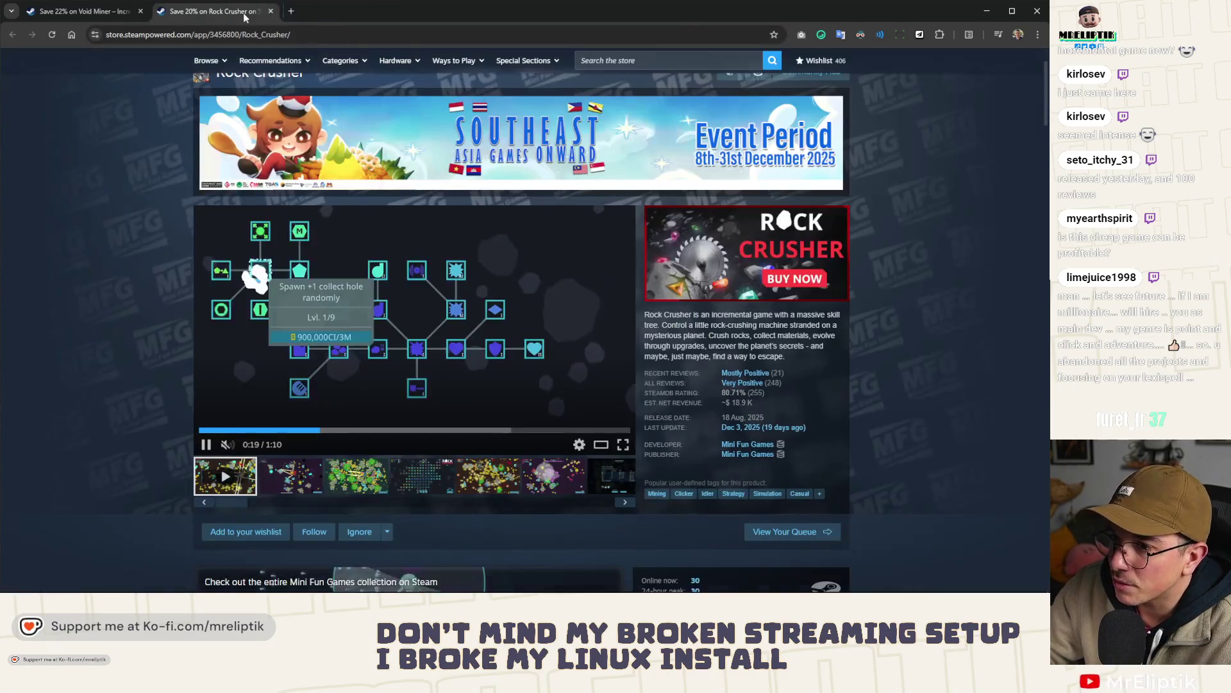
- Close the Rock Crusher tab, leaving the 22%-off Void Miner page
key("ctrl+w")
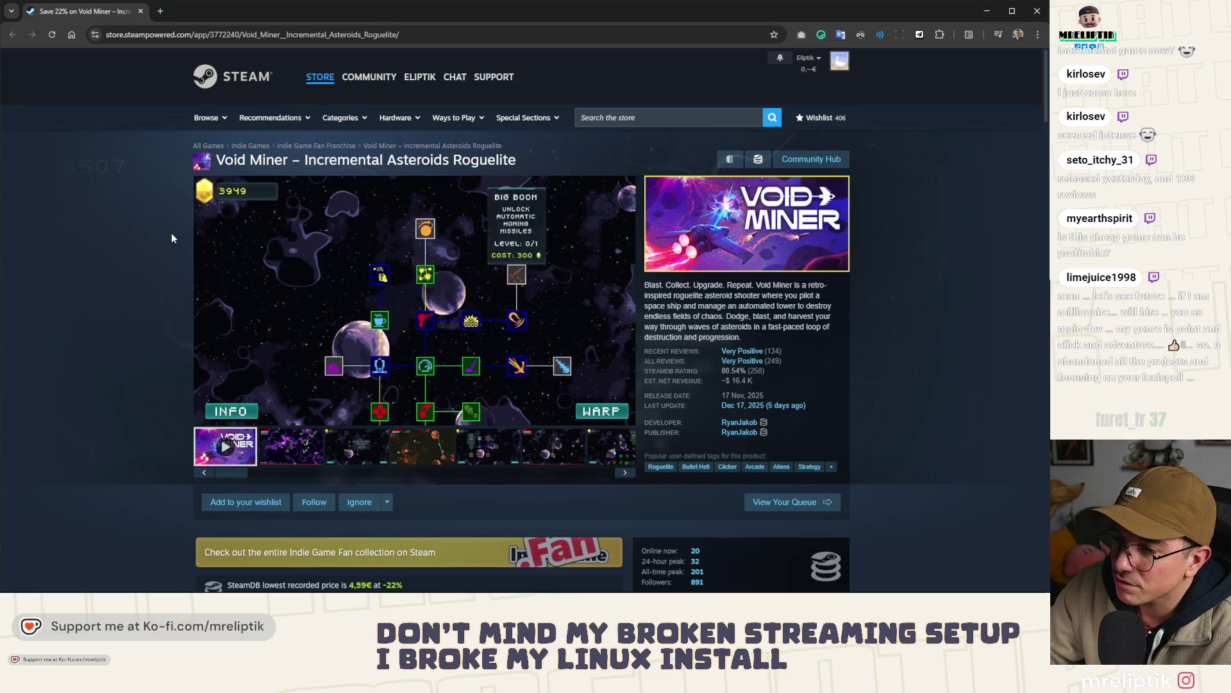
mouse_move(199, 263)
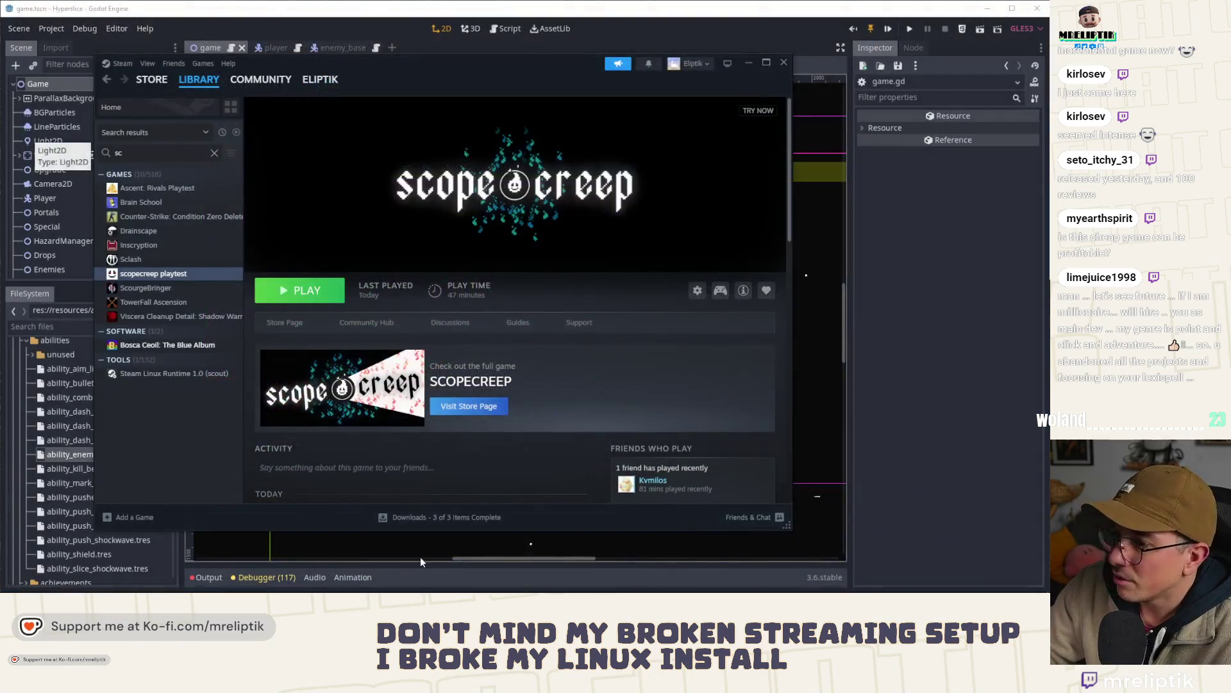
- Minimize the Steam library, then bring the Space Rock Breaker store window back over Godot
left_click(748, 63)
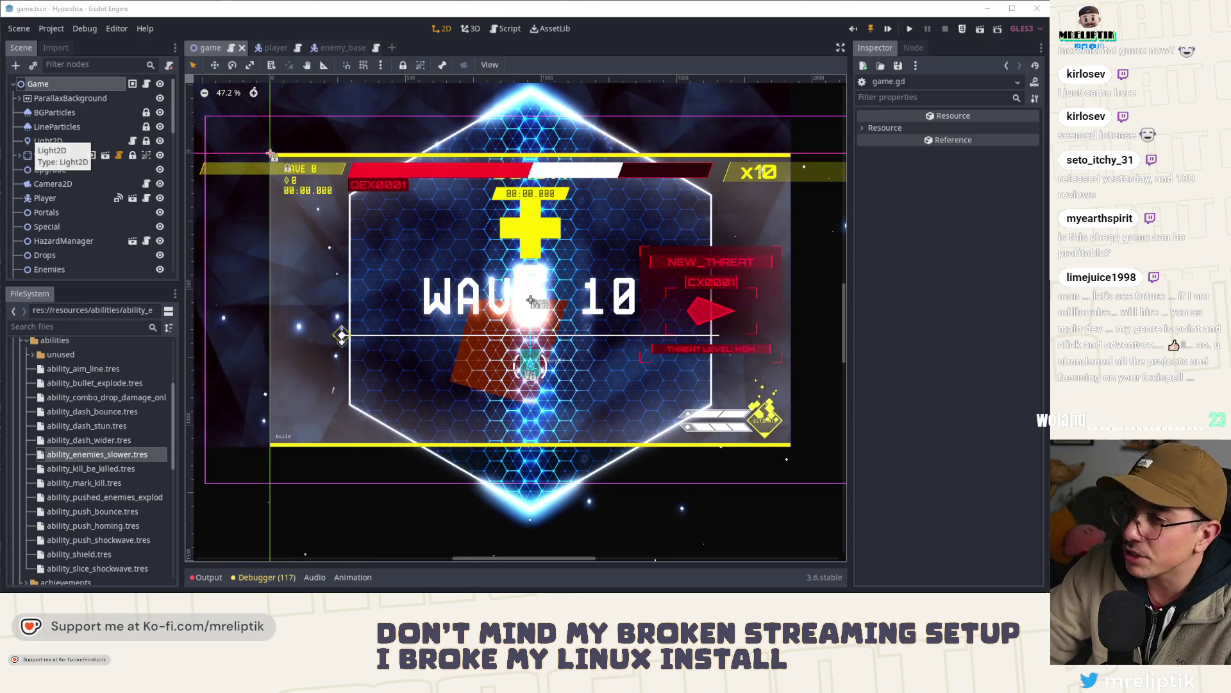
key("alt+Tab")
mouse_move(543, 19)
left_mouse_down()
mouse_move(571, 20)
mouse_move(605, 63)
left_mouse_up()
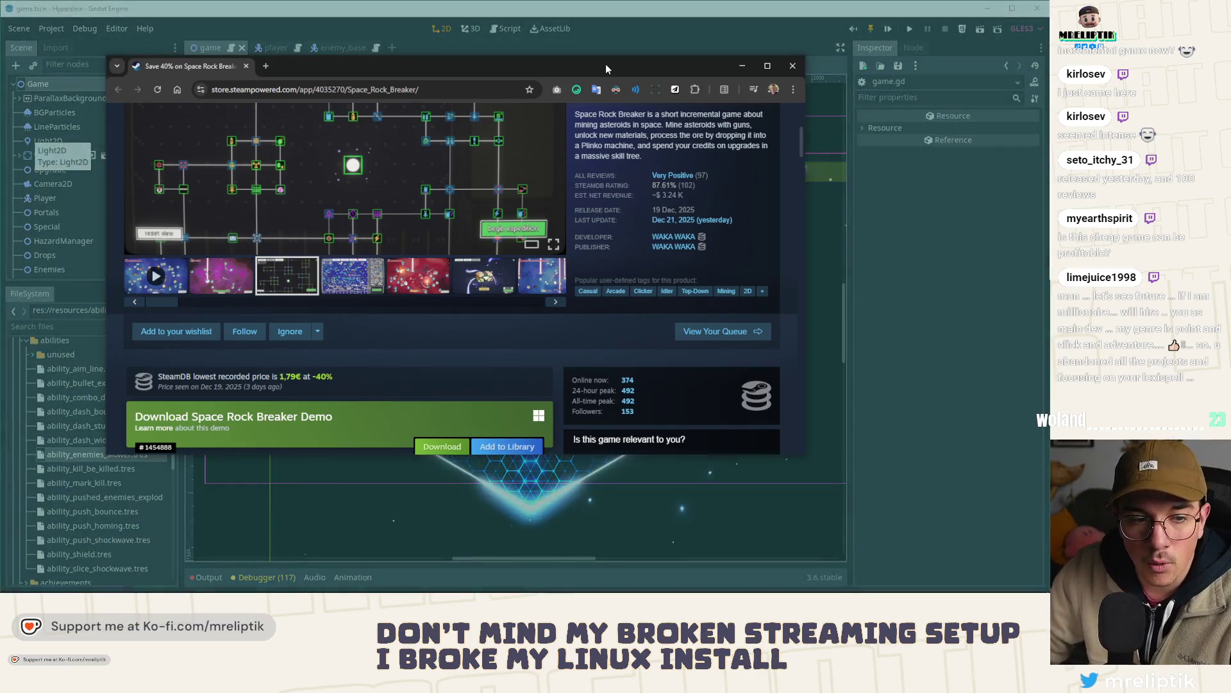
- Maximize the store window and look over the Space Rock Breaker page header
double_click(605, 64)
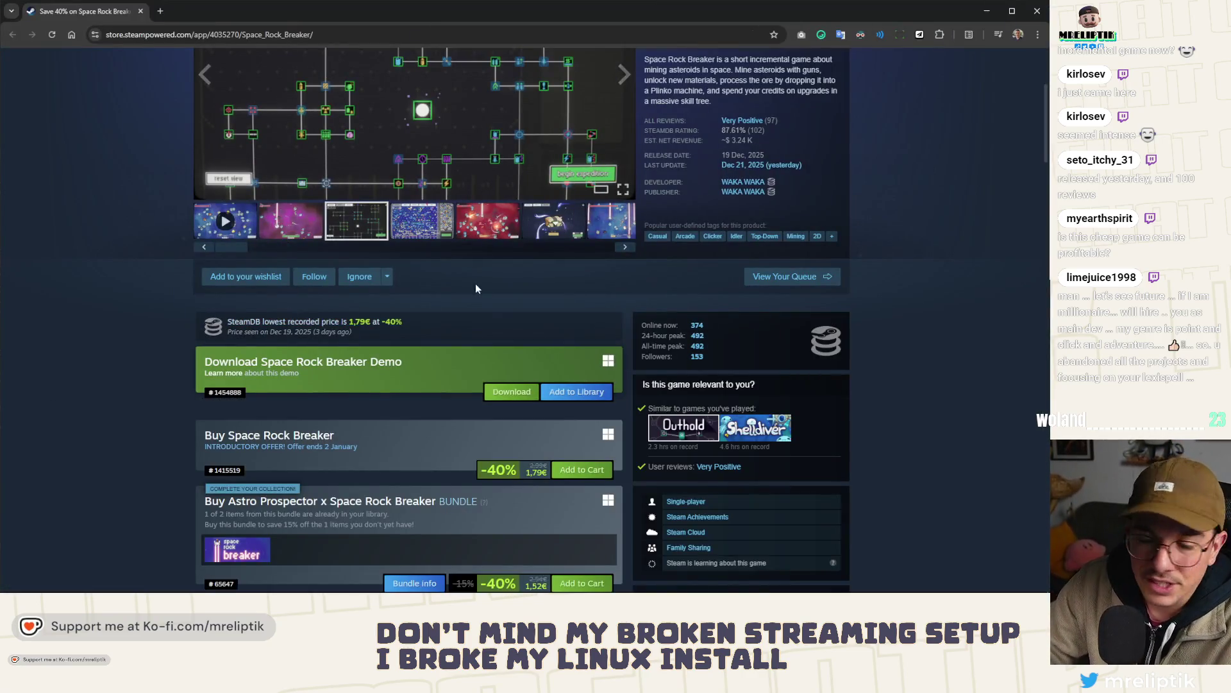
scroll(449, 317, "up", 2)
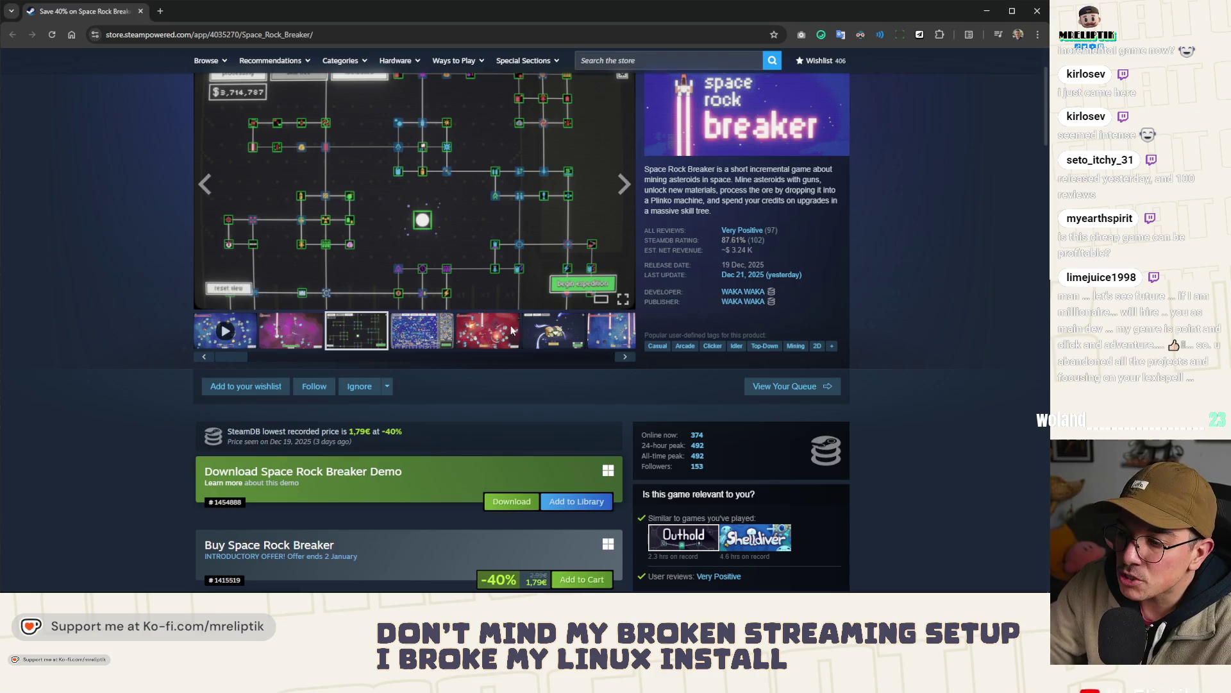
scroll(403, 468, "down", 2)
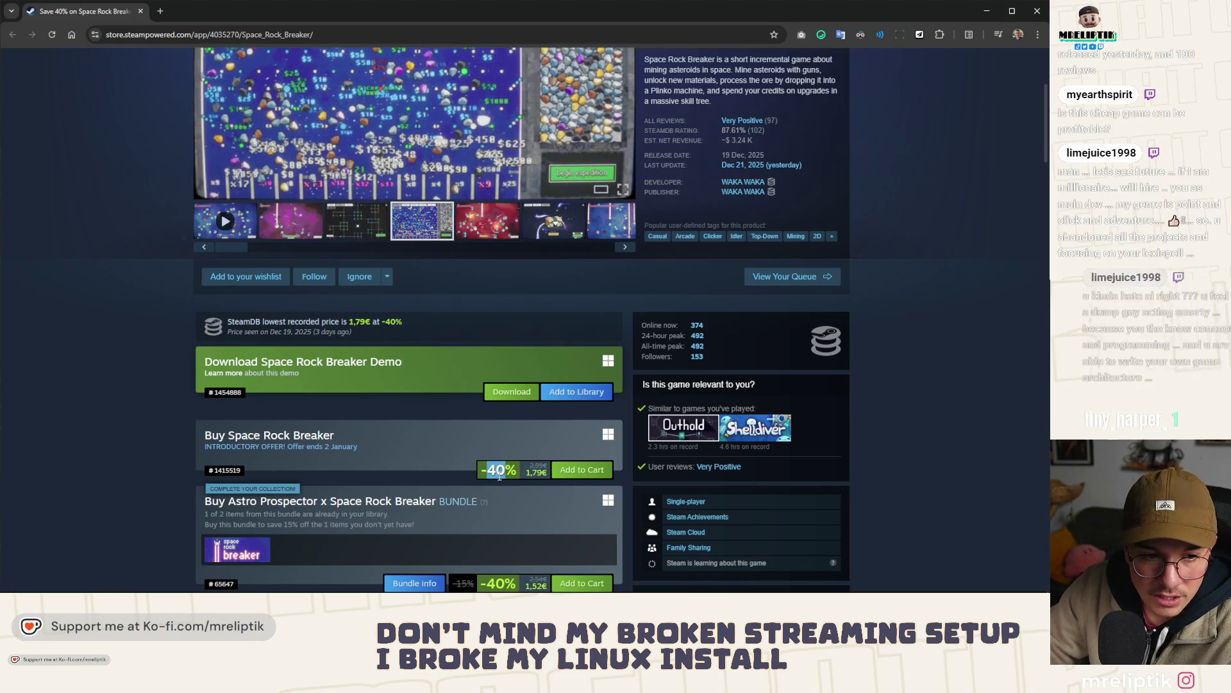
scroll(515, 344, "up", 3)
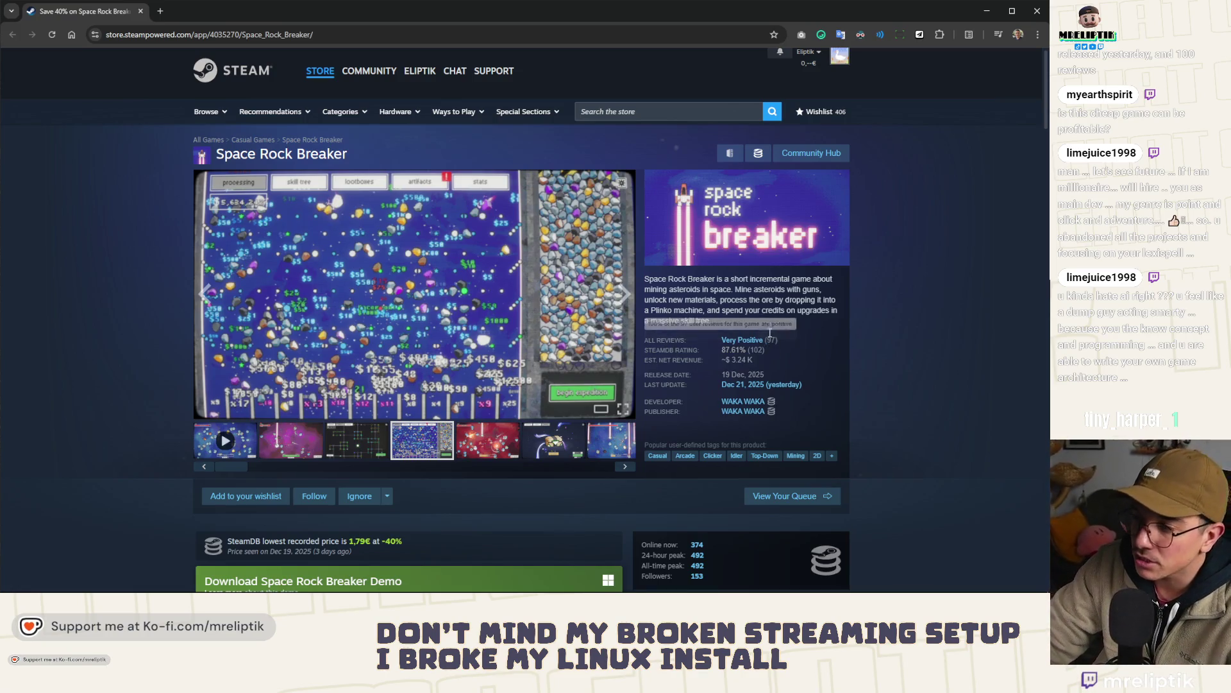
scroll(738, 433, "down", 2)
scroll(574, 350, "down", 1)
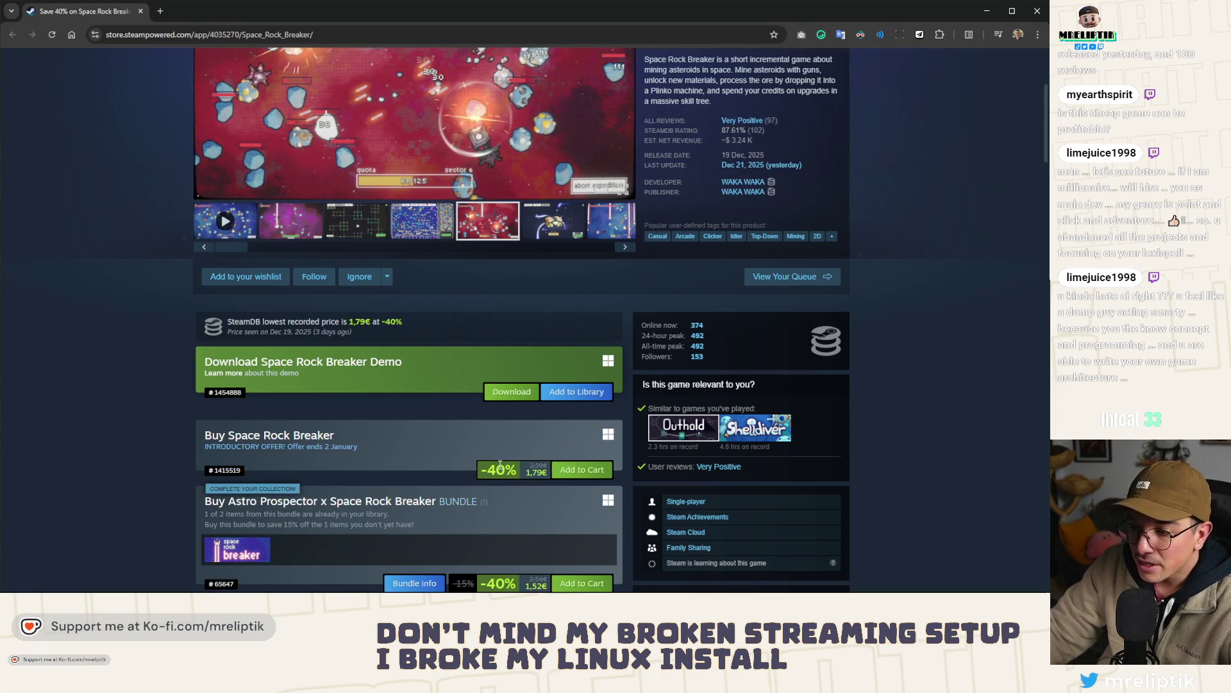
- Review the Download Demo and Buy sections, then return to the Godot game scene
mouse_move(755, 121)
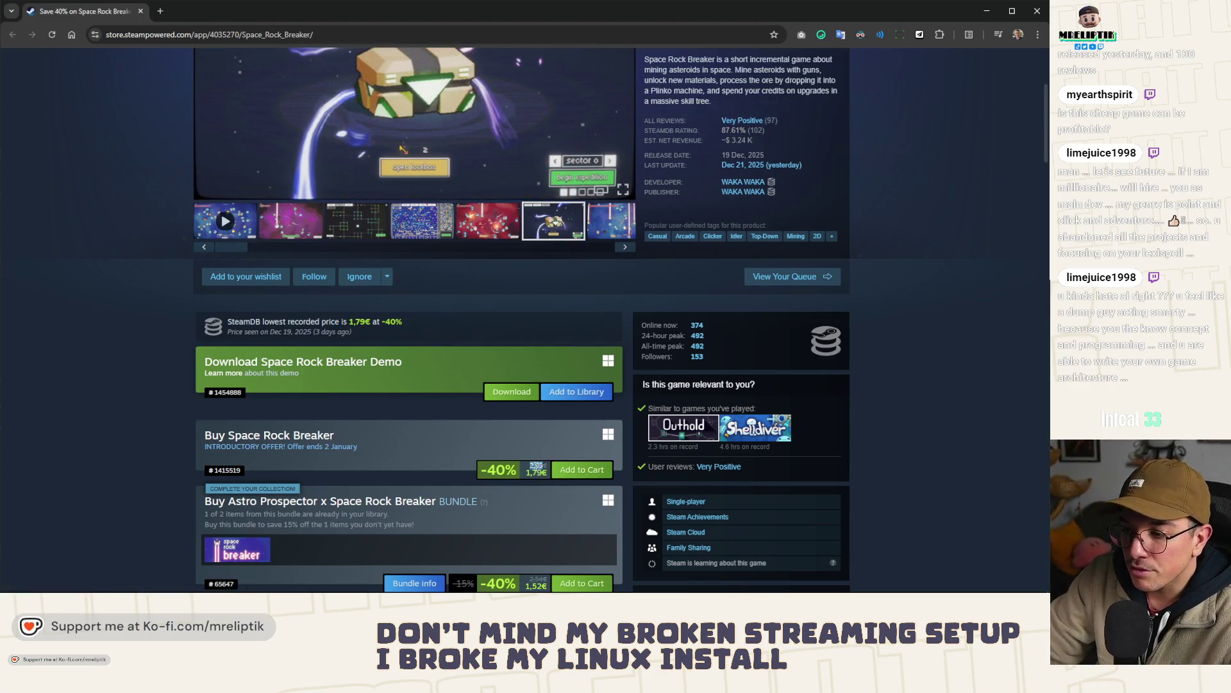
left_click(463, 464)
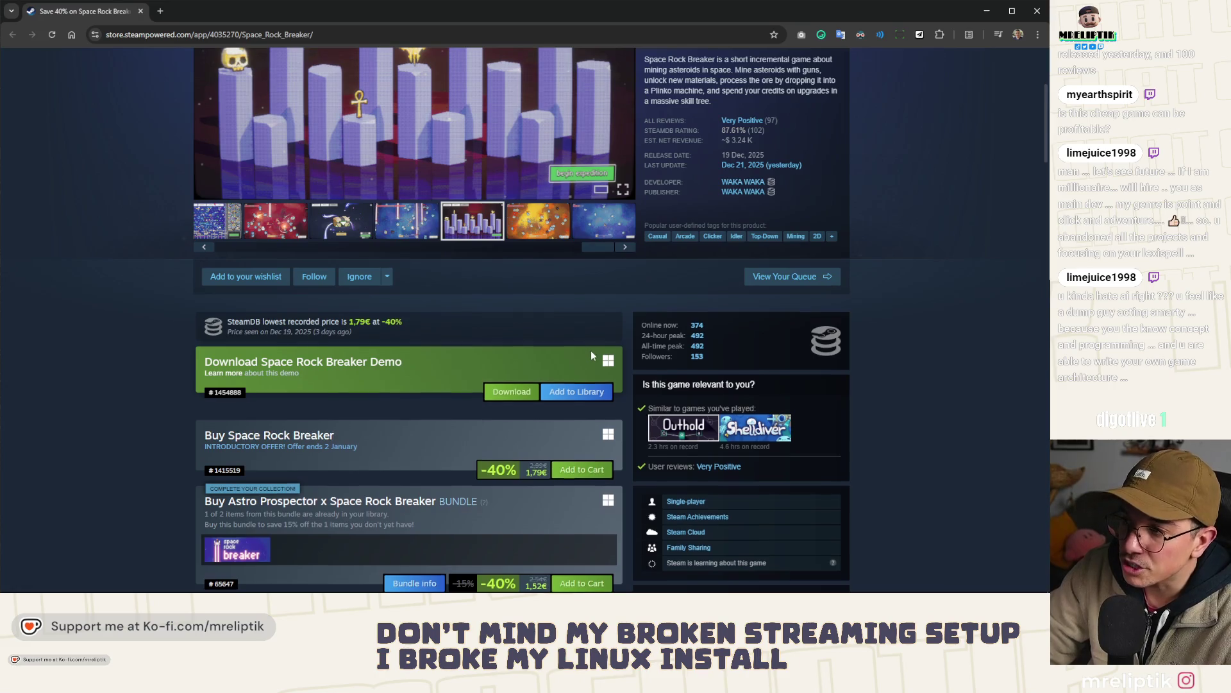
scroll(591, 350, "up", 1)
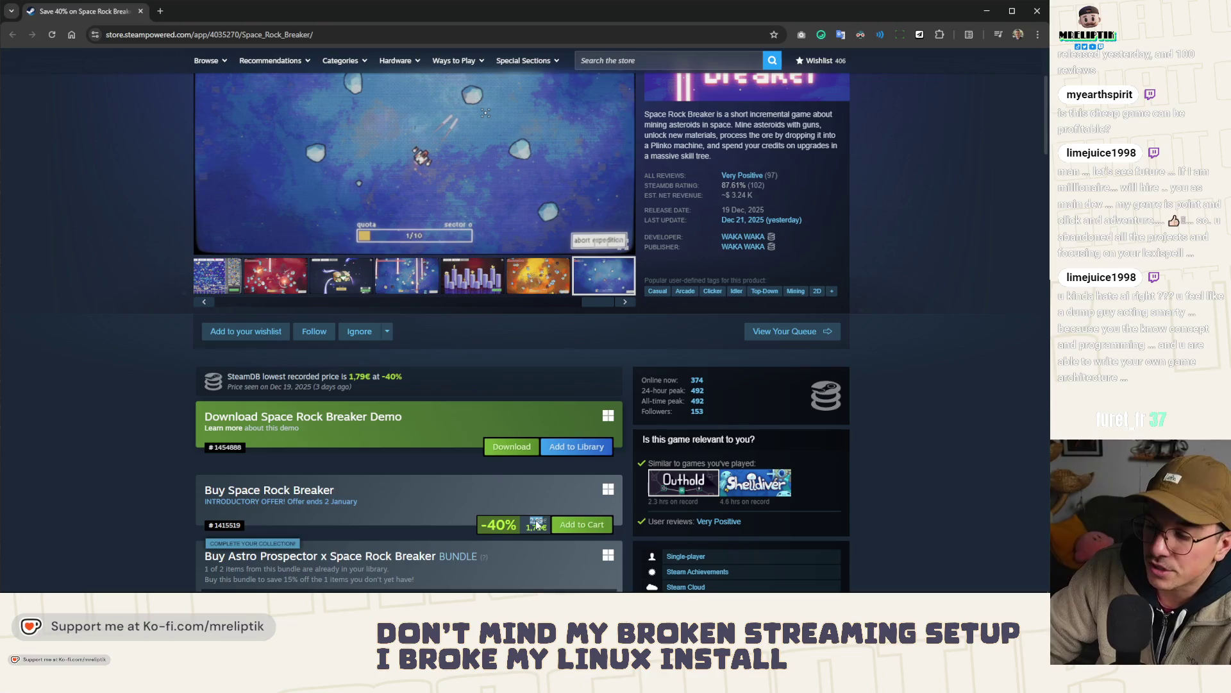
scroll(433, 328, "up", 3)
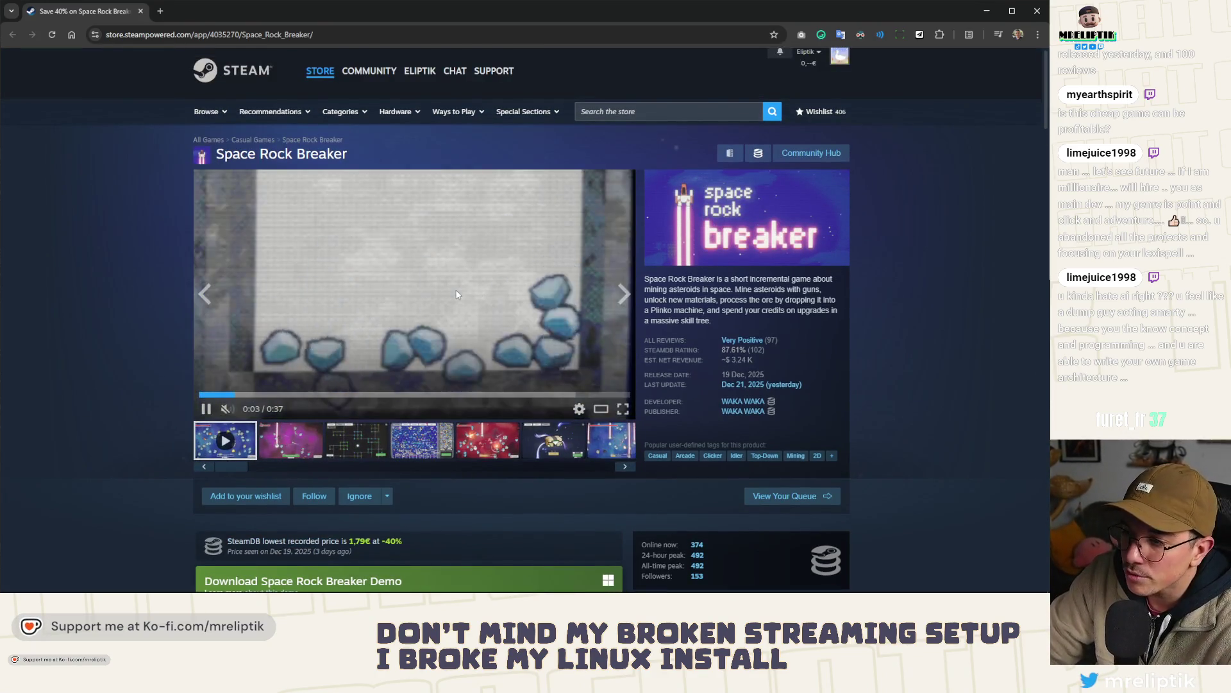
scroll(495, 352, "down", 4)
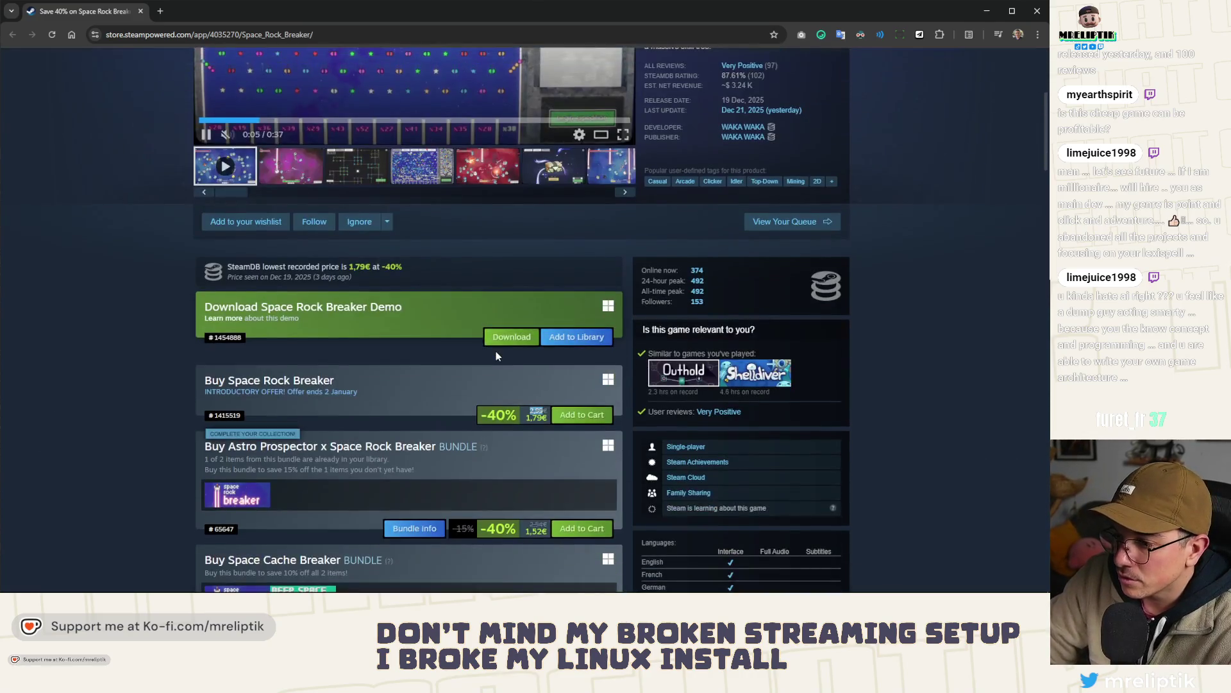
key("alt+Tab")
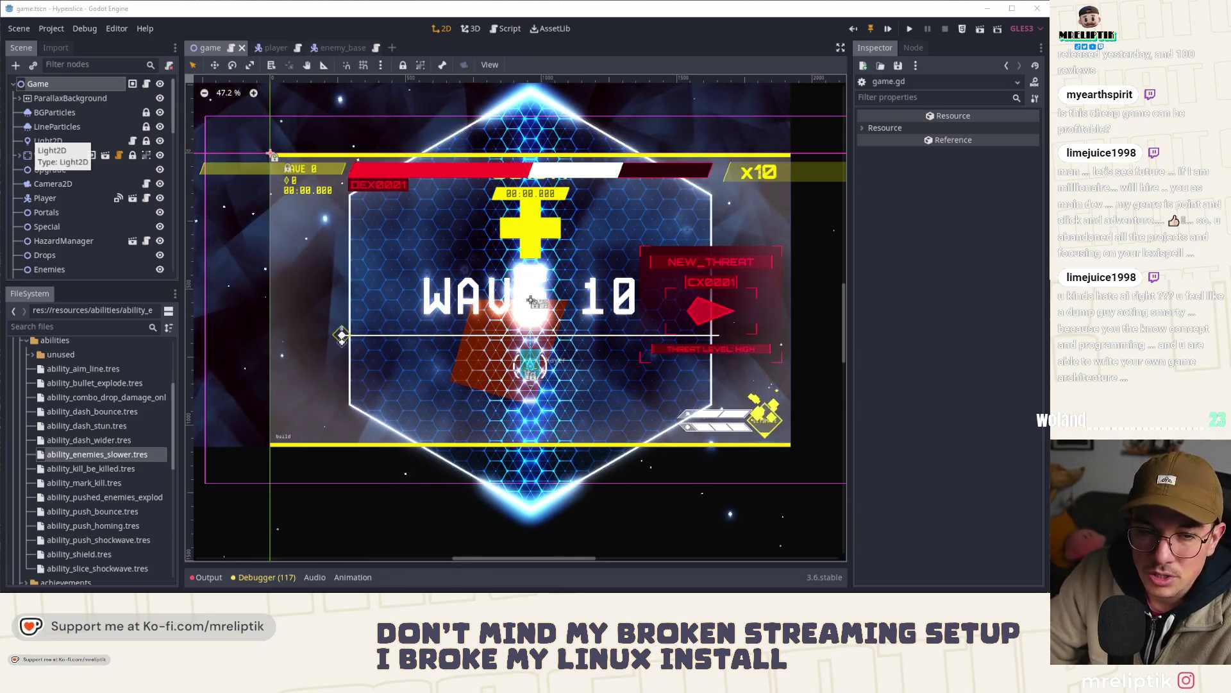
- Bring the Steam library, showing Scopecreep ready to play, in front of Godot
key("alt+Tab")
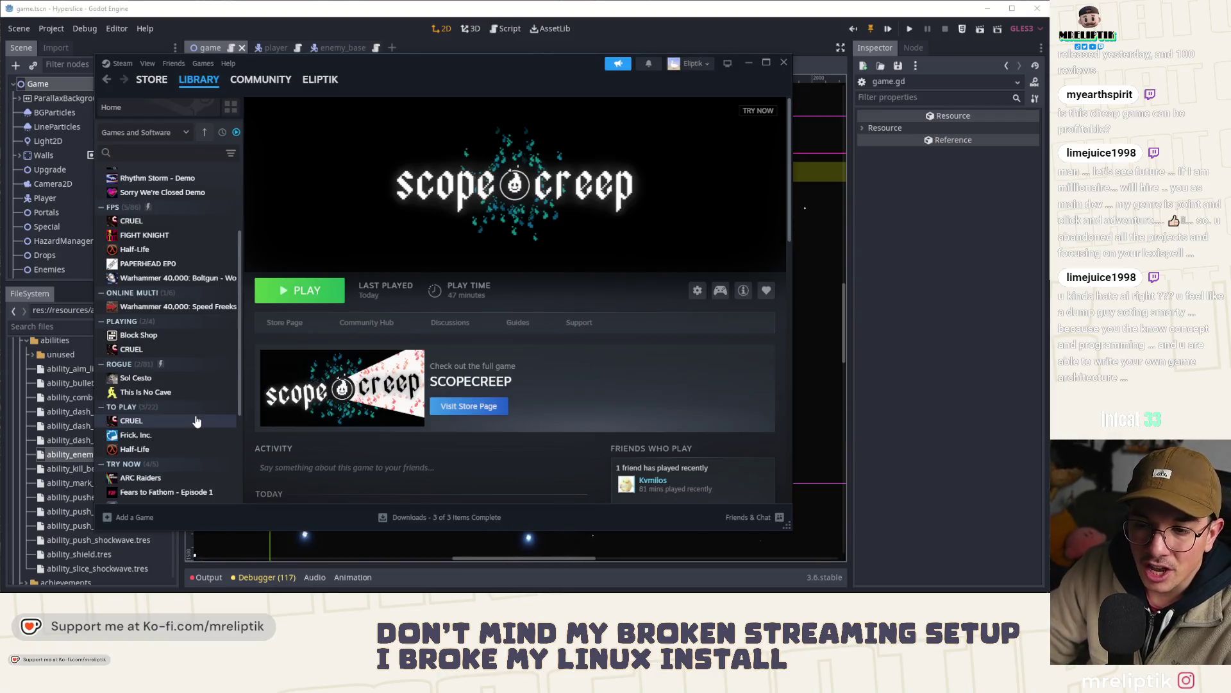
- Add Space Rock Breaker Demo to the DEMO collection in the Steam library
scroll(197, 420, "down", 5)
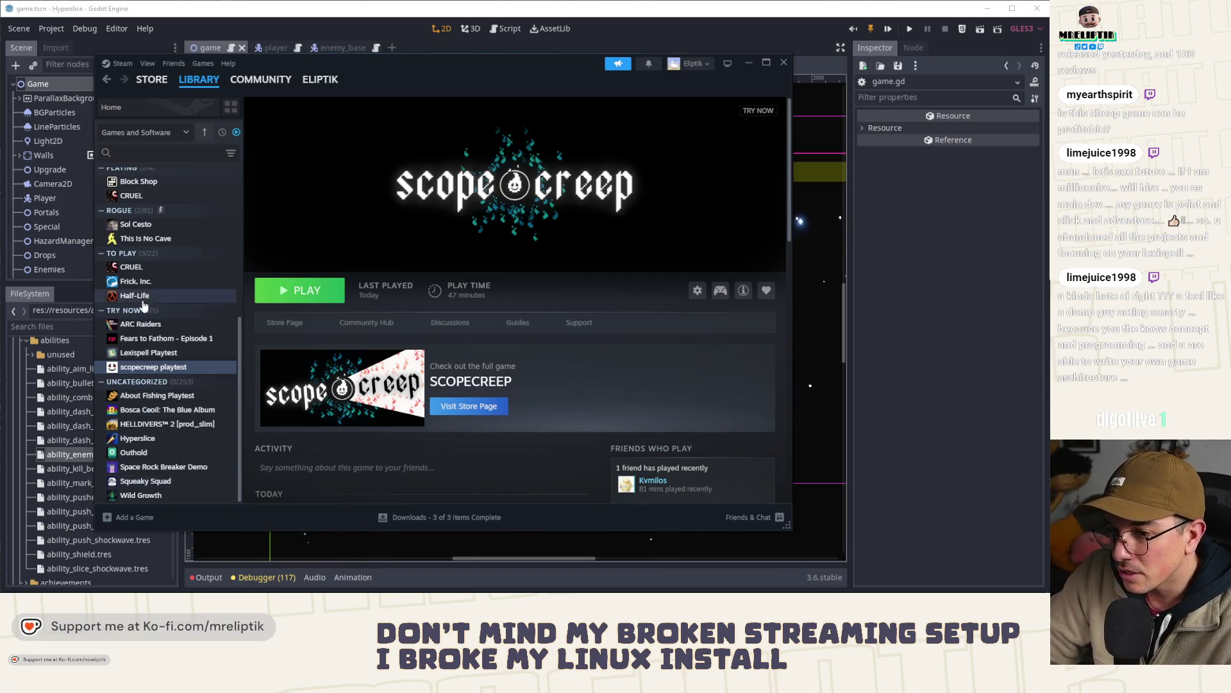
left_click(218, 467)
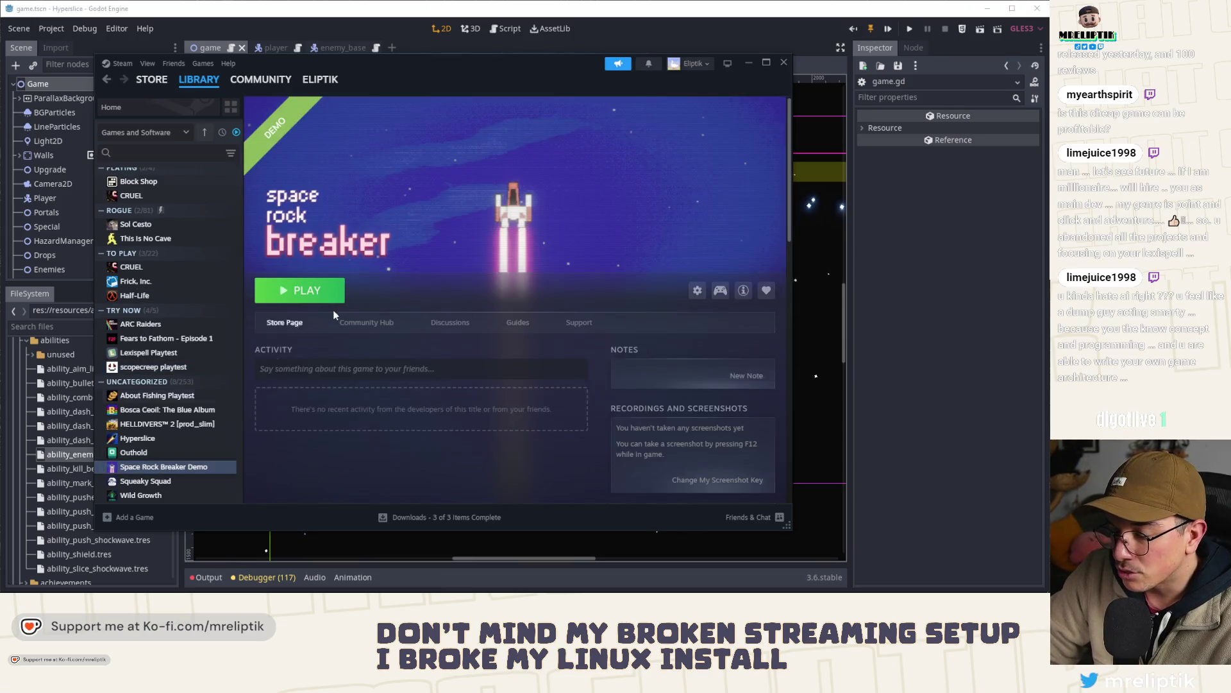
right_click(178, 467)
mouse_move(245, 418)
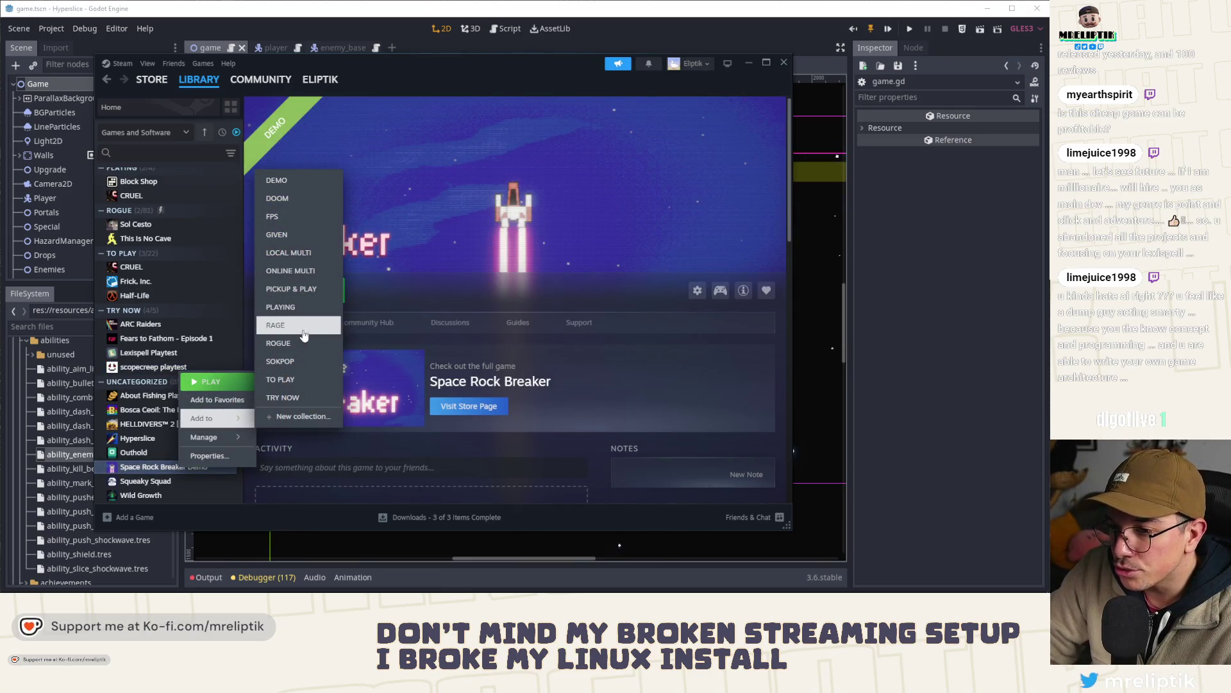
left_click(279, 181)
- Select the demo under DEMO, then minimize Steam to return to Godot
scroll(185, 416, "up", 5)
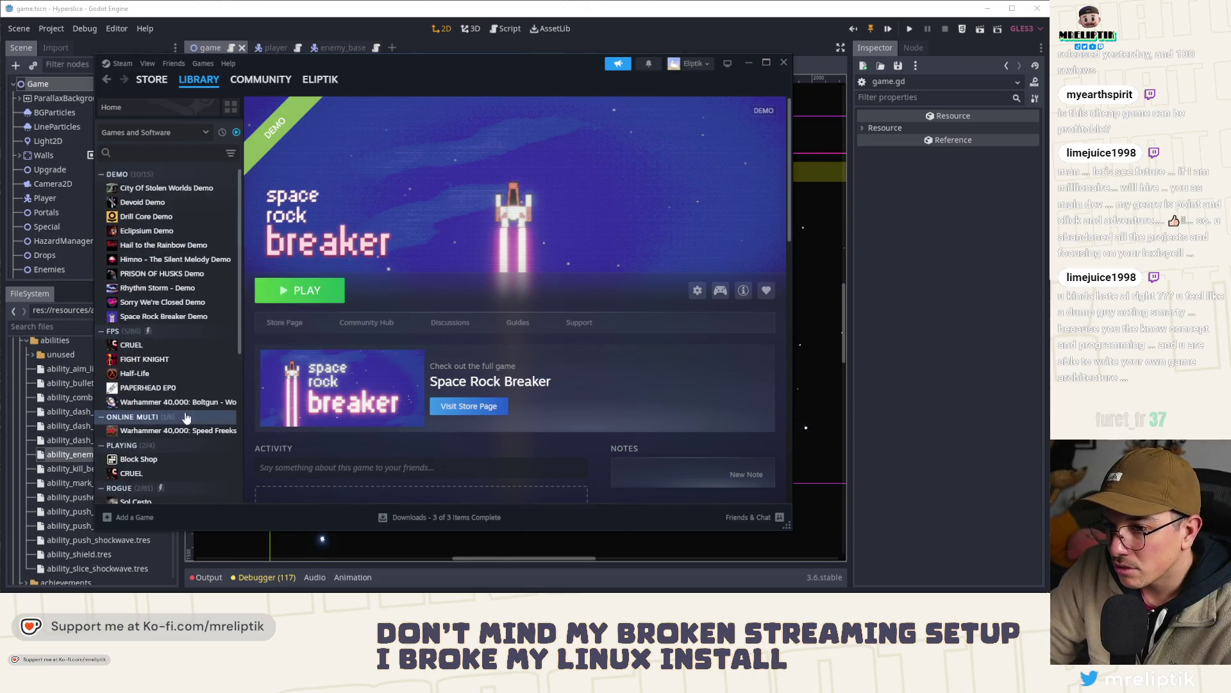
left_click(134, 316)
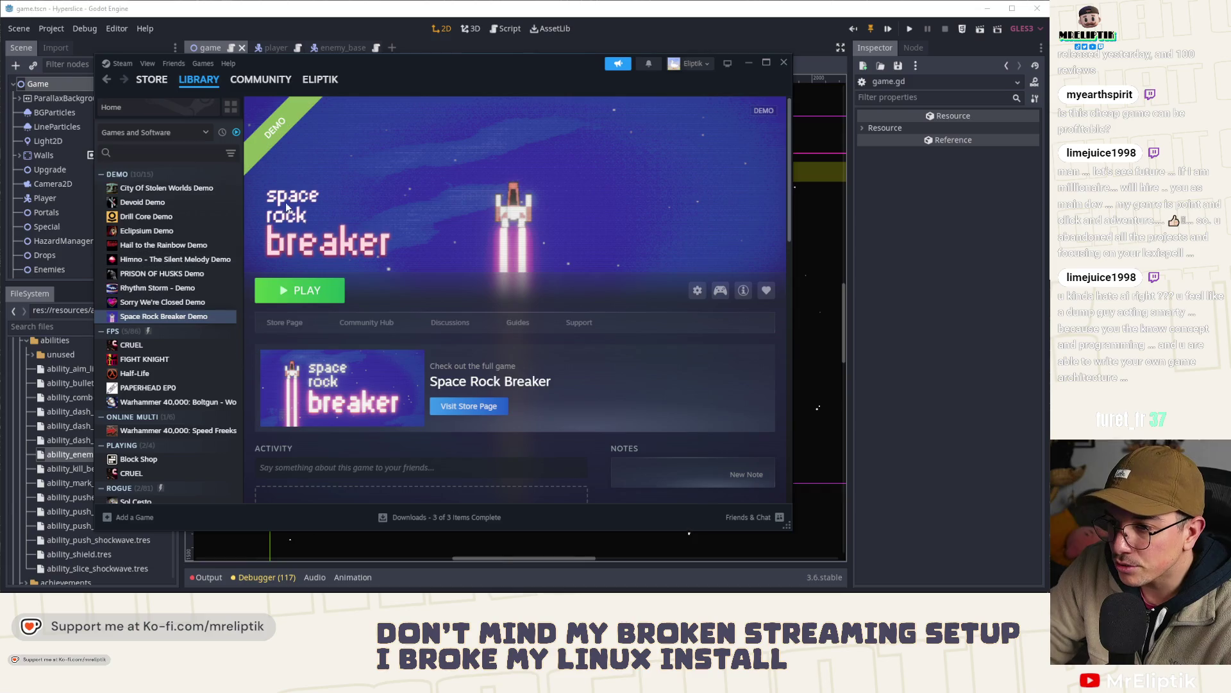
left_click(748, 63)
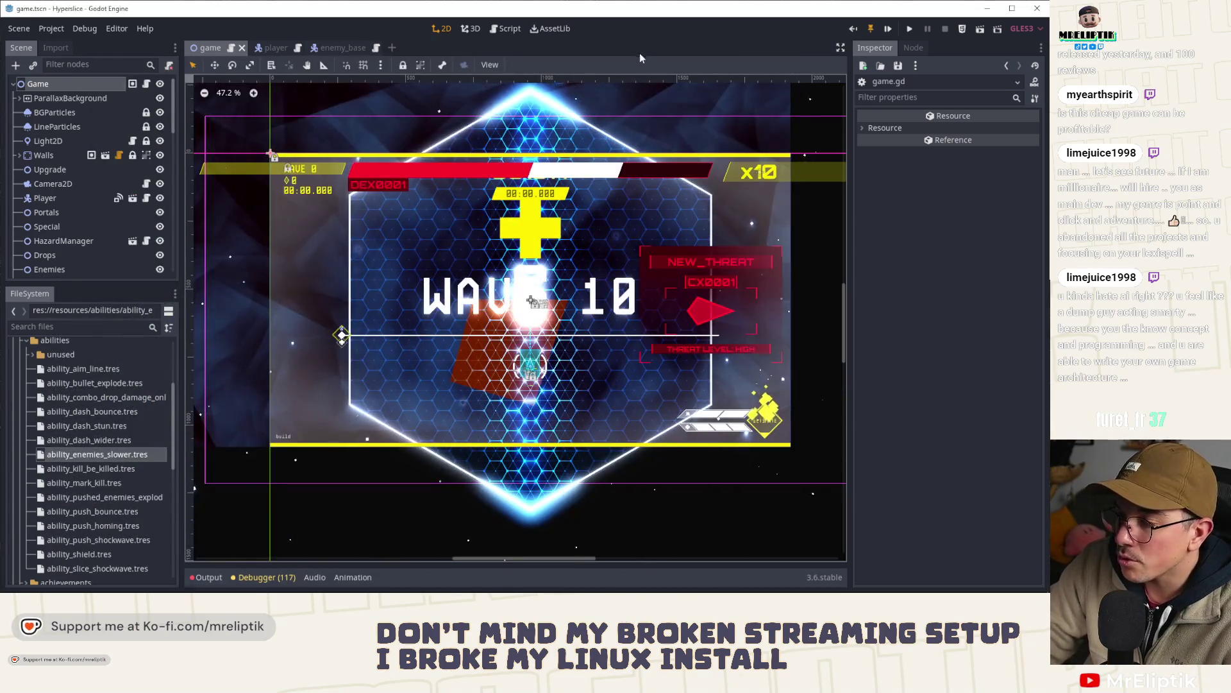
scroll(568, 261, "up", 2)
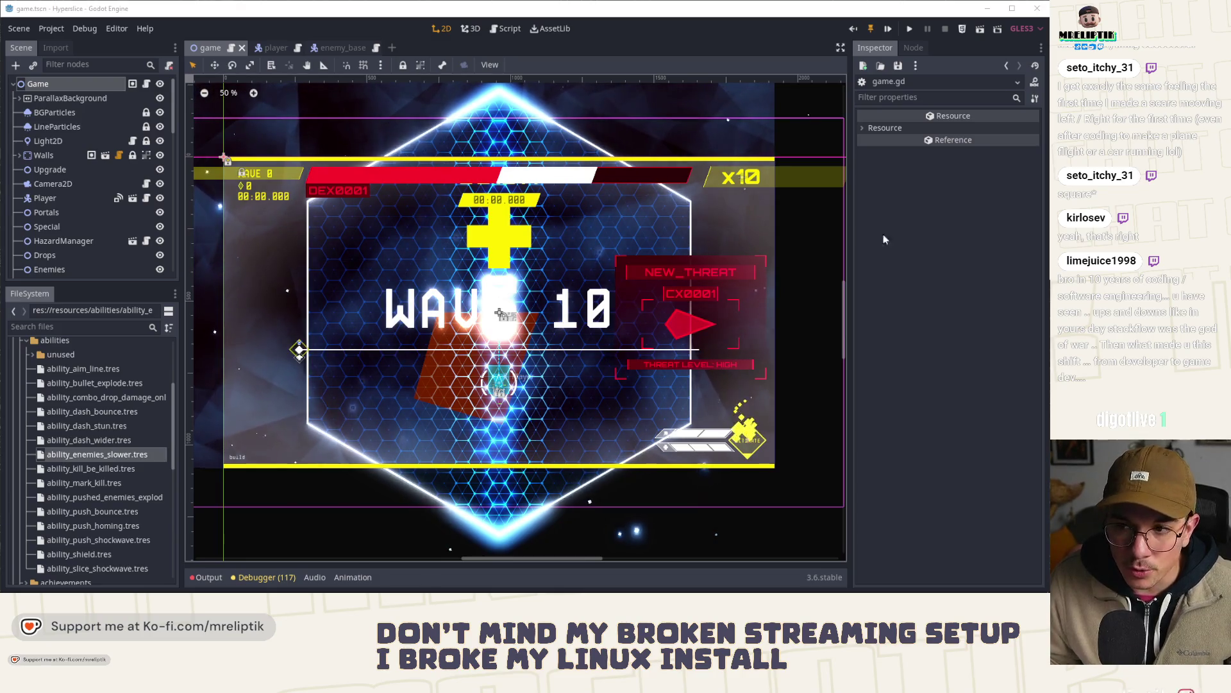
- Select the Beep node and enlarge the Scene dock to reveal the Beep and Flash nodes
left_click(106, 280)
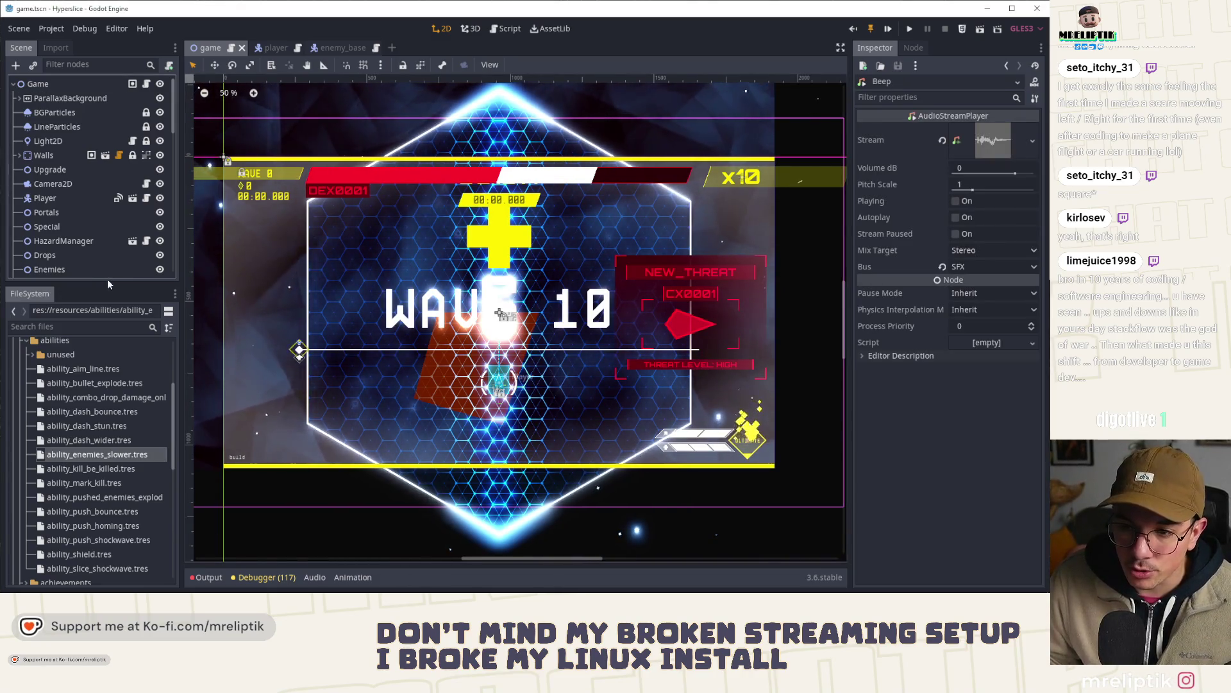
left_click_drag(106, 284, 109, 309)
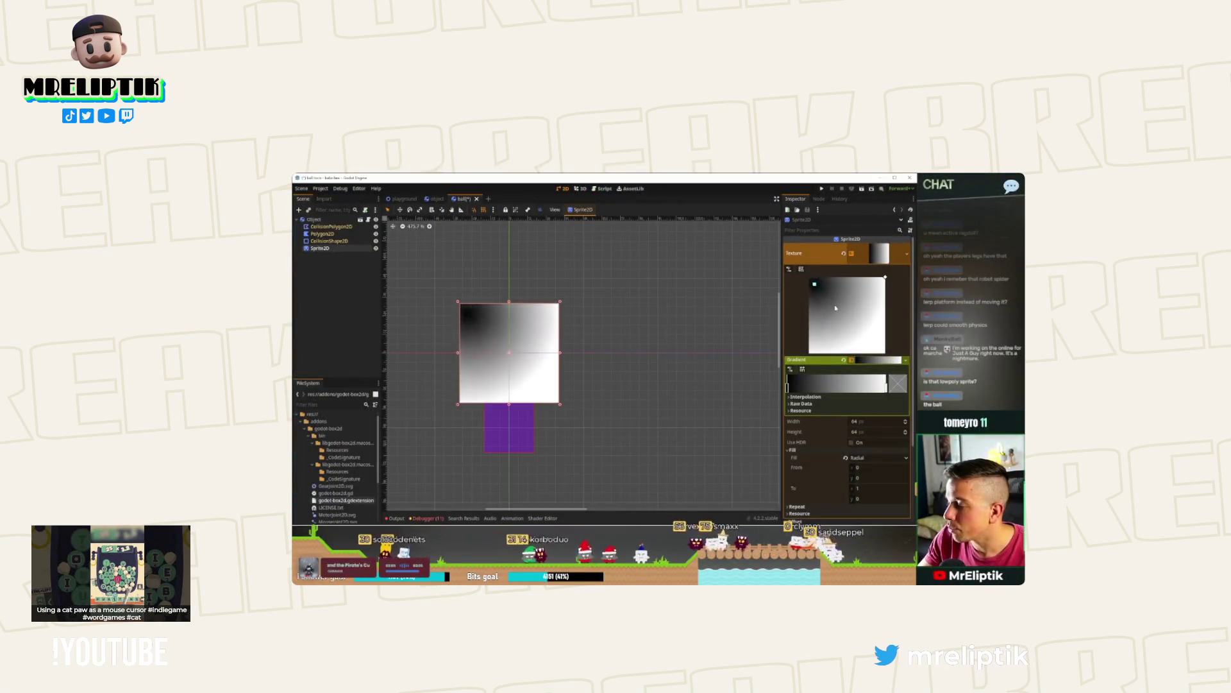
- Centre the gradient's From point, delete the black stop, and make the remaining stop transparent
left_click_drag(815, 284, 848, 316)
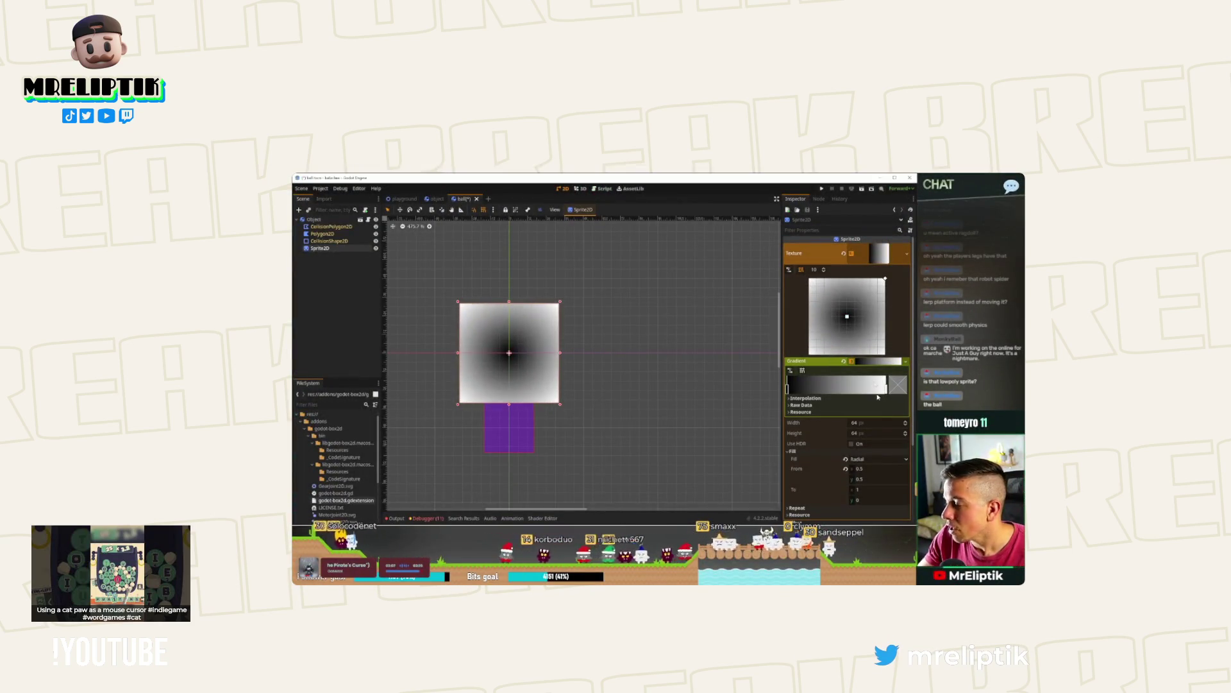
right_click(788, 388)
left_click_drag(882, 387, 828, 386)
left_click(861, 388)
left_click_drag(860, 333, 786, 382)
left_click(882, 398)
- Restore stop opacity, set To to 0.8, 0.2, soften the edge, and save the ball scene
left_click_drag(873, 393, 880, 388)
left_click_drag(828, 341, 860, 334)
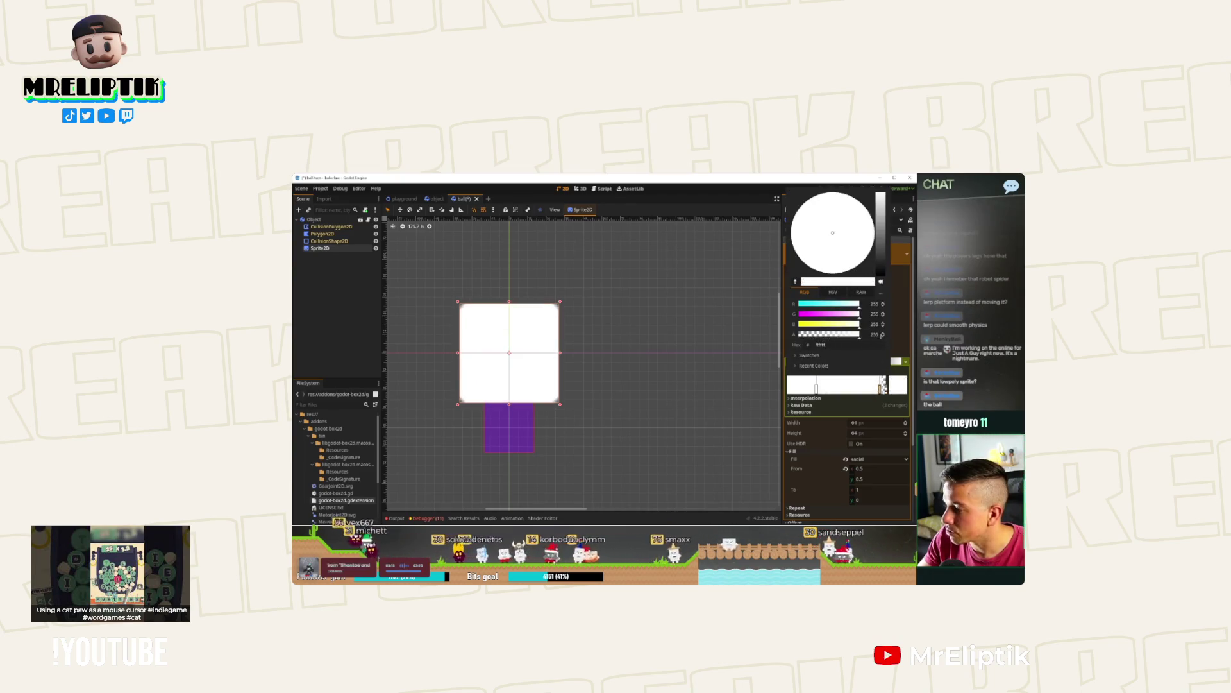
left_click(782, 385)
mouse_move(886, 280)
left_mouse_down()
mouse_move(870, 294)
mouse_move(878, 286)
left_mouse_up()
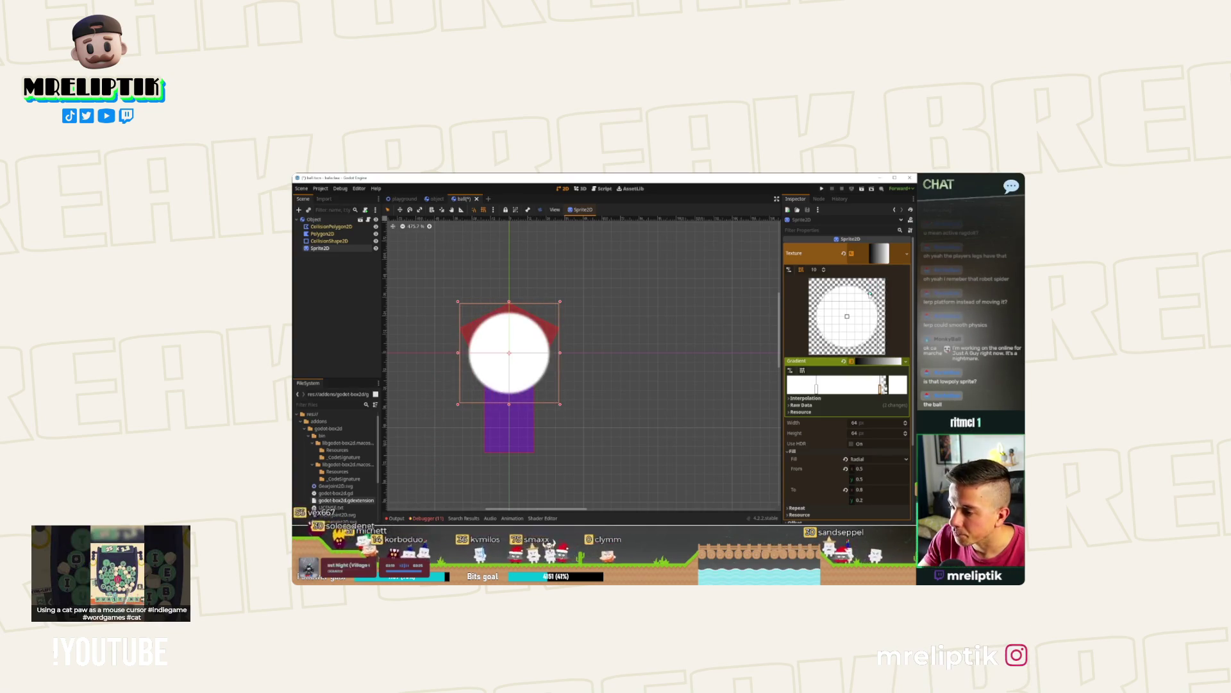
left_click_drag(881, 386, 884, 385)
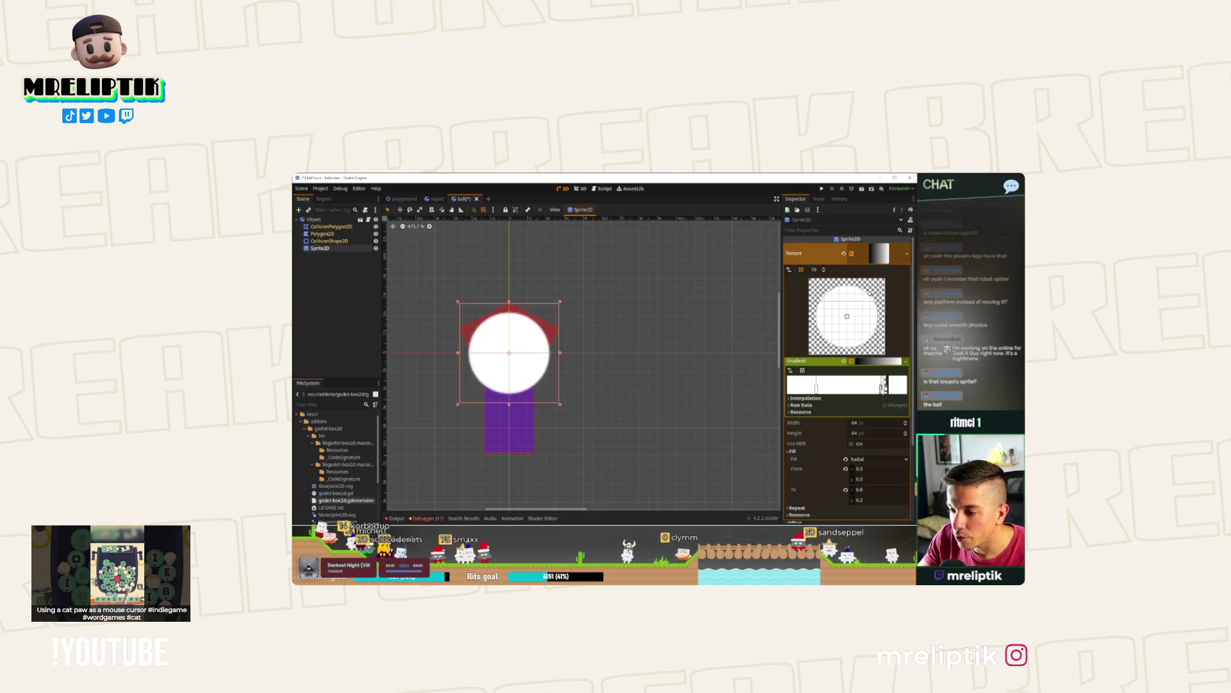
left_click(337, 326)
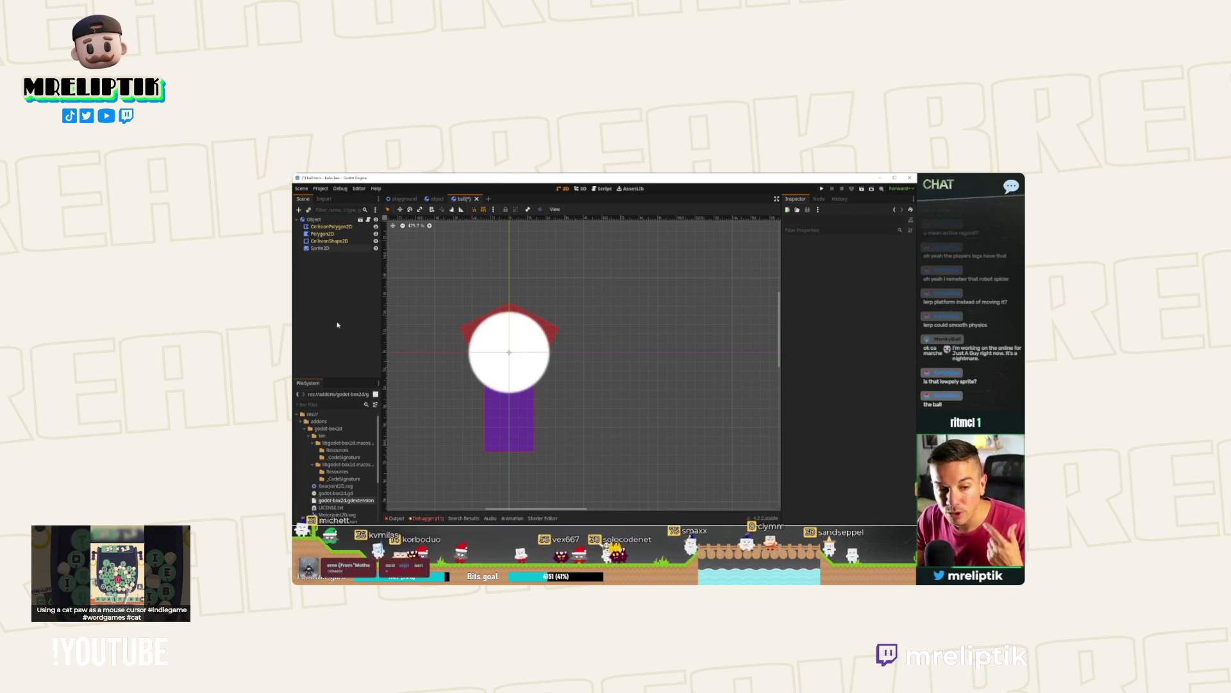
key("ctrl+s")
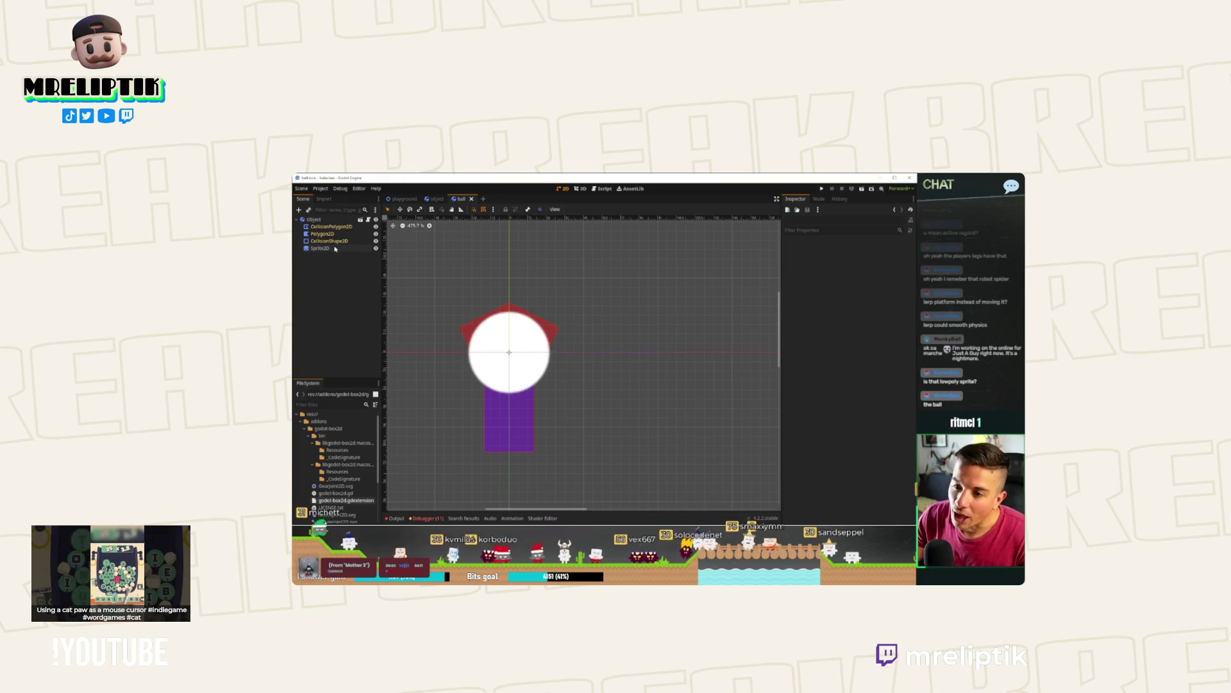
key("ctrl+s")
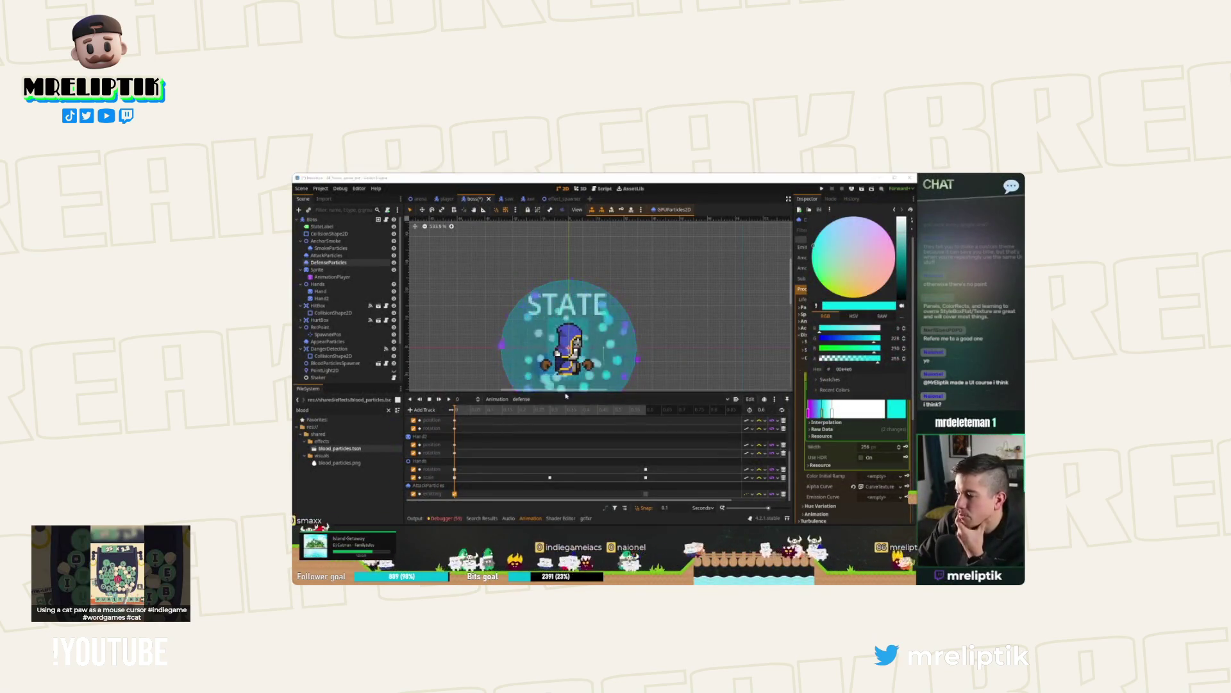
- Close the colour picker, save the particle scene, and make the Animation panel taller
left_click(378, 486)
key("ctrl+s")
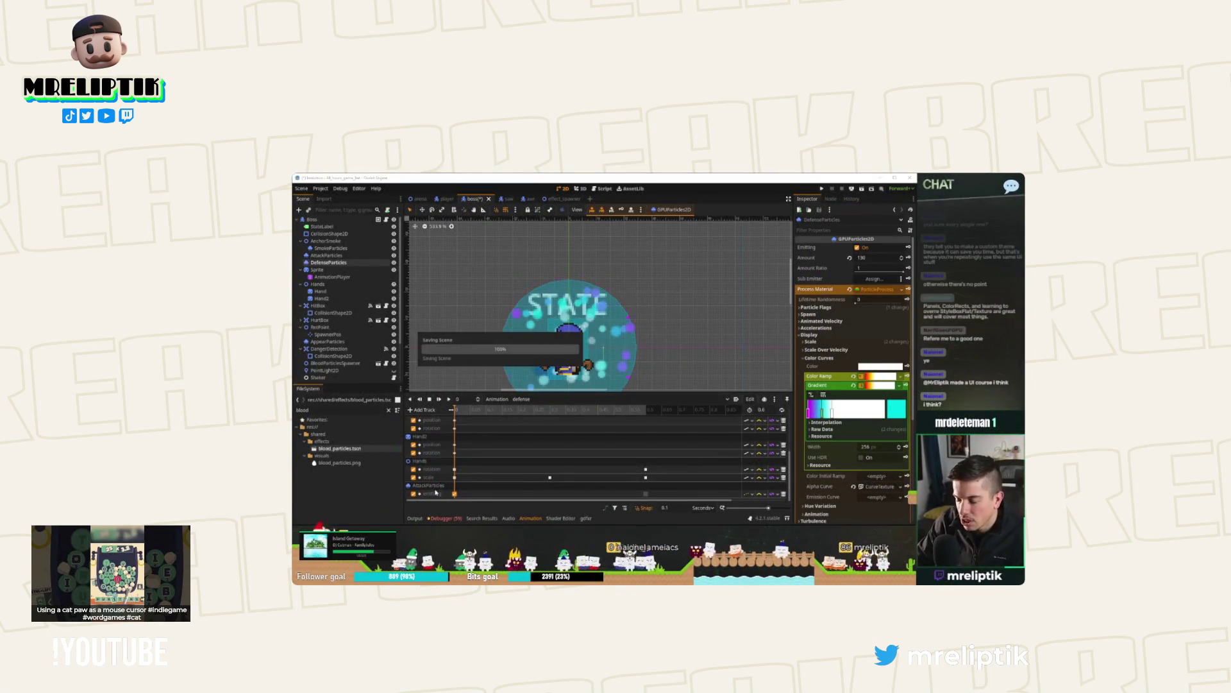
left_click_drag(541, 405, 540, 385)
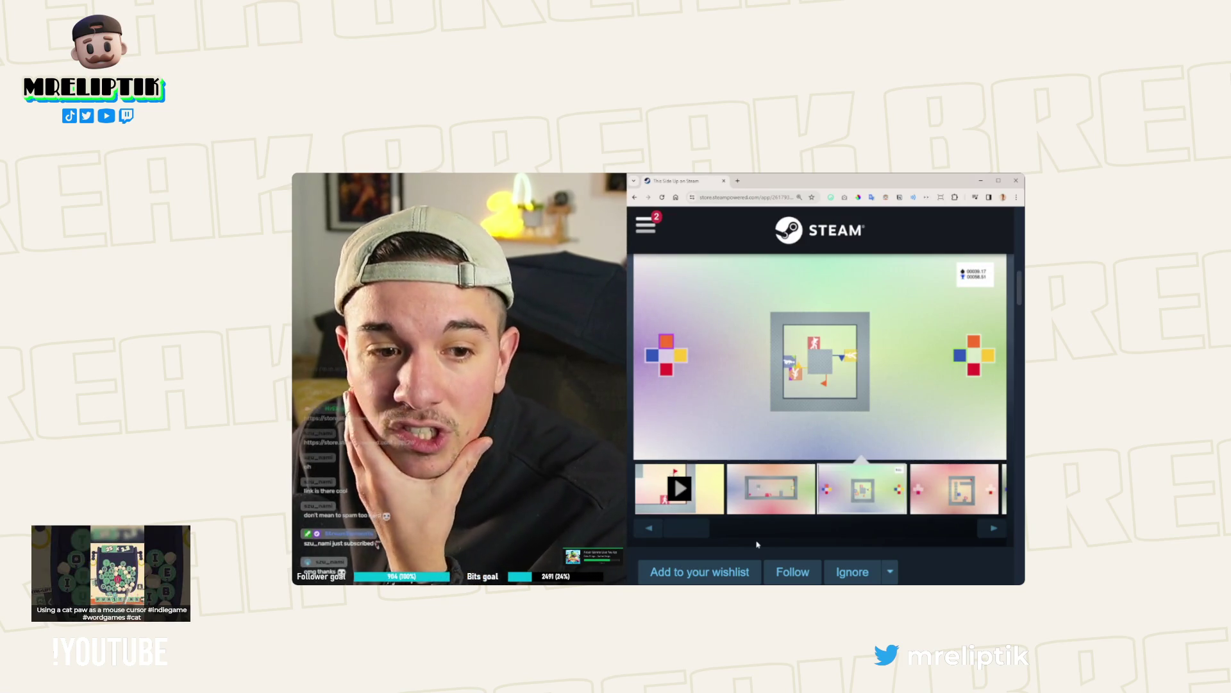
- Show the second screenshot, the red-flag level, in the store page's main media view
left_click(765, 498)
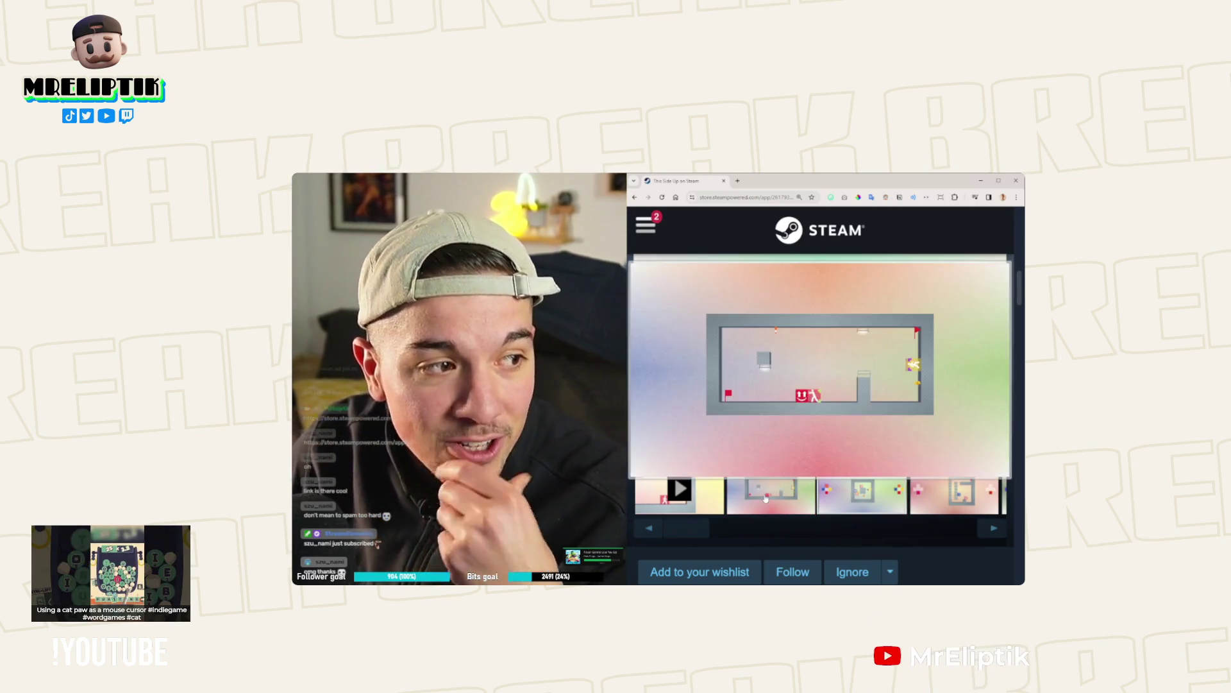